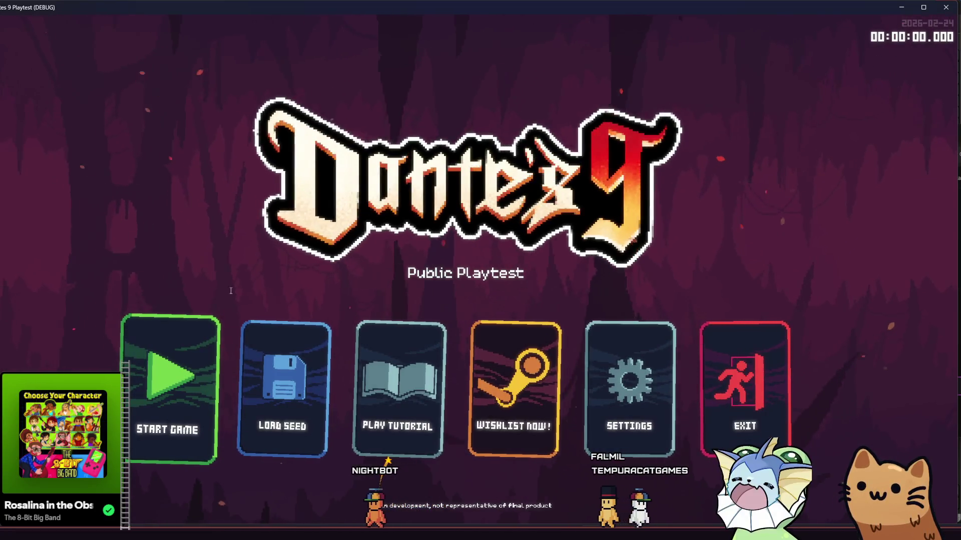
Start a new game, relaunch the playtest with F5, and walk the cat right past the cat tree.
left_click(194, 338)
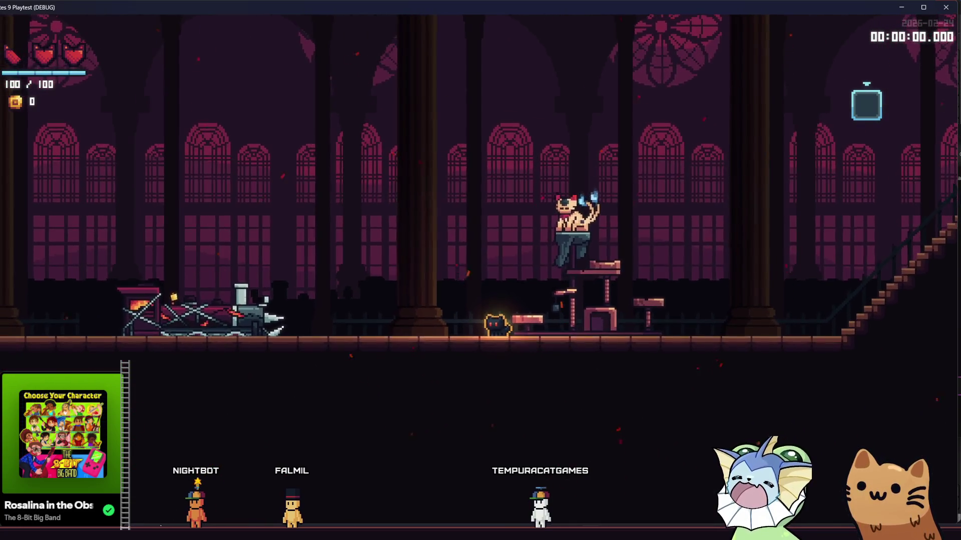
key("alt+Tab")
scroll(930, 450, "down", 5)
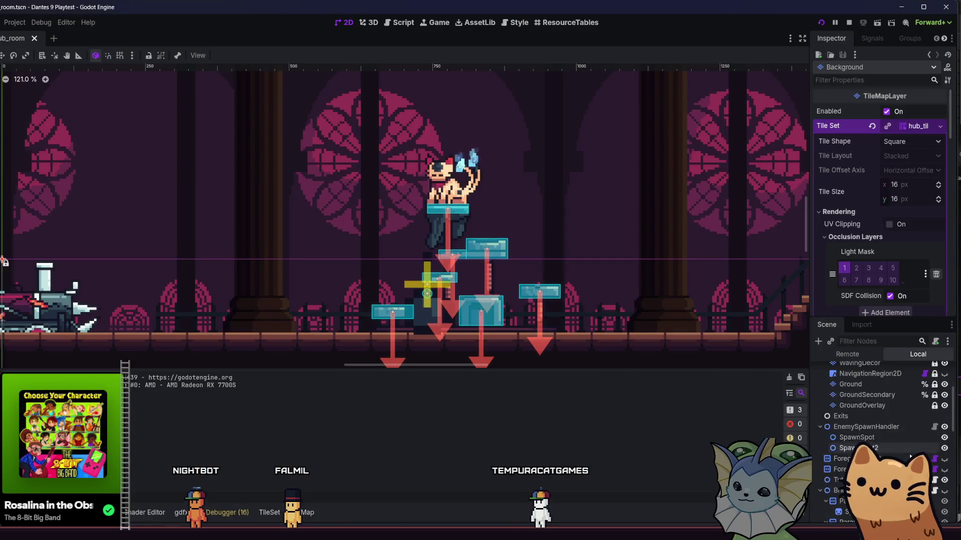
scroll(880, 440, "down", 5)
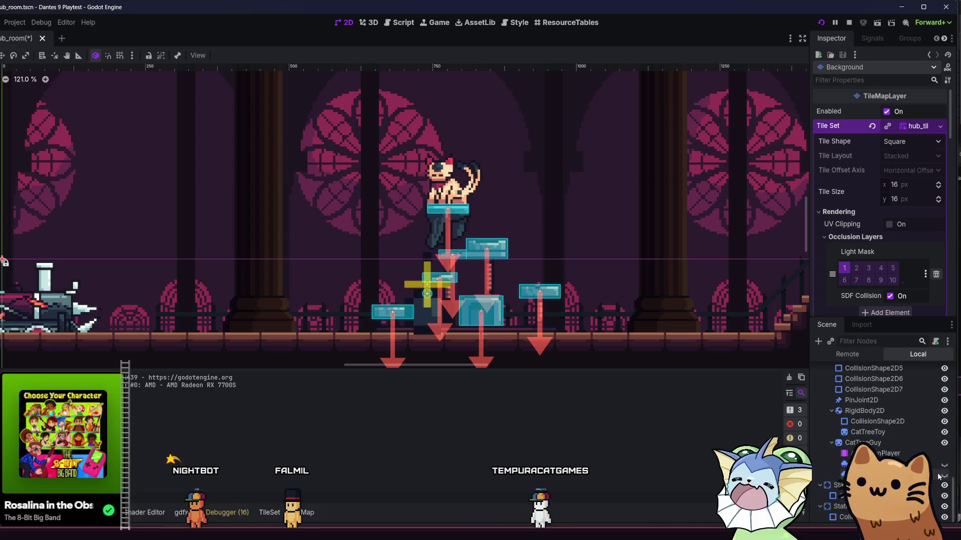
key("F5")
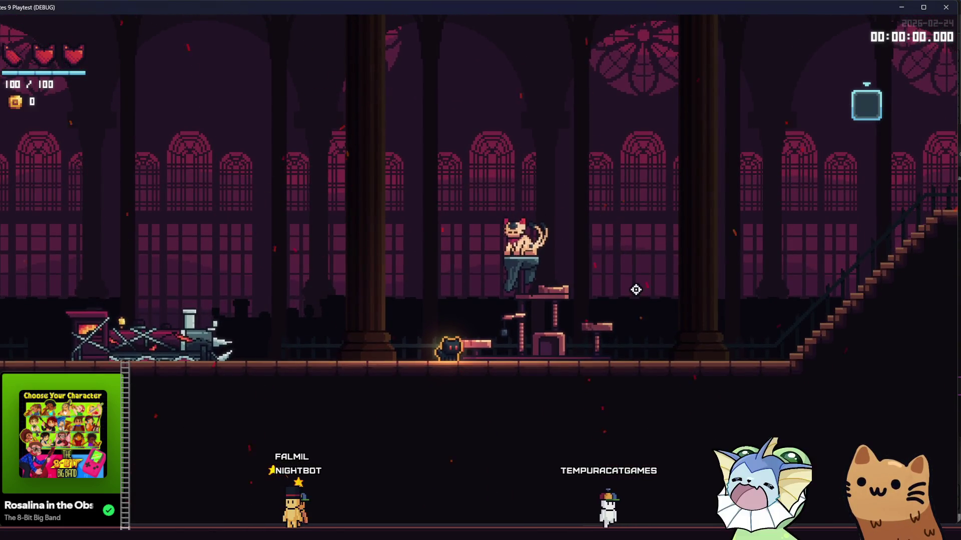
key("d")
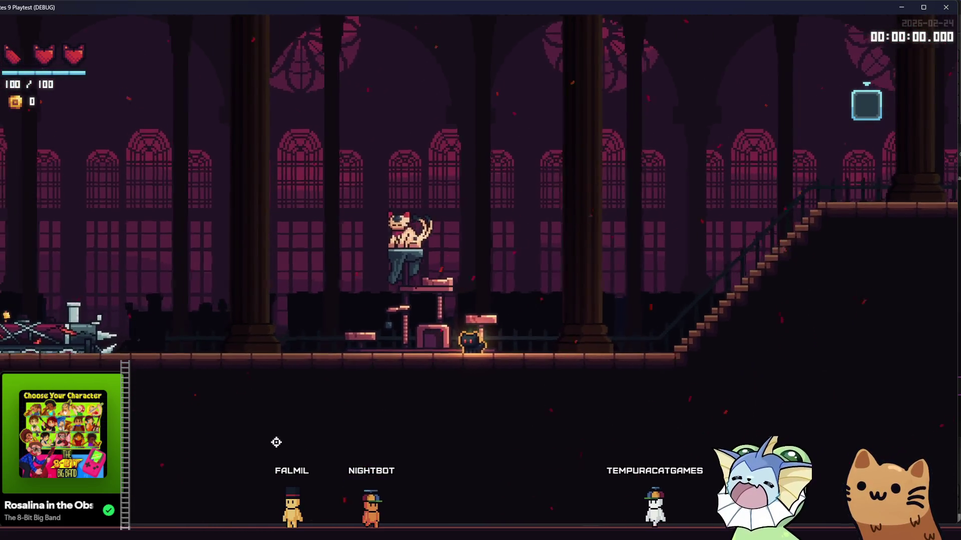
Delete the two GPUParticles2D nodes from the room scene, then close and relaunch the playtest.
key("alt+Tab")
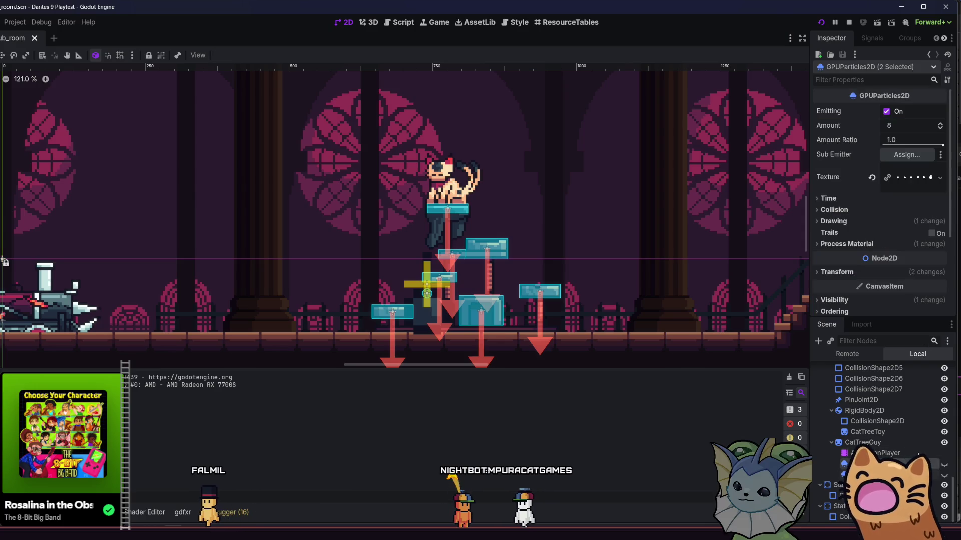
key("Delete")
left_click(279, 290)
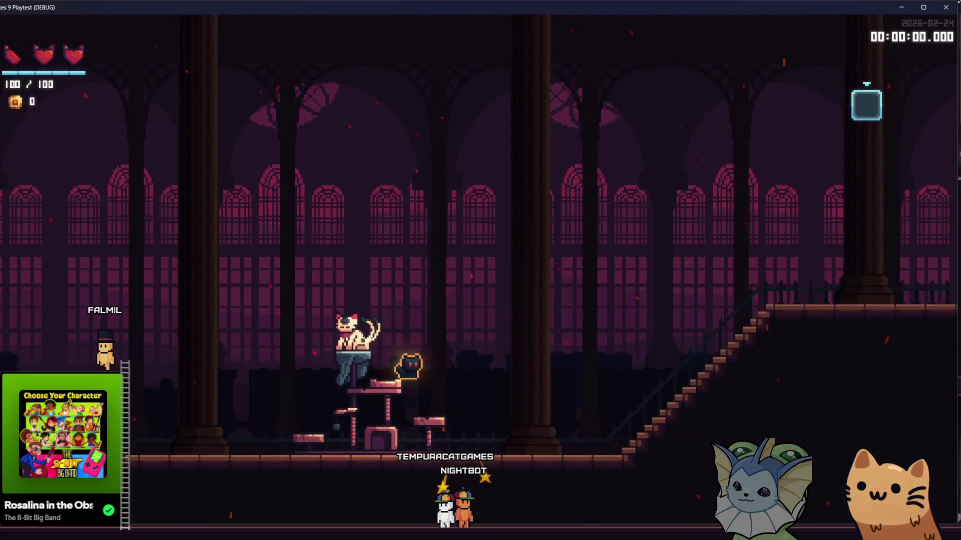
key("F8")
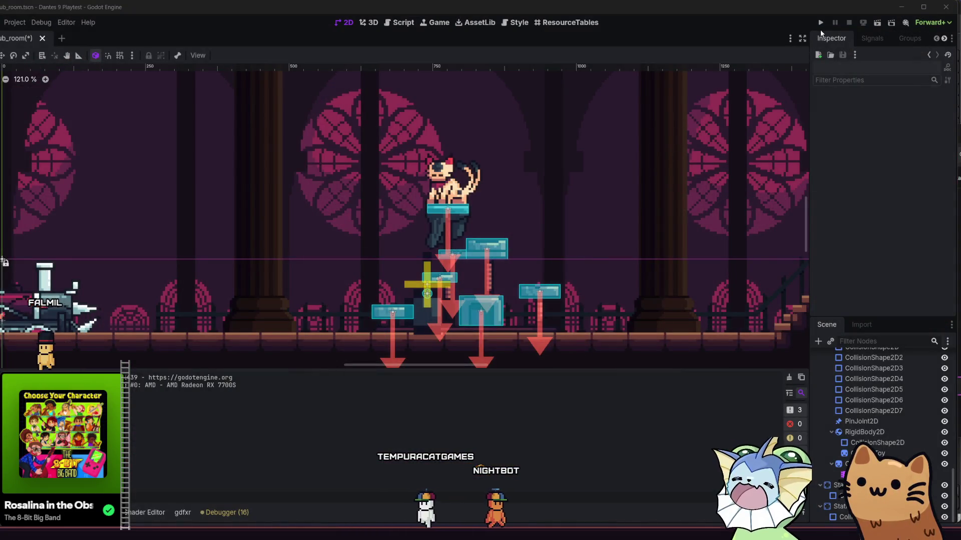
left_click(820, 23)
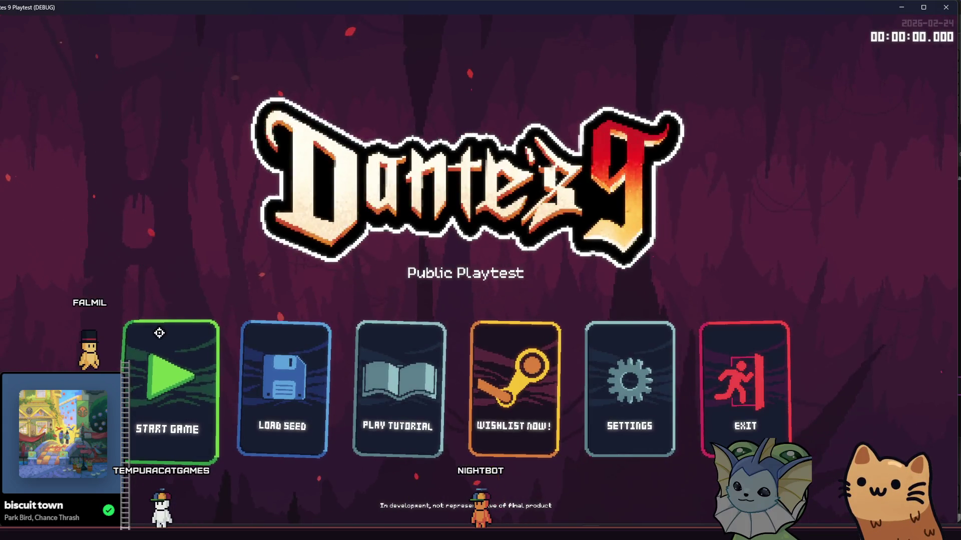
Start a new game, walk the cat left along the train with a jump, then close the playtest.
left_click(159, 333)
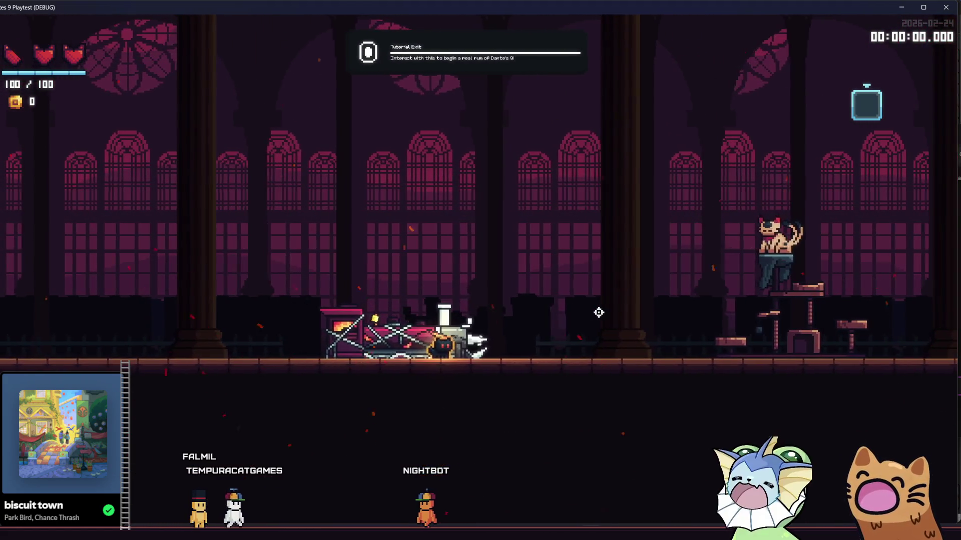
key("a")
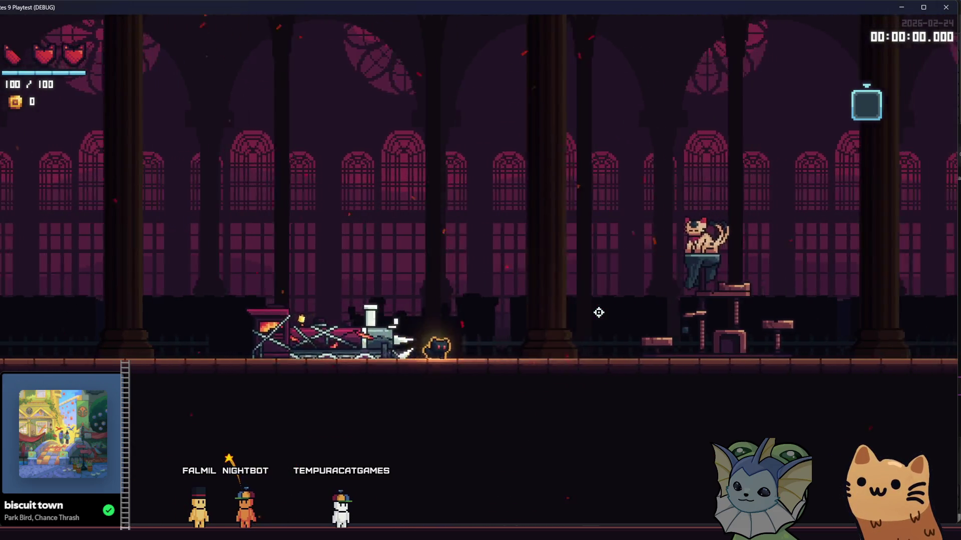
key("a")
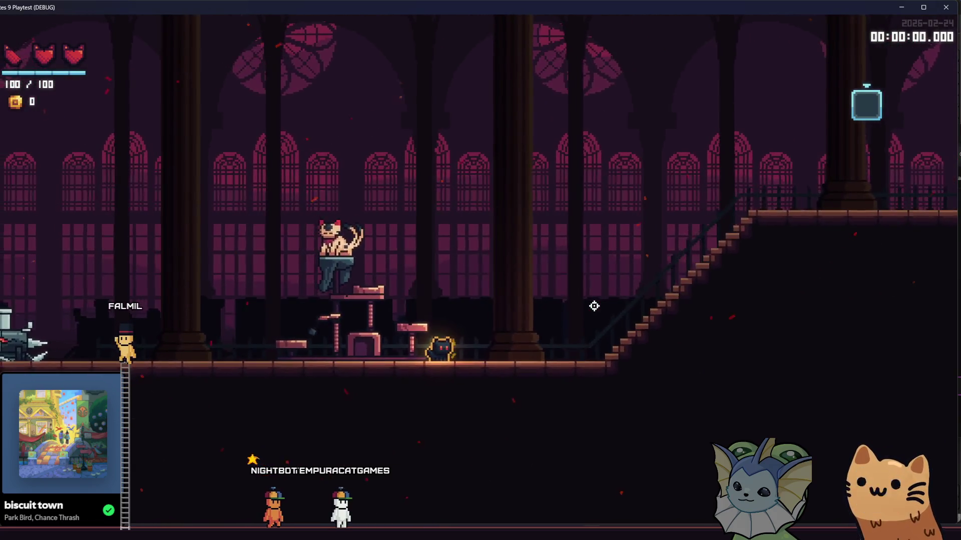
key("a")
key("space")
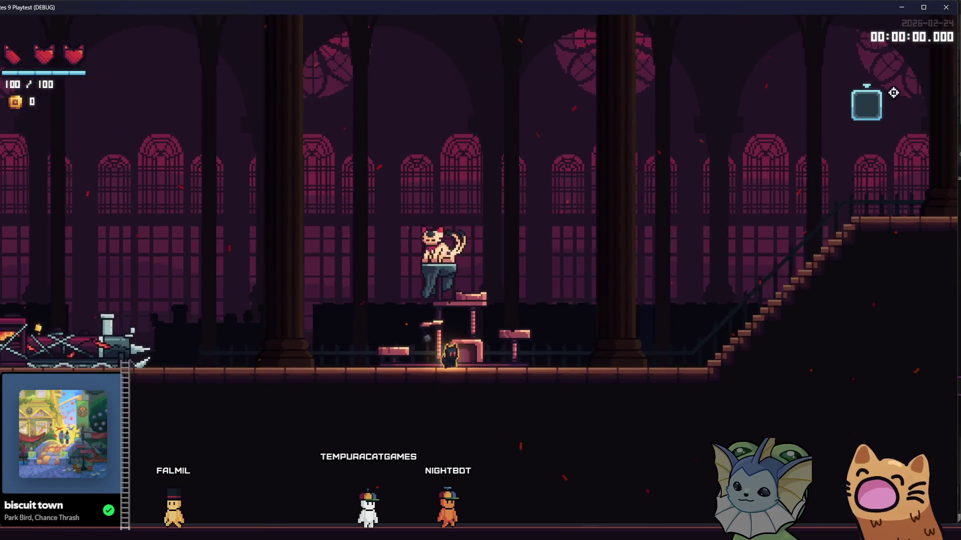
key("alt+F4")
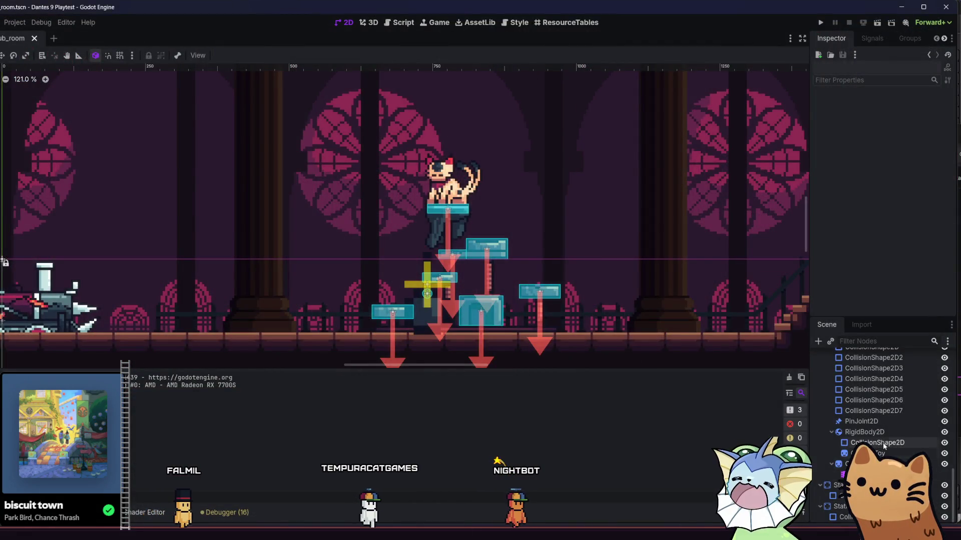
Attach a new script, cat_toy.gd, to the cat tree's RigidBody2D node.
scroll(883, 442, "up", 3)
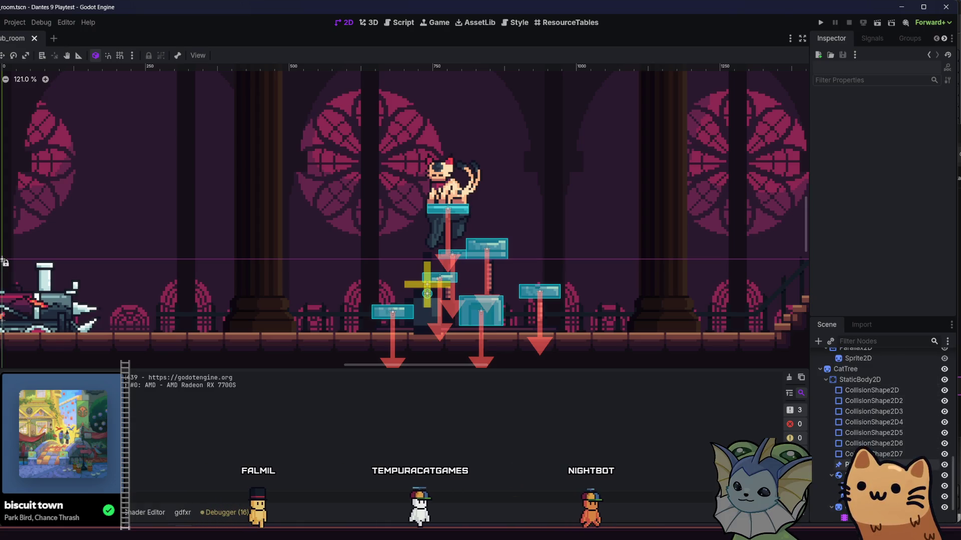
left_click(856, 475)
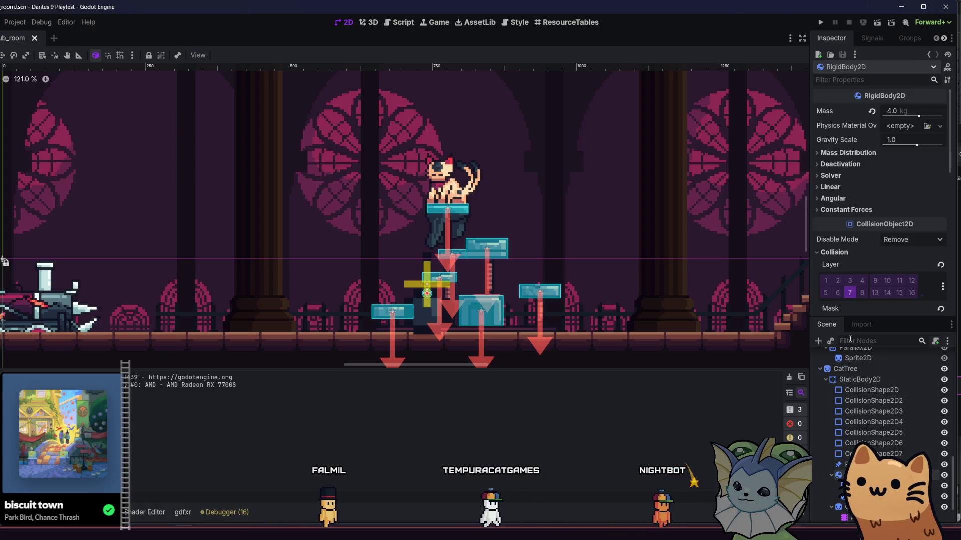
left_click(935, 342)
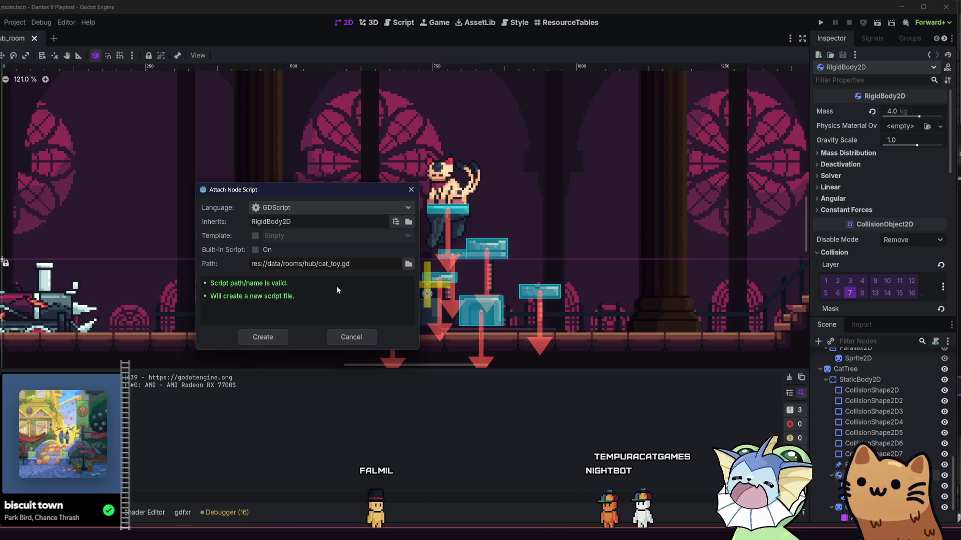
left_click(270, 337)
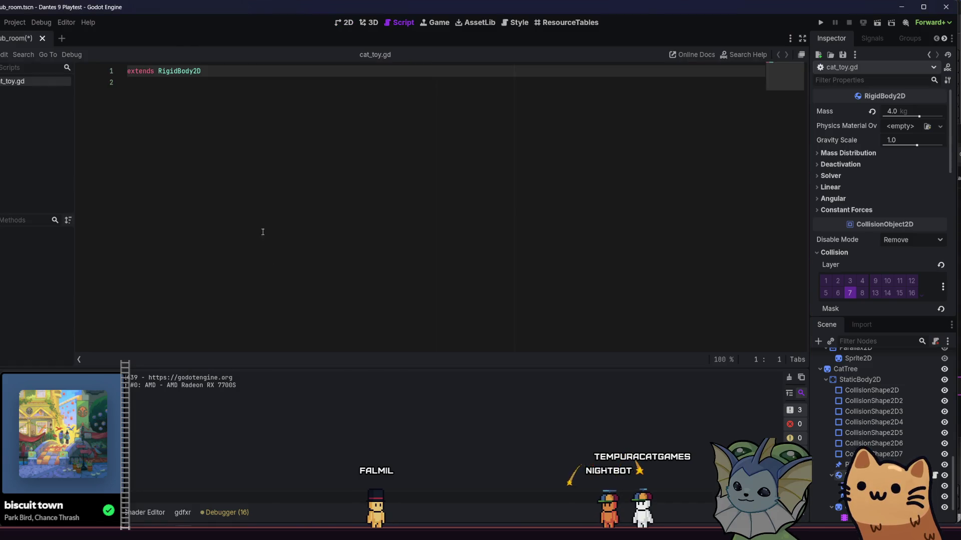
Add a _physics_process(delta) function stub to cat_toy.gd with blank lines above it.
key("Return")
type("fun")
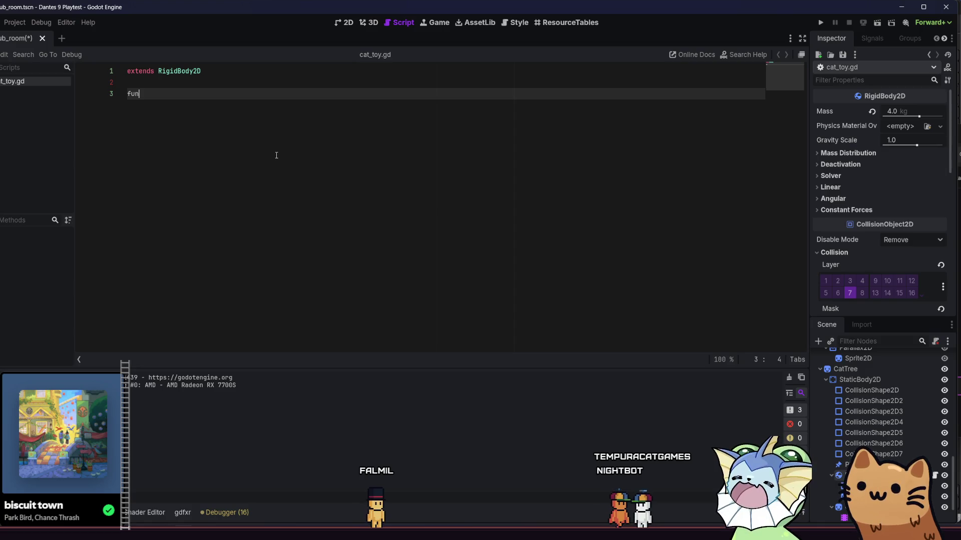
type("c _phy")
key("Return")
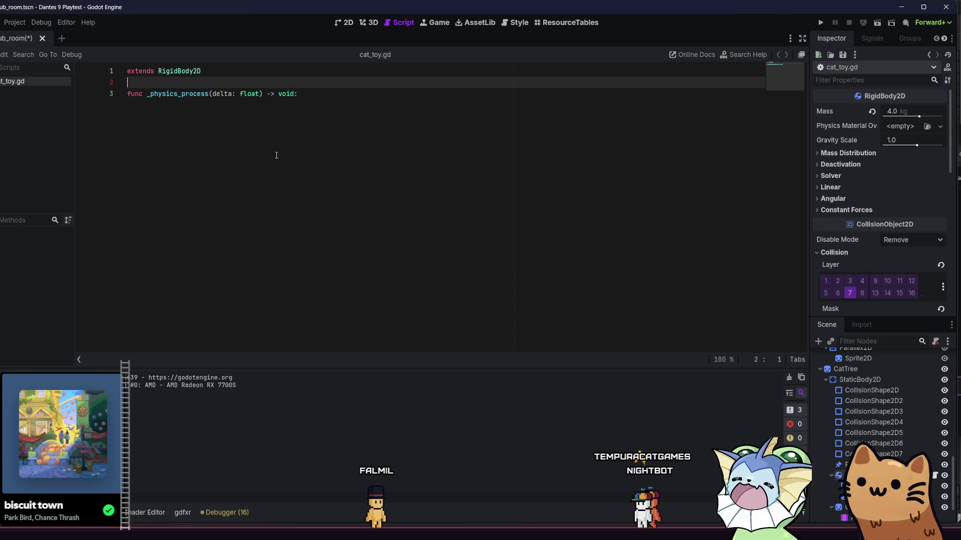
key("Return")
key("Up")
key("Up")
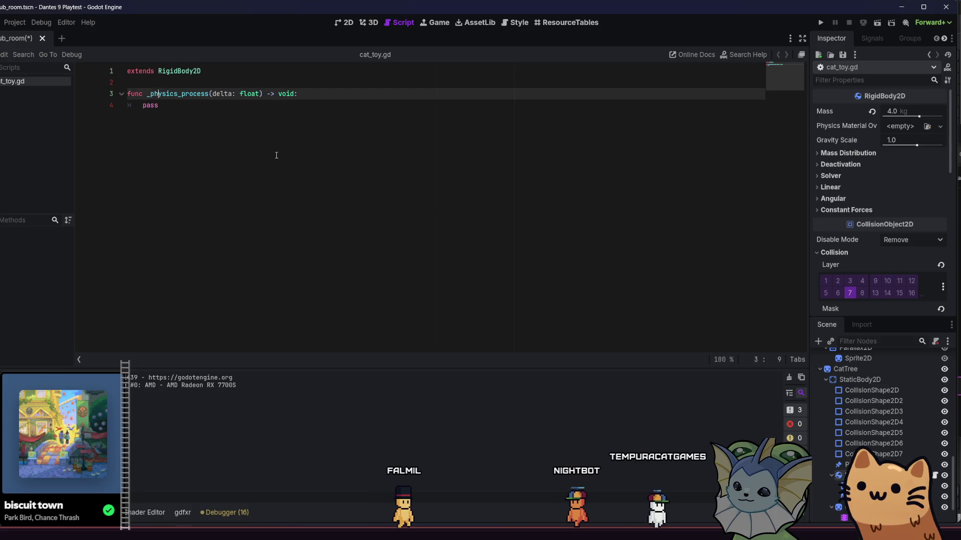
key("Return")
key("Return")
key("Return")
key("Up")
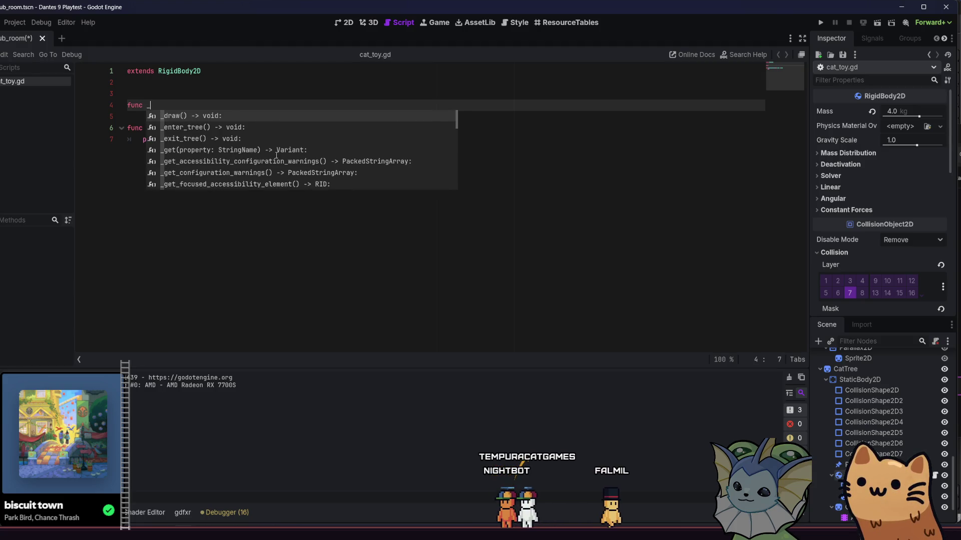
Add an empty _ready() function, erase the stray text, and list the RigidBody2D's signals.
type("rea")
key("Return")
key("Return")
type("o")
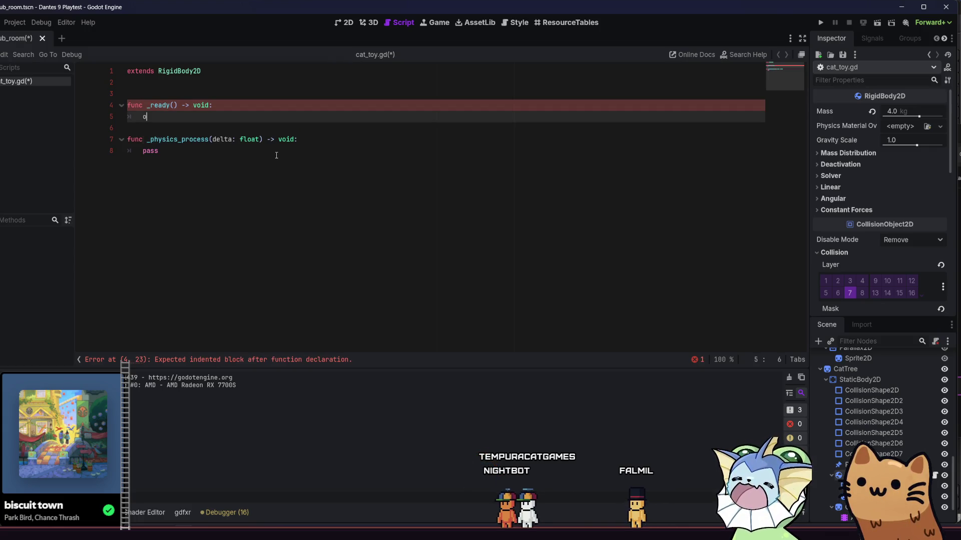
type("n_are")
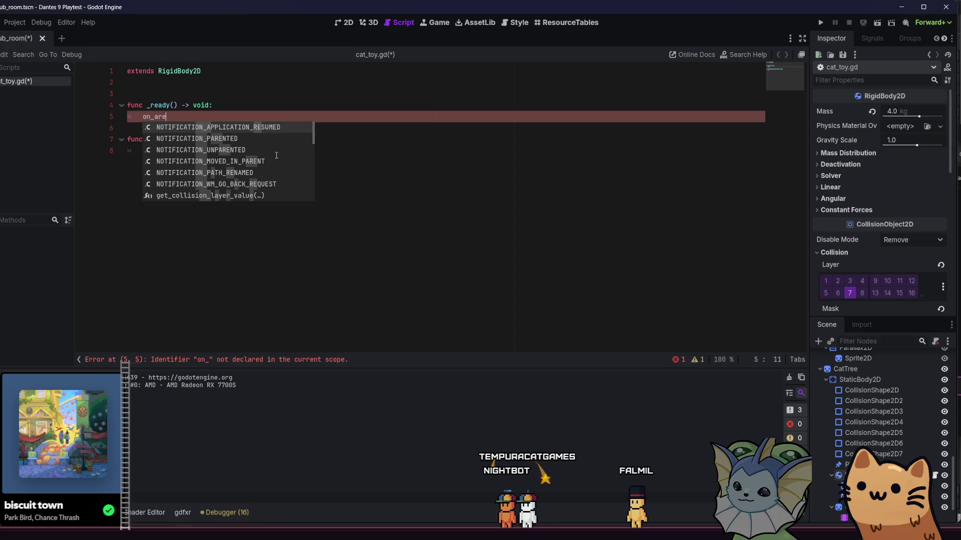
key("BackSpace")
key("BackSpace")
key("BackSpace")
type("are")
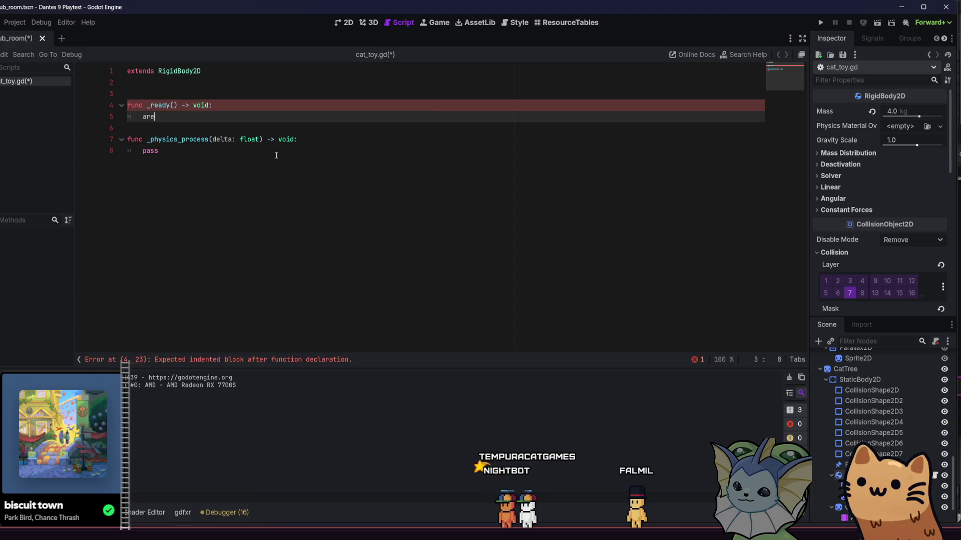
type("a")
key("BackSpace")
key("BackSpace")
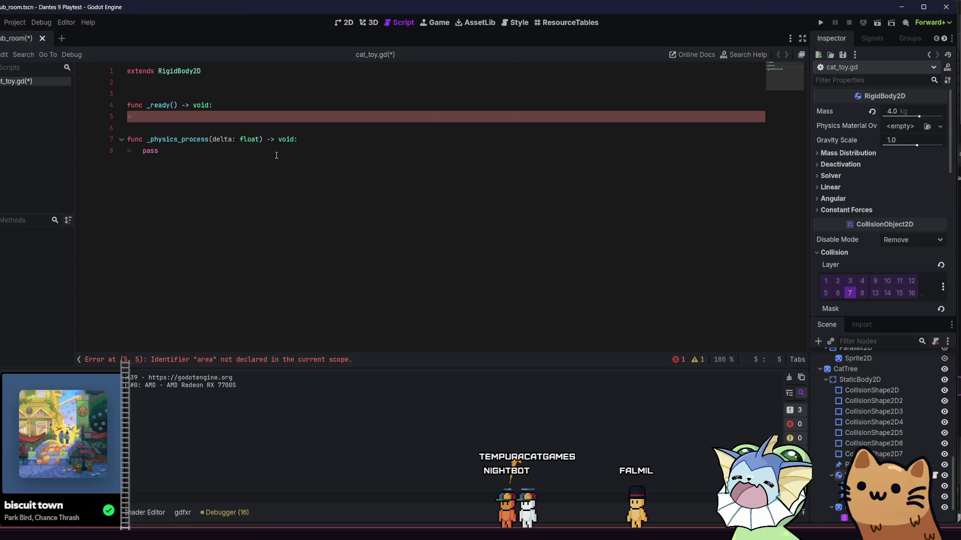
left_click(870, 40)
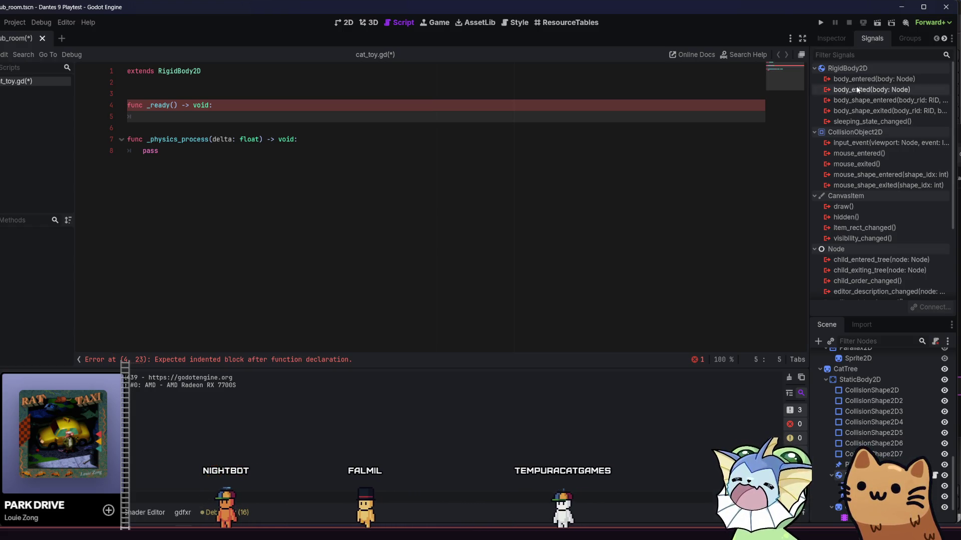
Strip both function stubs from cat_toy.gd, leaving only the extends line, and save it.
mouse_move(856, 80)
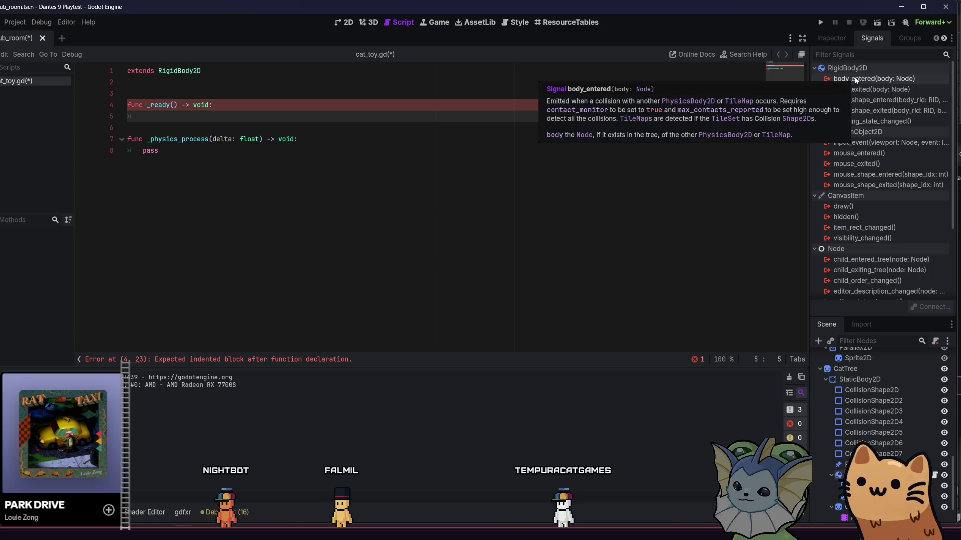
left_click(831, 38)
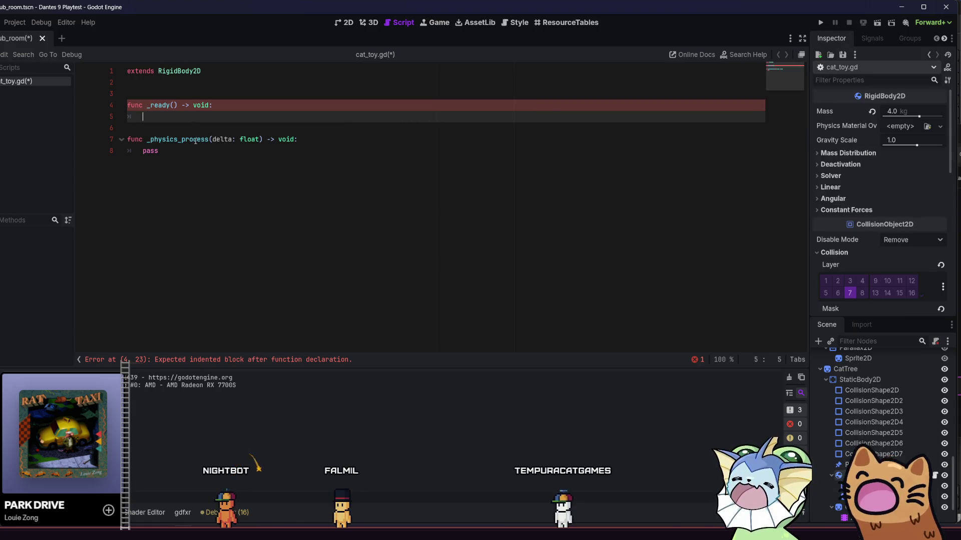
left_click_drag(166, 151, 128, 104)
key("BackSpace")
key("BackSpace")
key("BackSpace")
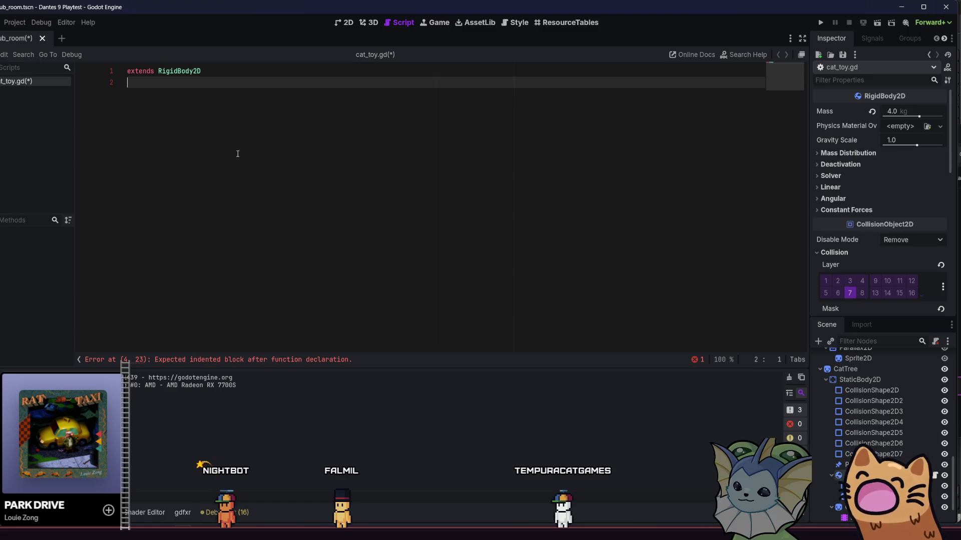
key("BackSpace")
key("BackSpace")
key("BackSpace")
key("ctrl+z")
key("ctrl+z")
key("ctrl+z")
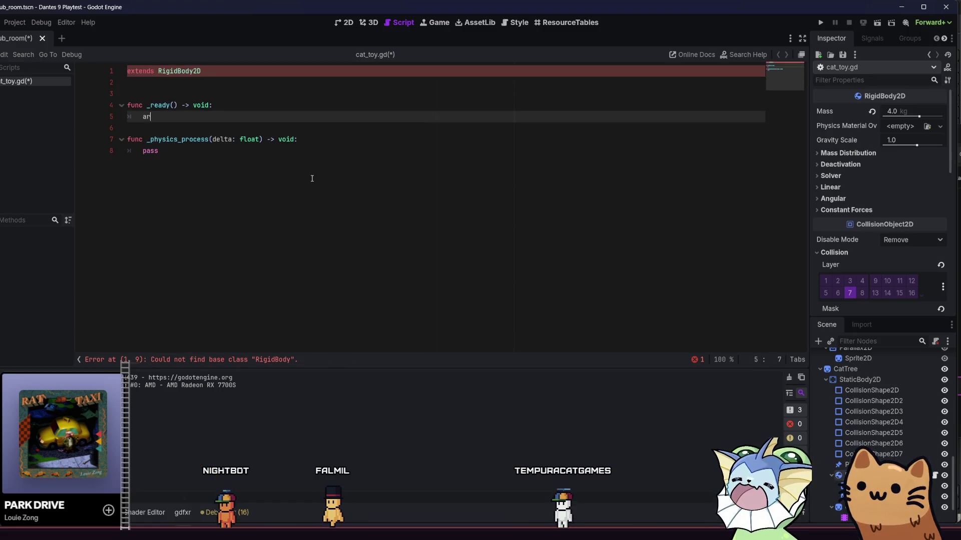
key("ctrl+z")
key("ctrl+z")
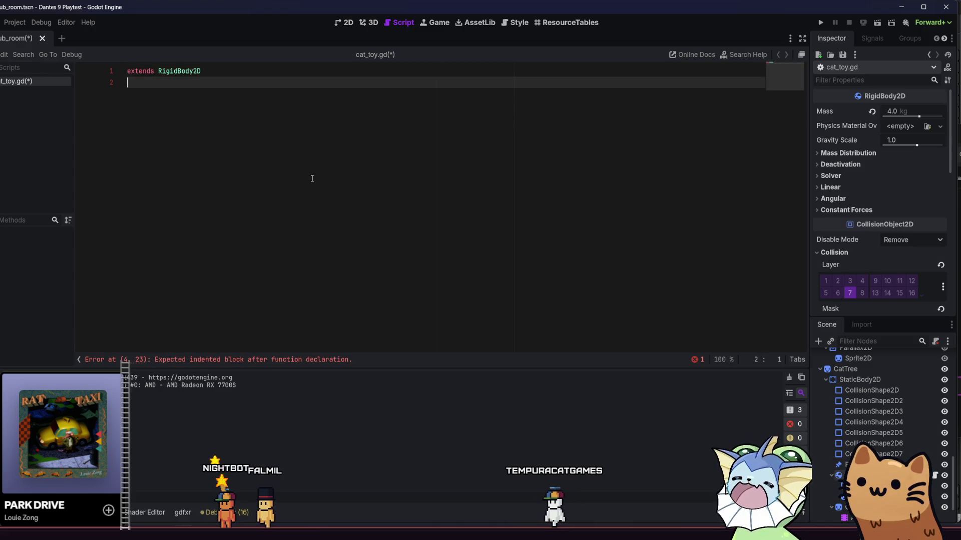
key("ctrl+s")
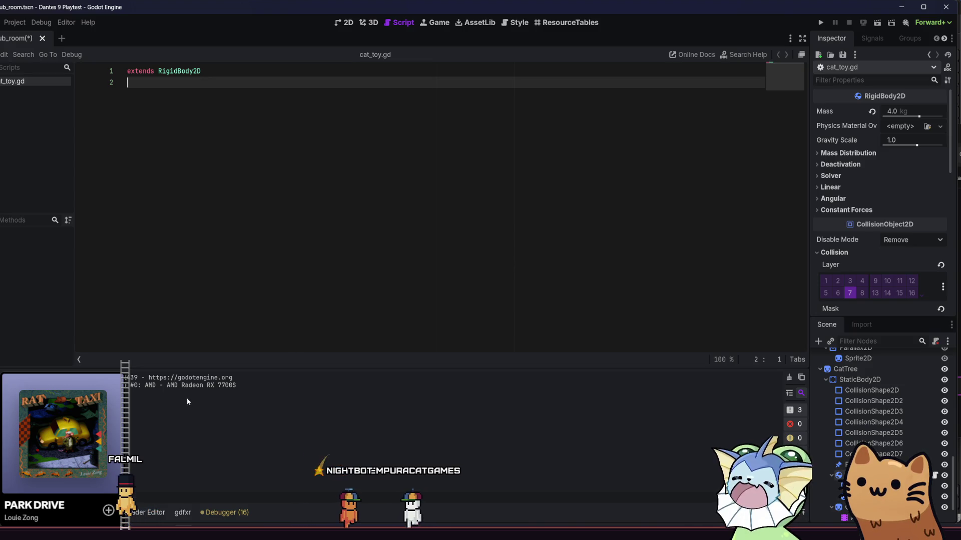
Delete cat_toy.gd from the project through the FileSystem dock.
key("alt+f")
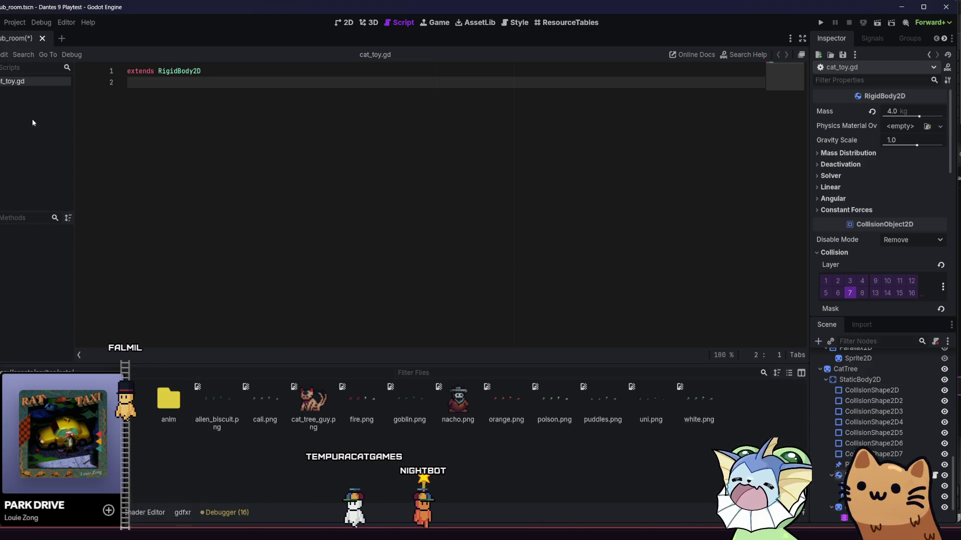
right_click(39, 83)
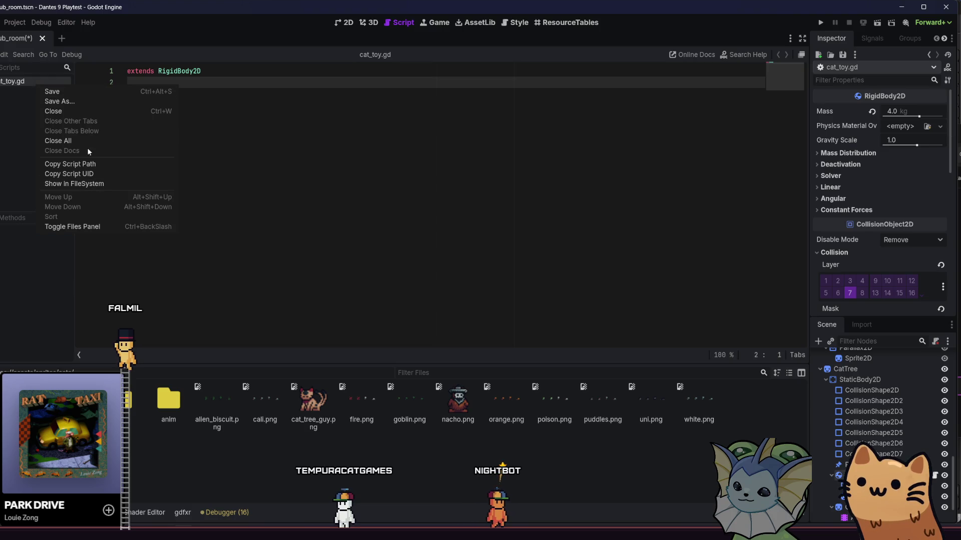
left_click(75, 183)
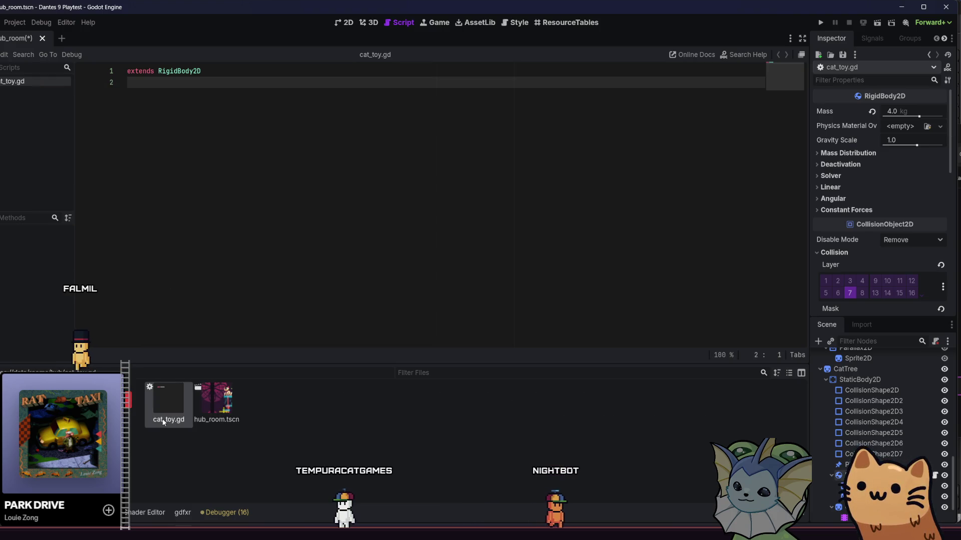
key("Delete")
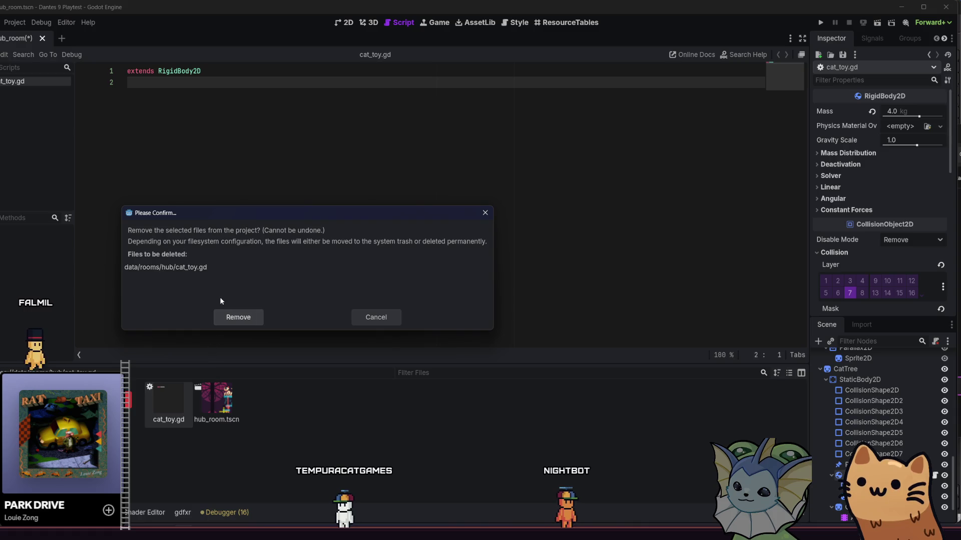
left_click(234, 318)
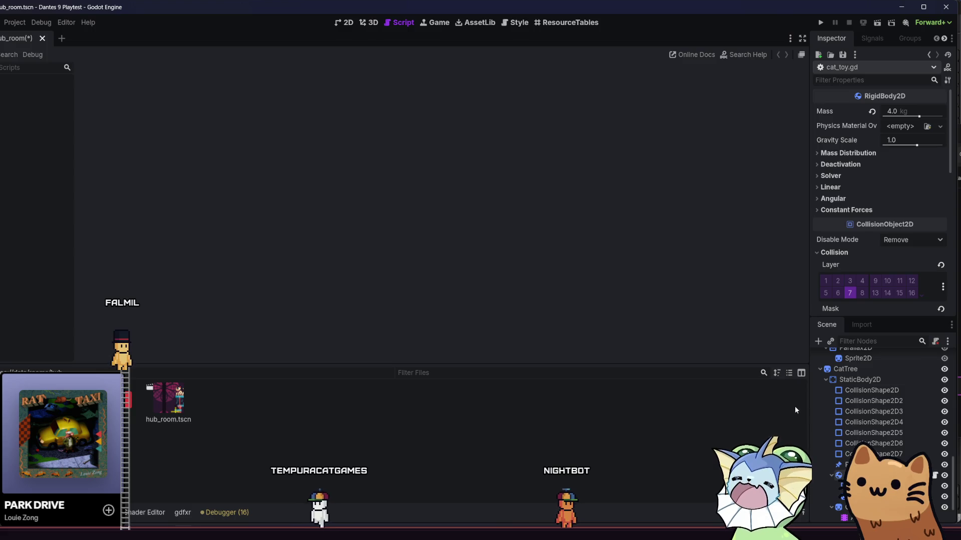
Add an Area2D child node under the RigidBody2D.
left_click(851, 486)
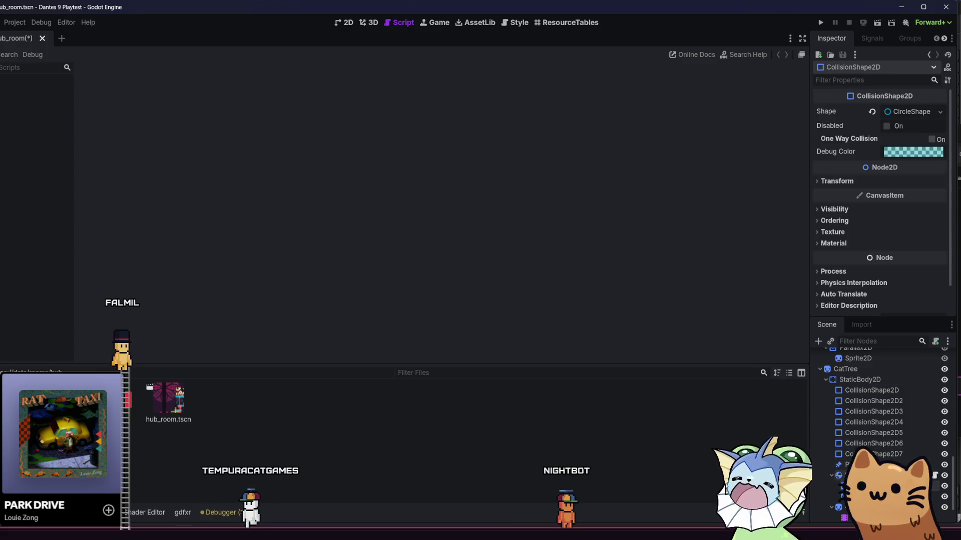
left_click(851, 475)
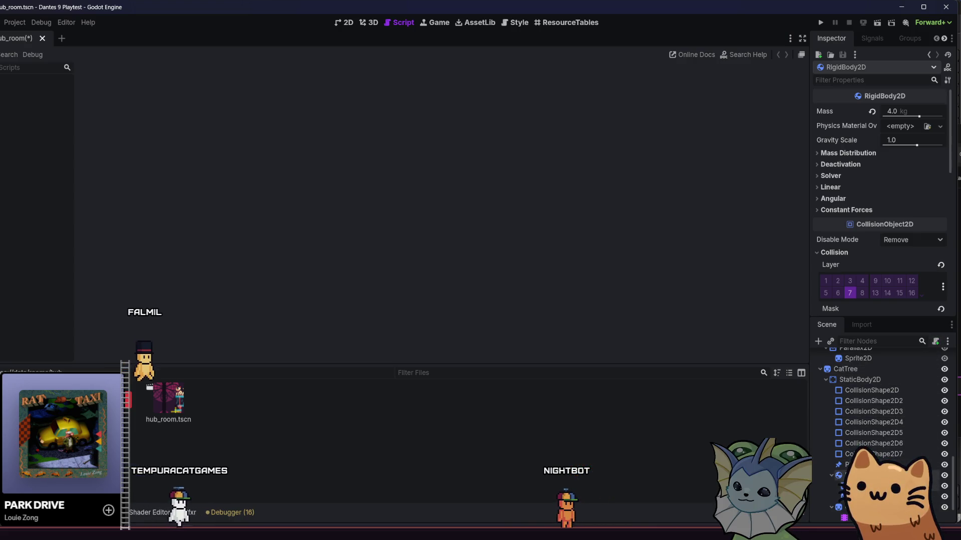
left_click(818, 340)
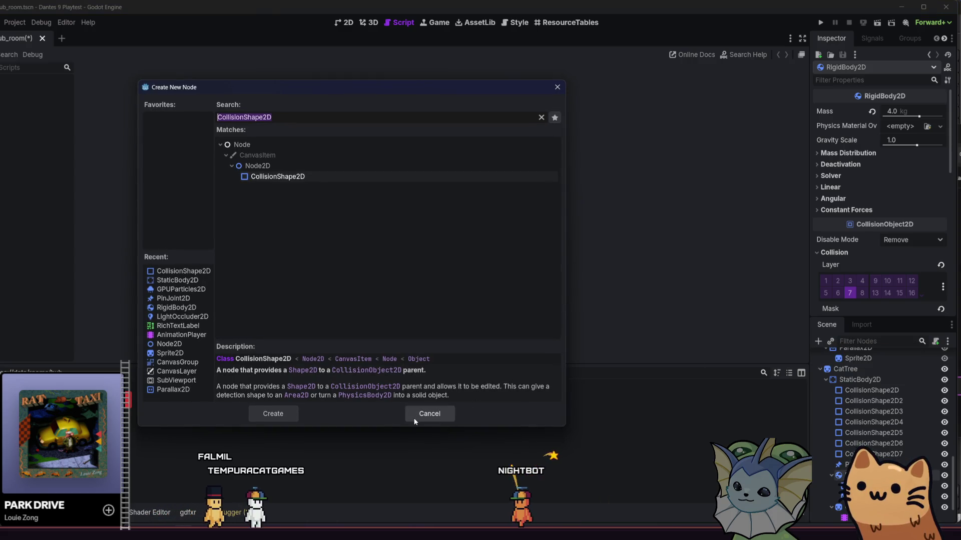
type("area")
double_click(299, 188)
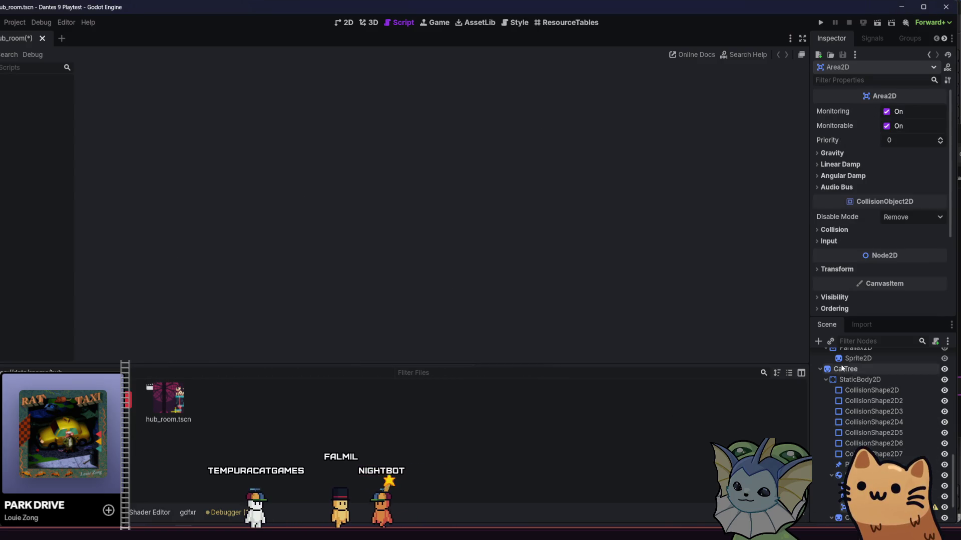
In the 2D view, add a CollisionShape2D child node and select the CatTree node.
left_click(345, 23)
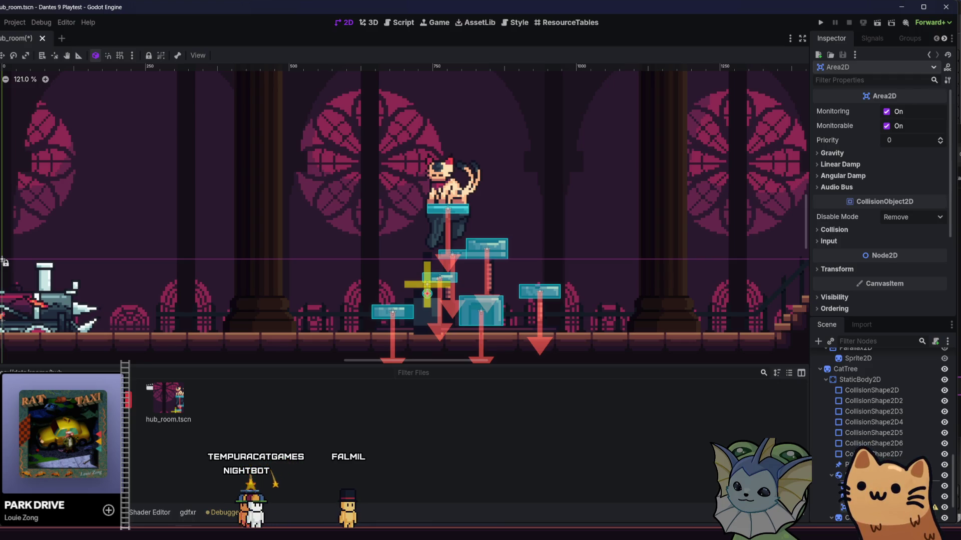
scroll(881, 430, "down", 1)
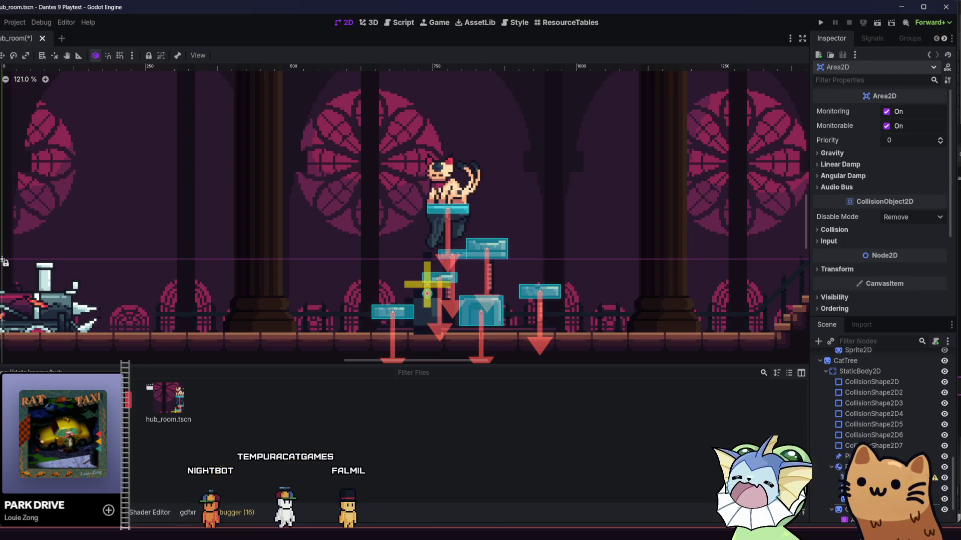
scroll(881, 430, "down", 1)
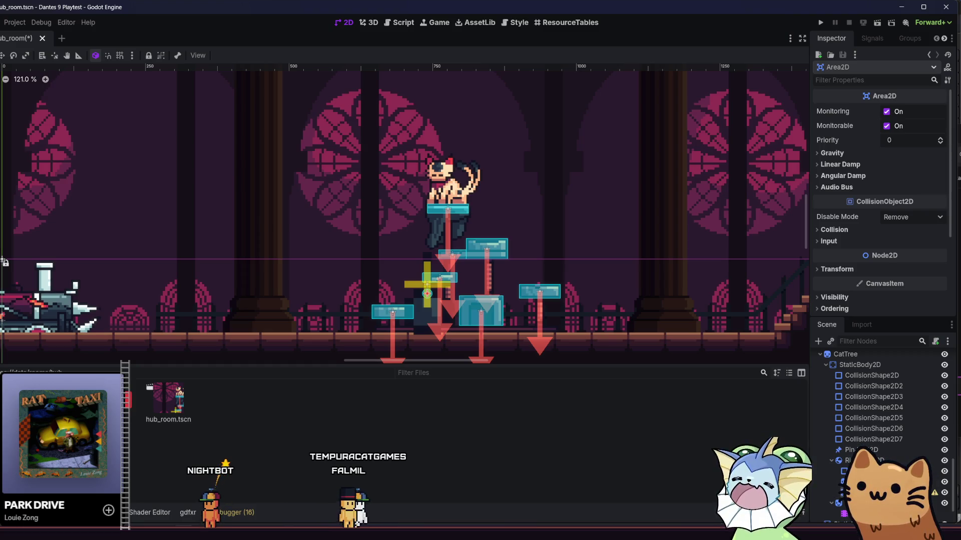
left_click(821, 341)
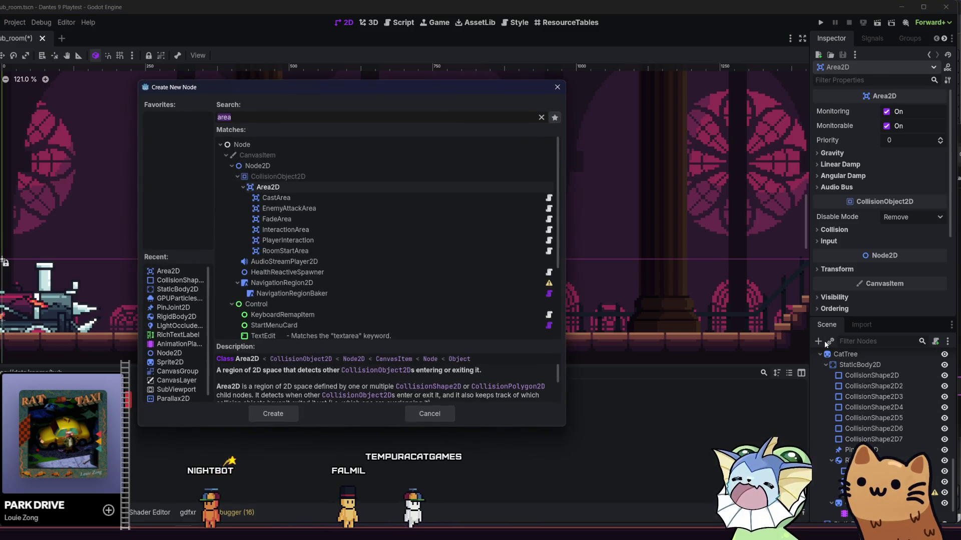
type("colli")
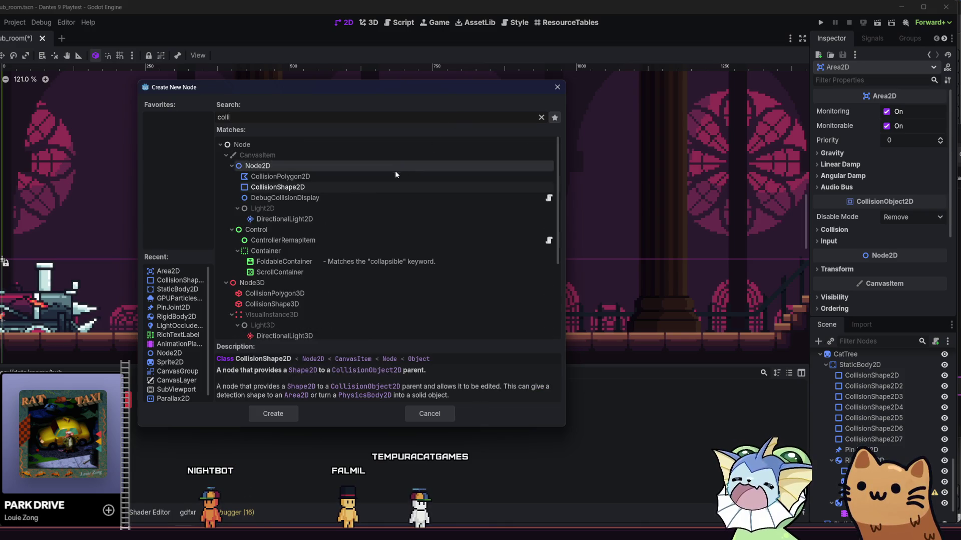
double_click(346, 190)
scroll(840, 412, "up", 3)
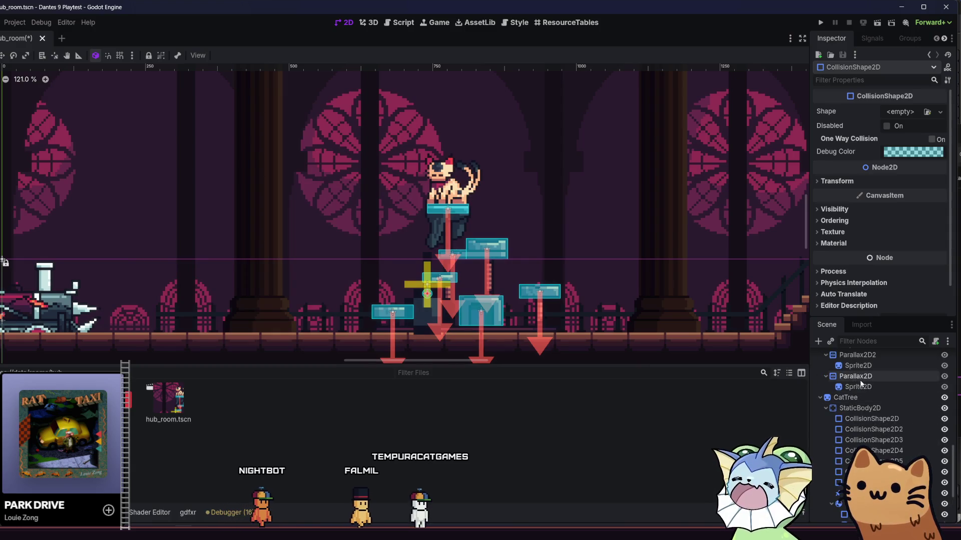
left_click(866, 406)
left_click(876, 398)
Save the CatTree branch as scene cat_tree.tscn in res://src/objects.
right_click(877, 398)
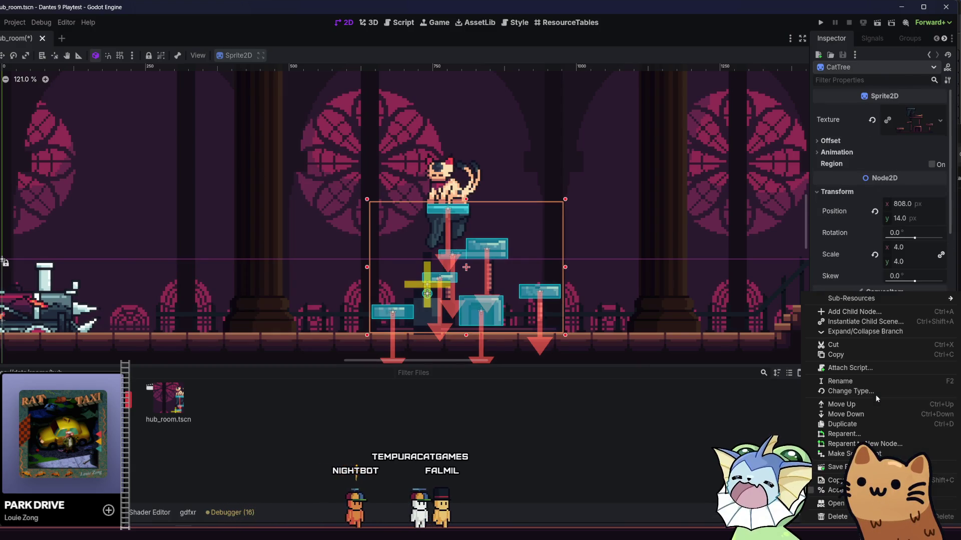
left_click(831, 453)
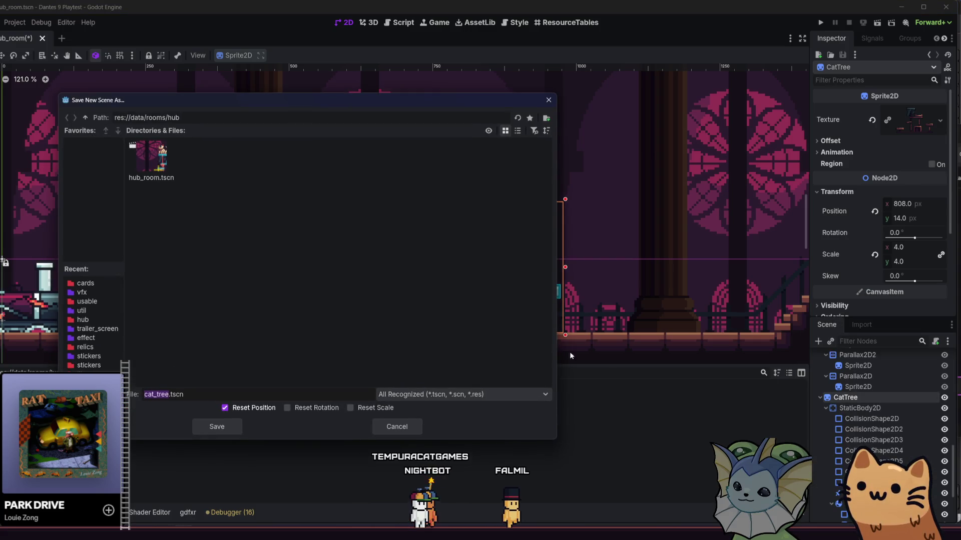
left_click(86, 117)
left_click(86, 117)
left_click(86, 117)
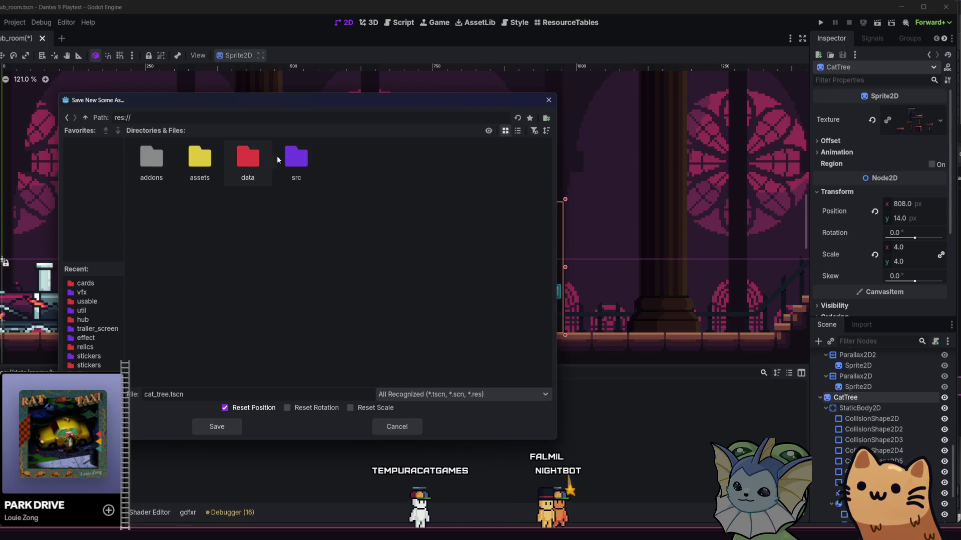
double_click(291, 159)
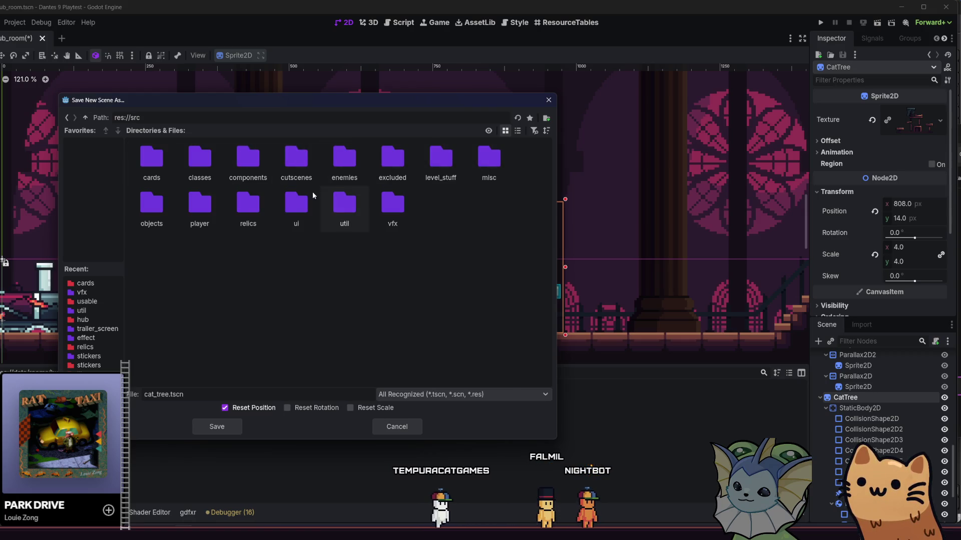
double_click(141, 223)
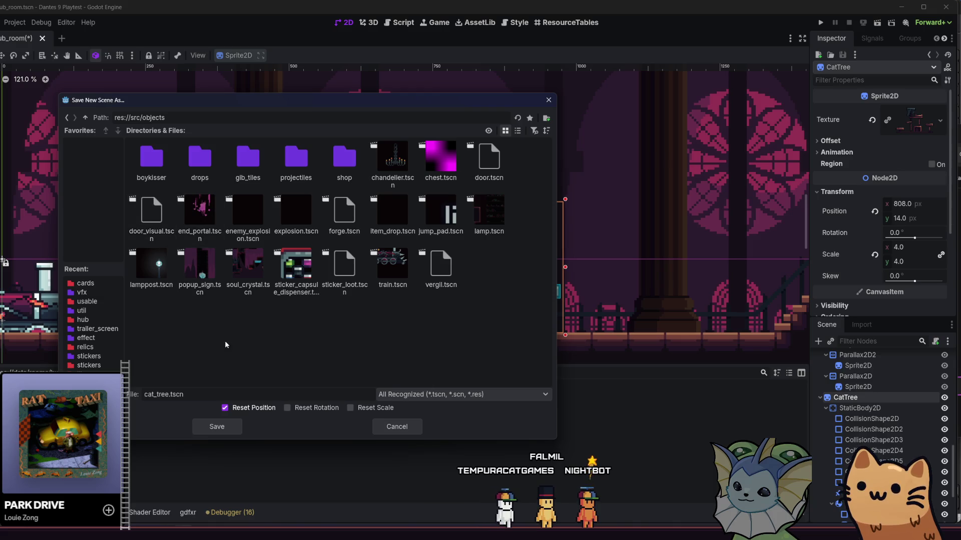
left_click(208, 429)
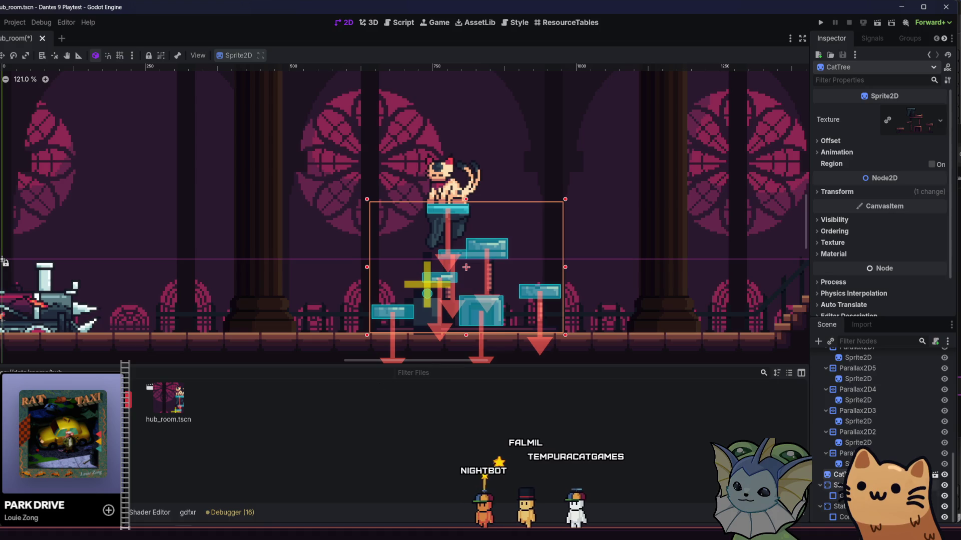
Give the empty CollisionShape2D a new CircleShape2D shape.
scroll(325, 255, "left", 5)
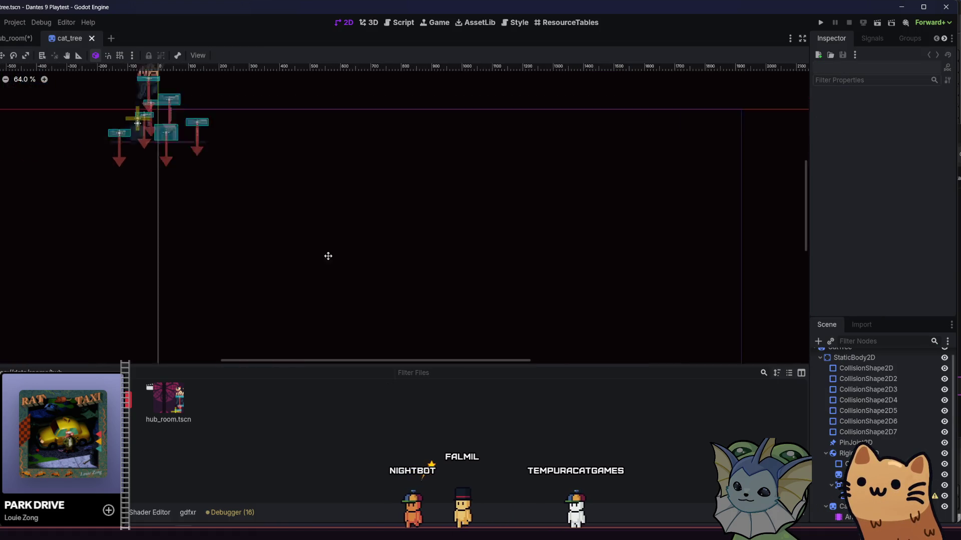
scroll(301, 179, "up", 2)
scroll(301, 179, "up", 2)
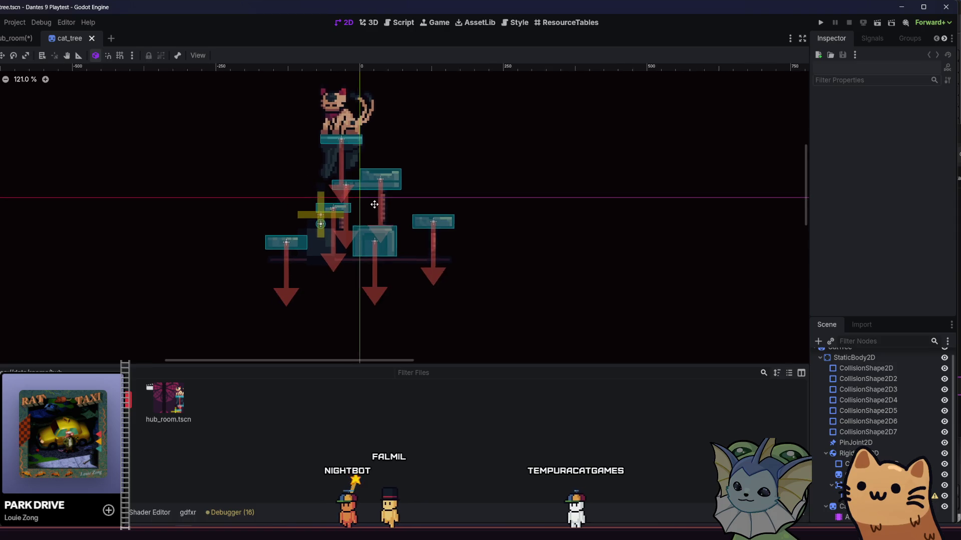
scroll(301, 180, "left", 2)
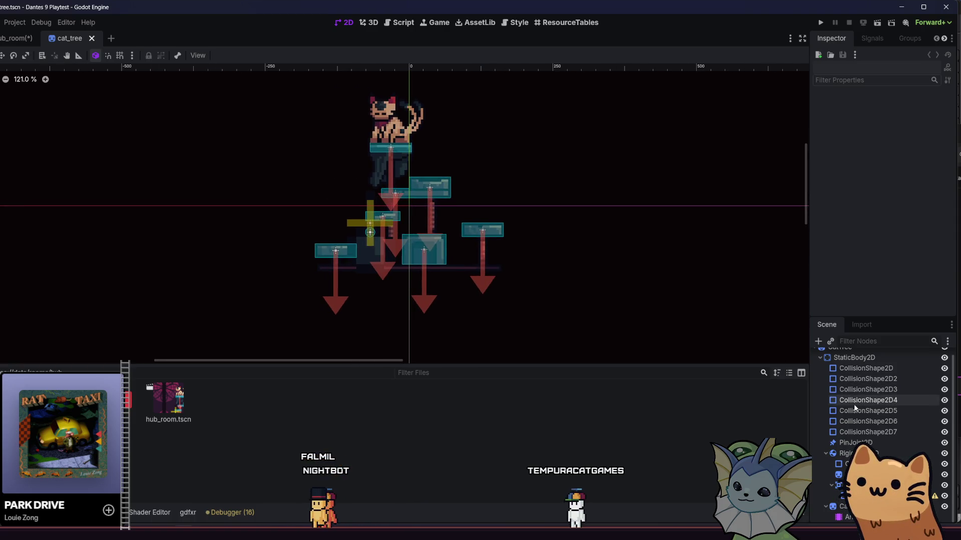
left_click(367, 232)
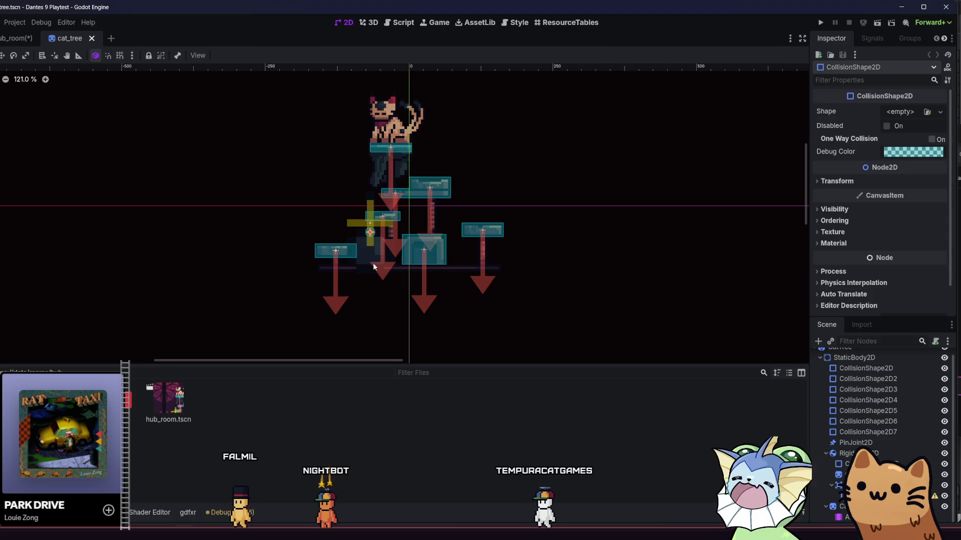
scroll(363, 223, "up", 4)
scroll(363, 223, "up", 3)
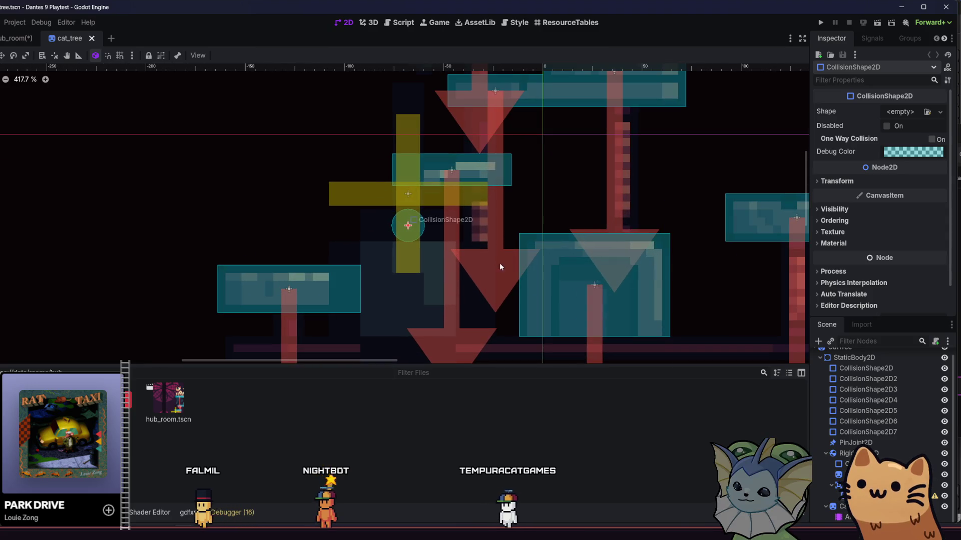
left_click(901, 112)
left_click(862, 165)
Shrink the collision circle to about 53 px radius and save the cat_tree scene.
scroll(451, 218, "up", 1)
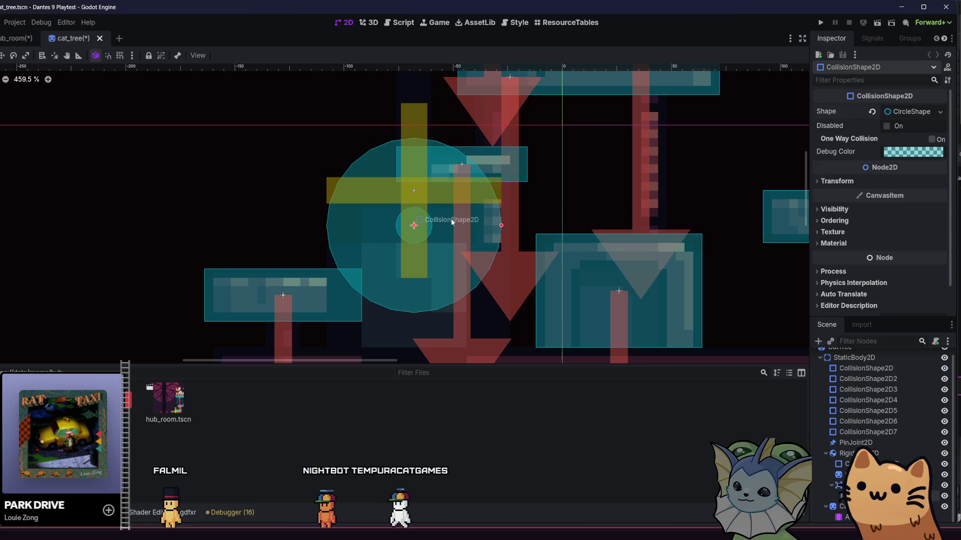
left_click_drag(501, 226, 440, 228)
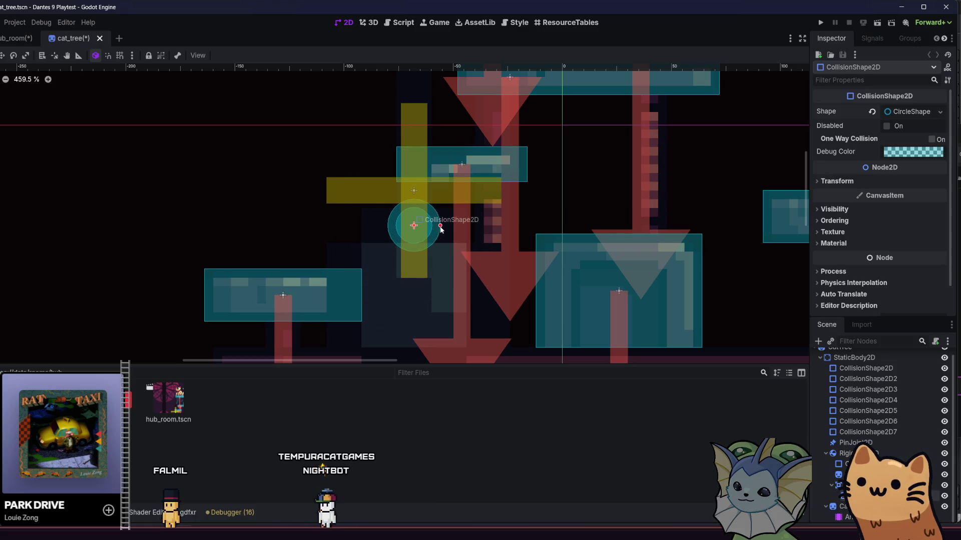
key("ctrl+s")
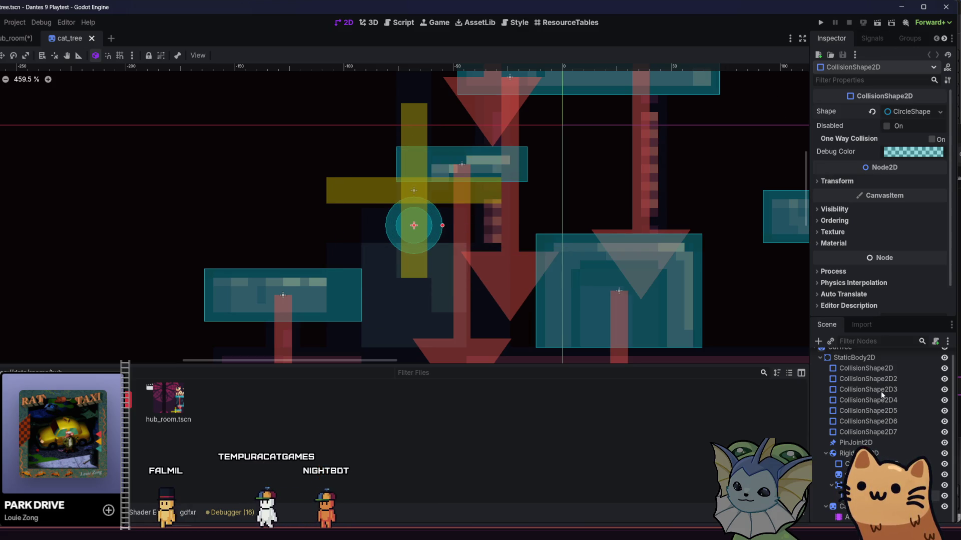
left_click(851, 516)
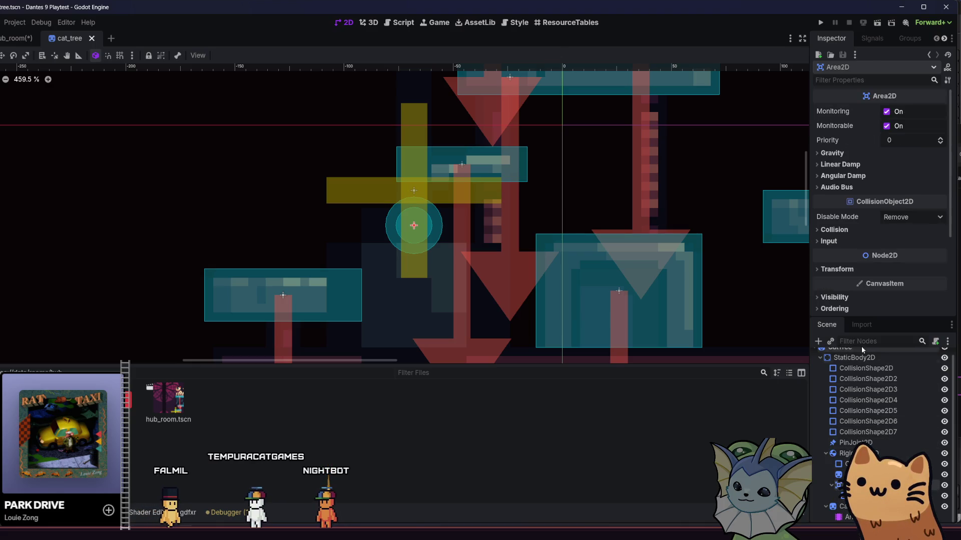
Attach a new script, res://src/objects/cat_tree_toy.gd, to the Area2D.
left_click(936, 342)
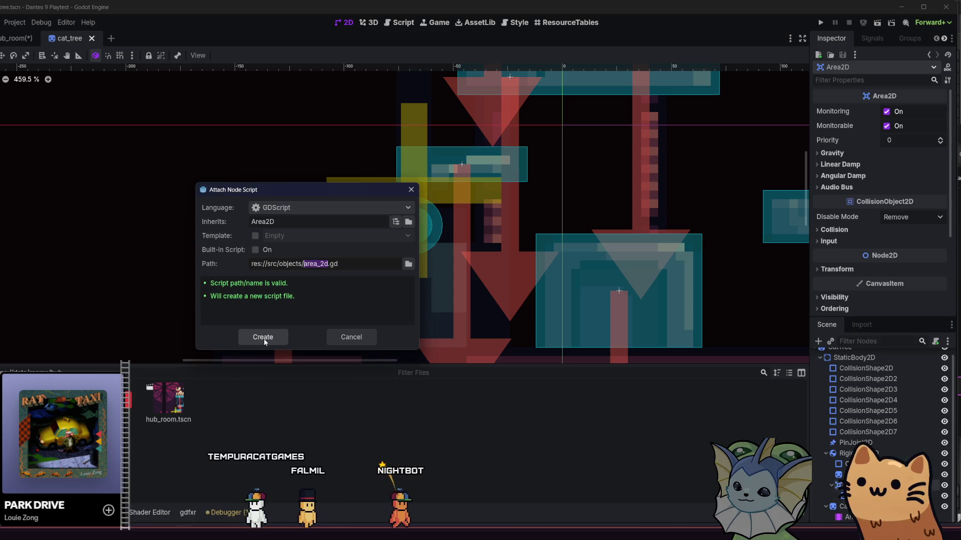
type("cat_t")
type("ree_")
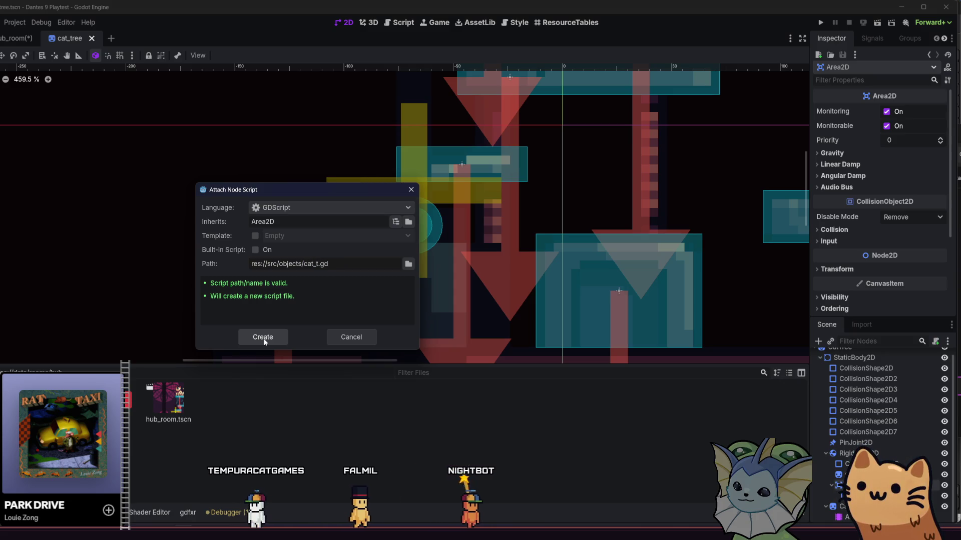
type("toy")
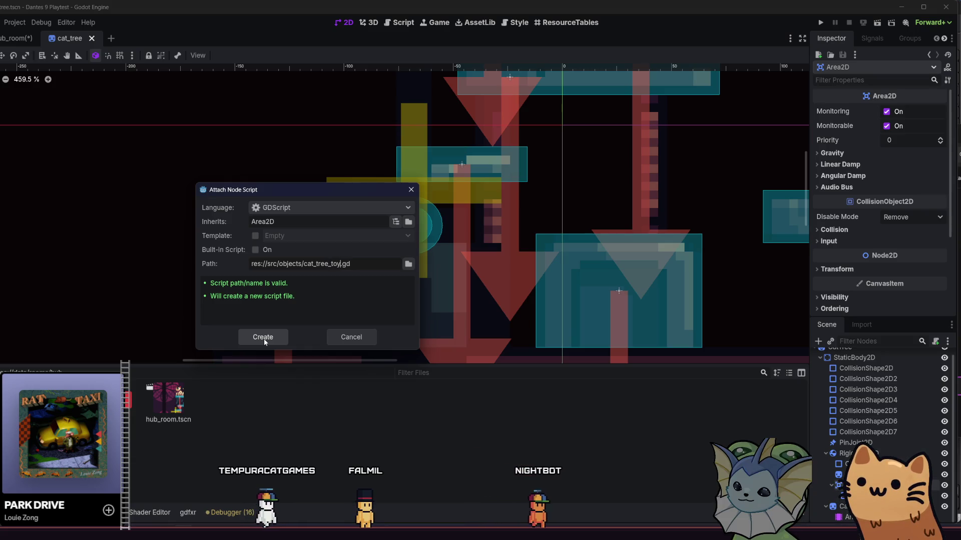
left_click(263, 338)
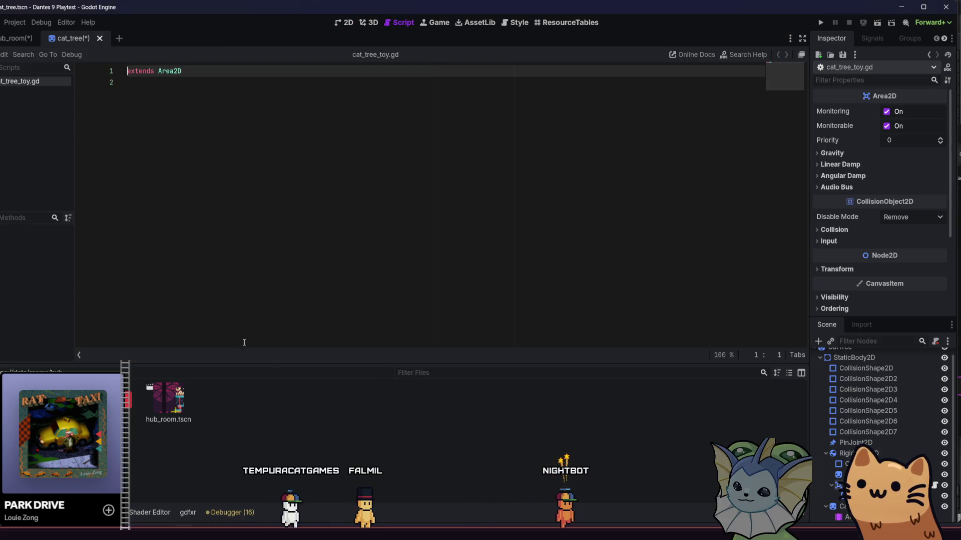
Write a _ready function that calls area_entered.connect().
left_click(187, 162)
key("Return")
key("Return")
type("fun")
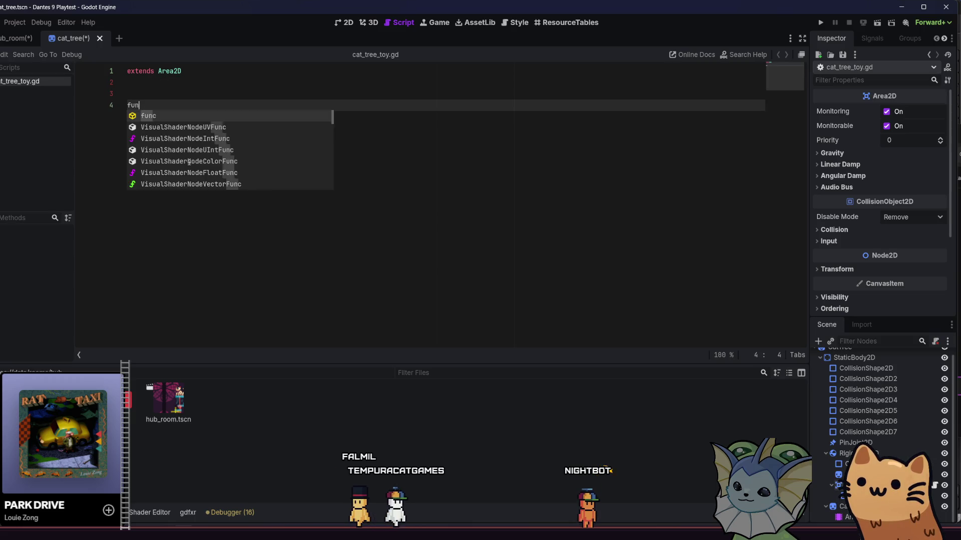
type("c _re")
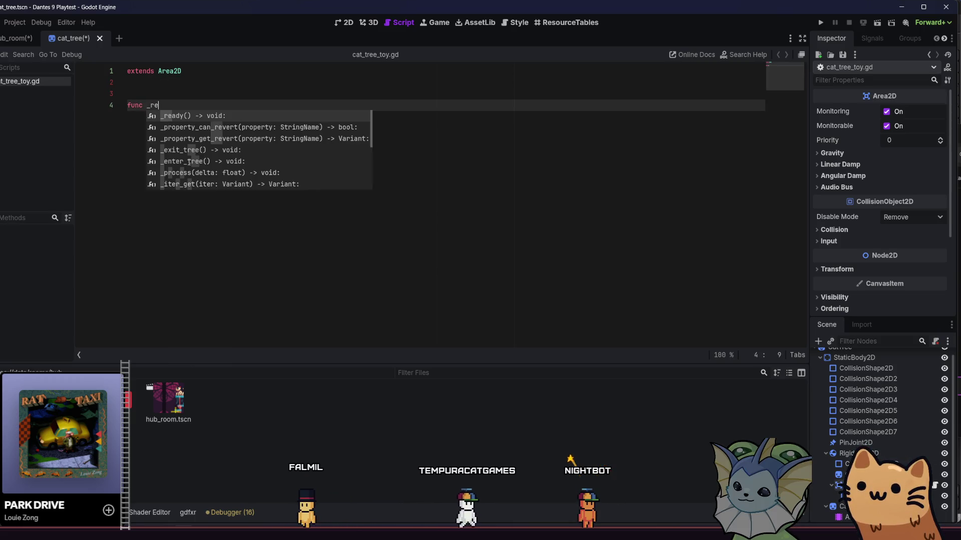
key("Return")
key("Return")
type("on_")
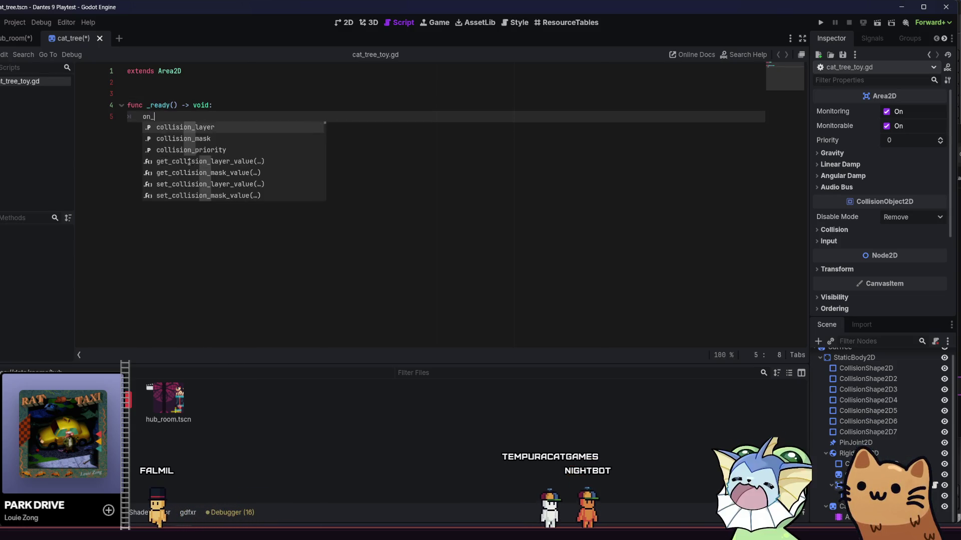
key("BackSpace")
key("BackSpace")
key("BackSpace")
type("area")
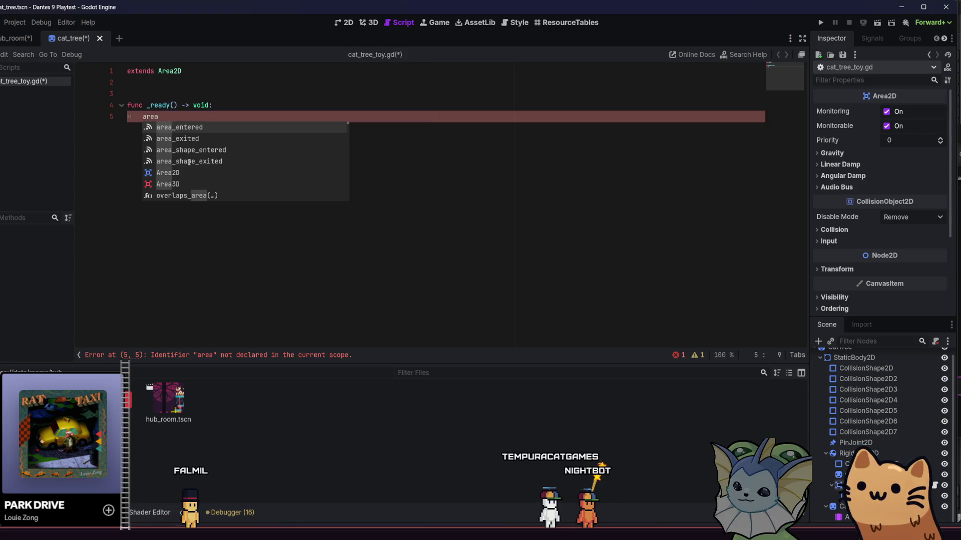
key("Return")
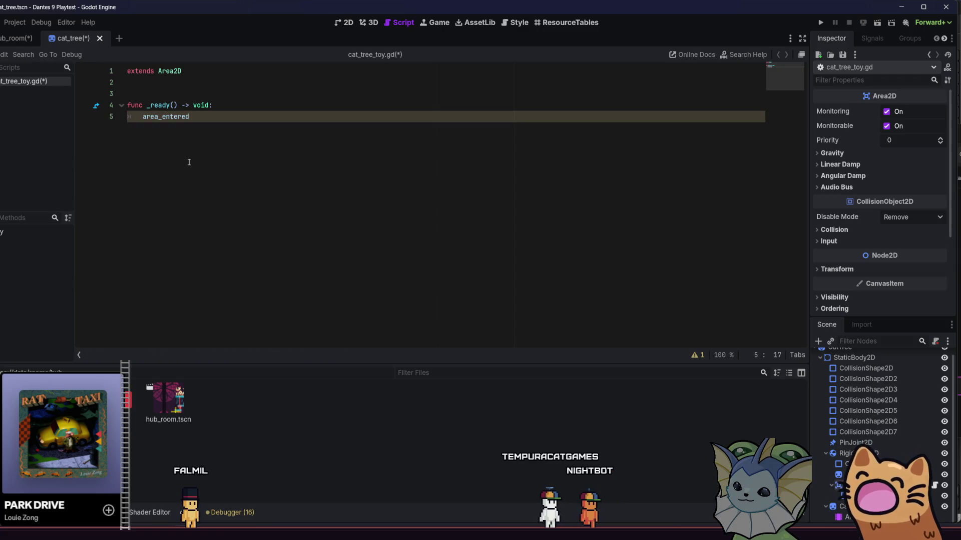
type(".c")
key("Return")
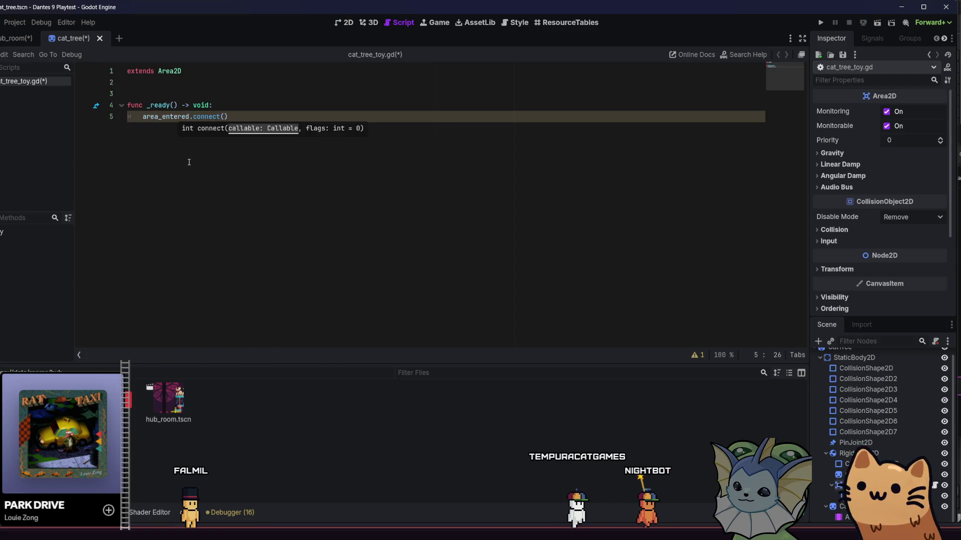
key("Return")
key("Return")
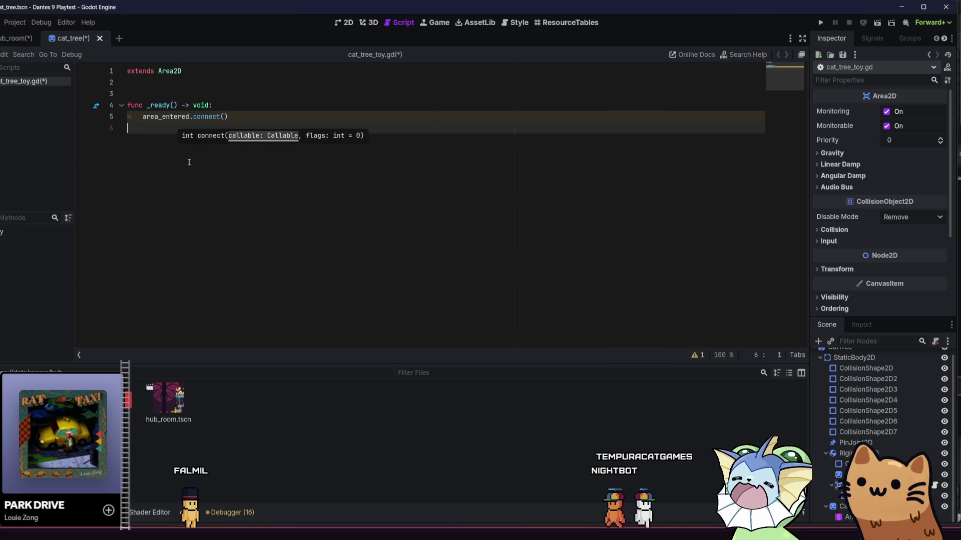
key("BackSpace")
Define an empty apply_force function and add an exported RigidBody2D variable at line 4.
type("func")
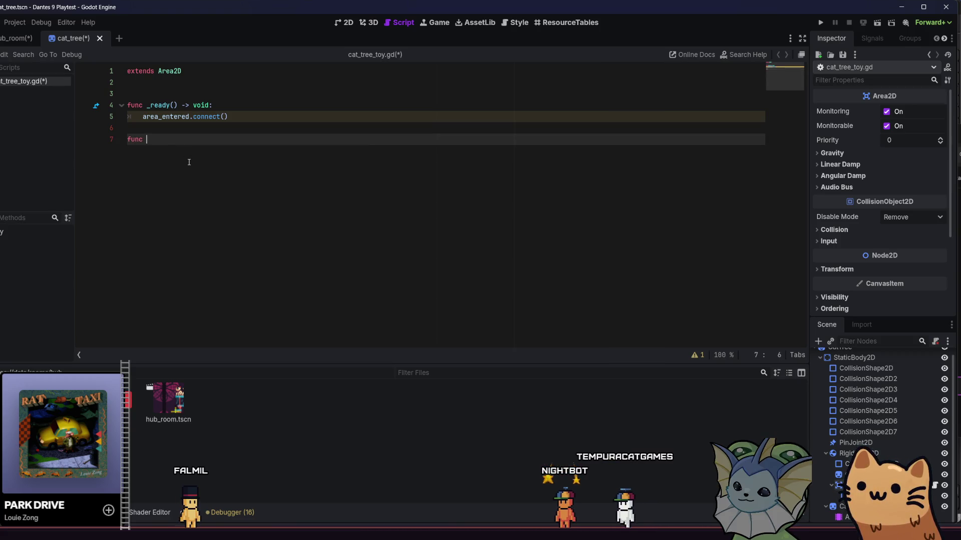
type("apply_force")
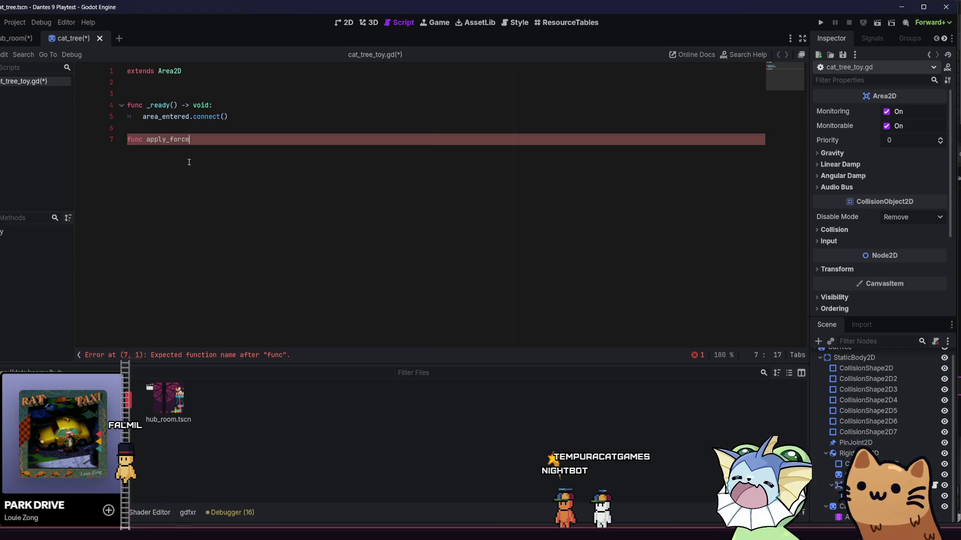
type("):")
key("Return")
type("pass")
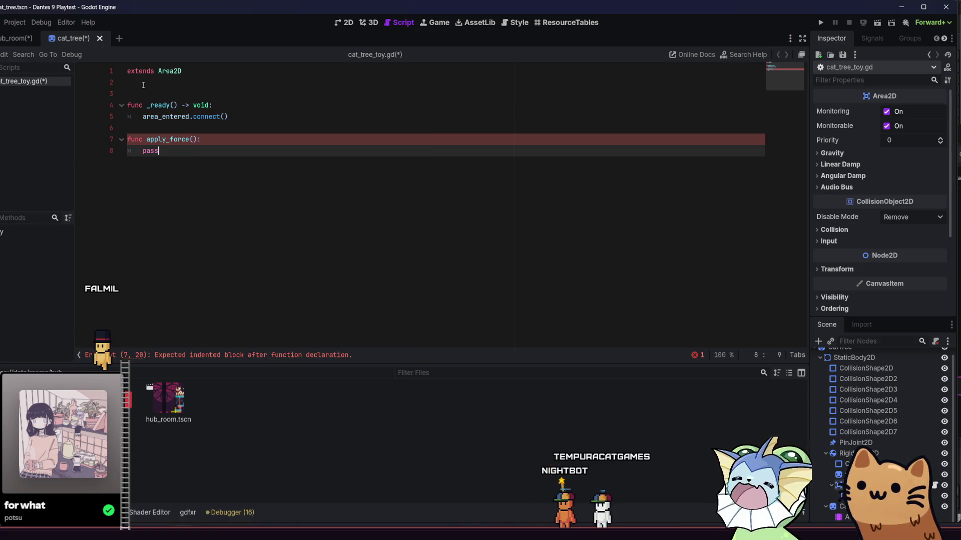
left_click(136, 87)
key("Return")
key("Return")
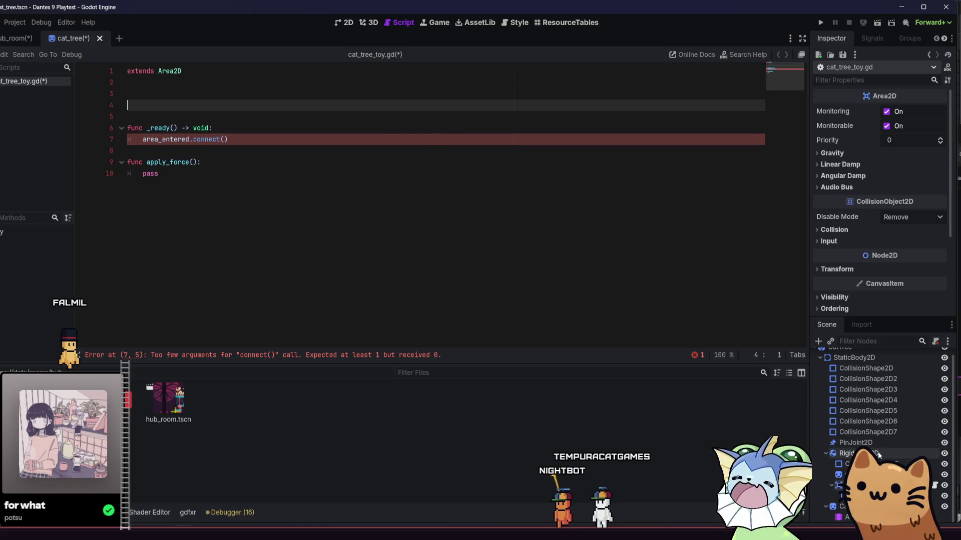
mouse_move(878, 454)
left_mouse_down()
mouse_move(396, 241)
mouse_move(183, 103)
left_mouse_up()
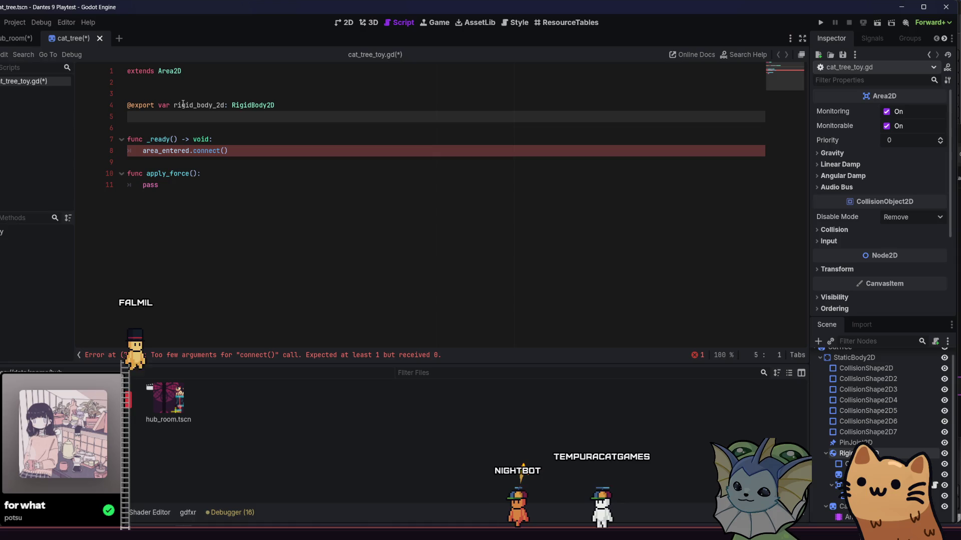
left_click(208, 125)
left_click(208, 121)
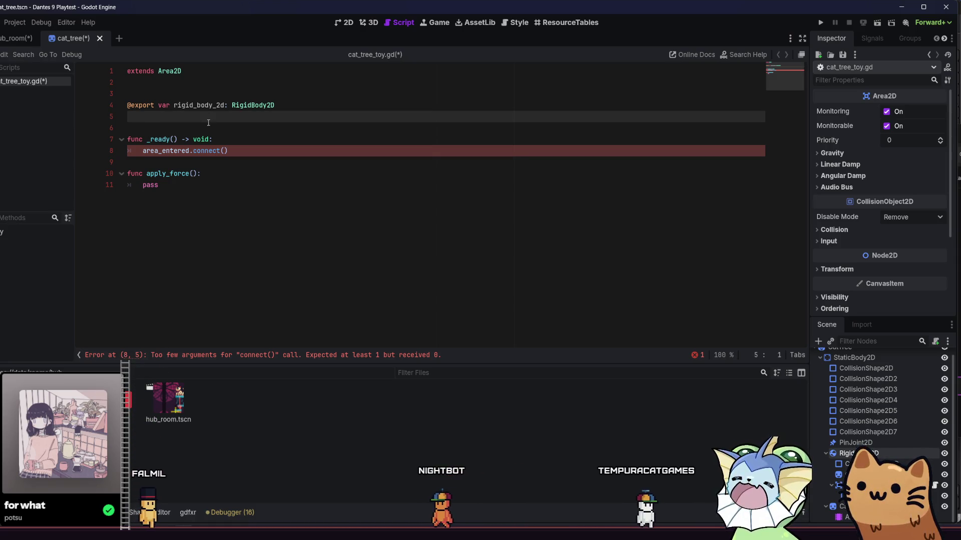
key("BackSpace")
Pass apply_force as the callback in the area_entered connect() call.
left_click(220, 162)
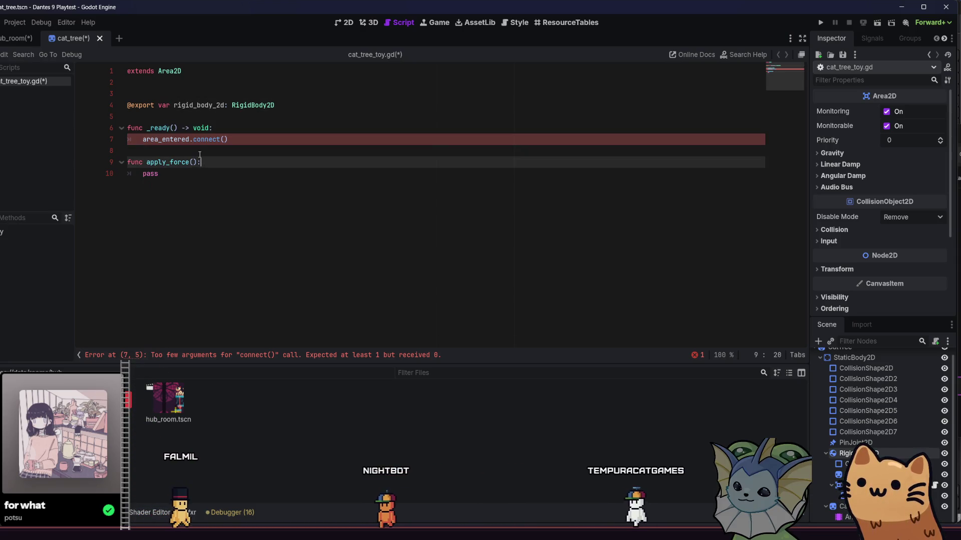
left_click(222, 139)
type("appl")
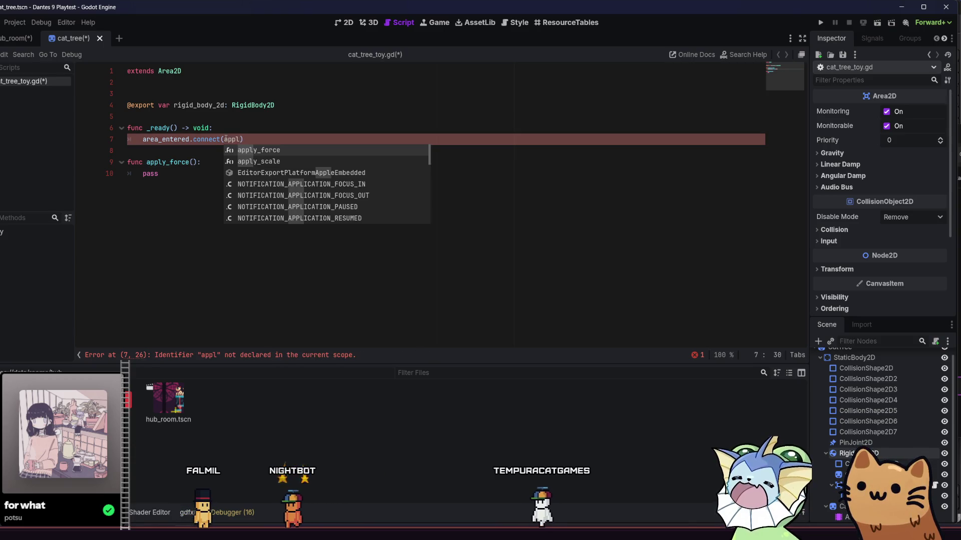
key("Return")
left_click(196, 162)
left_click(195, 171)
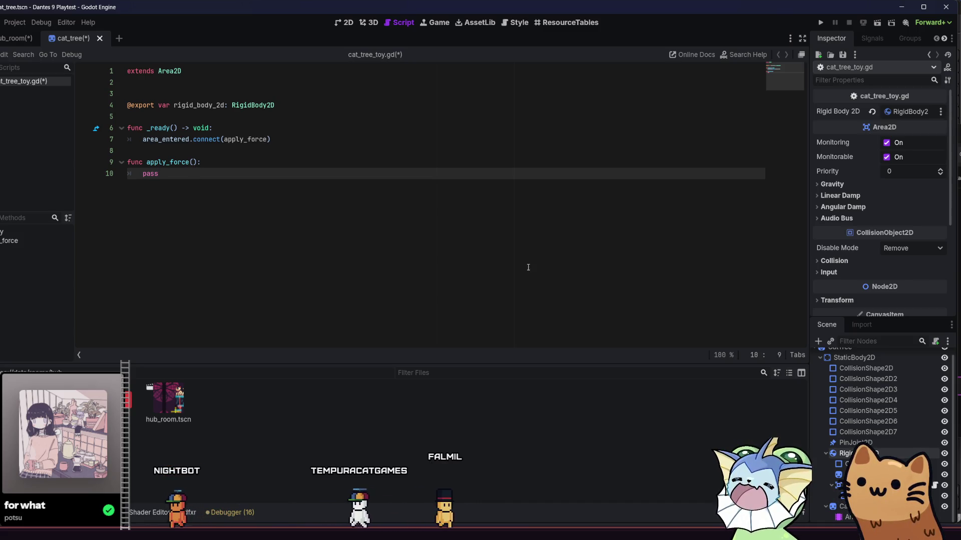
Add a HitboxComponent node to the cat tree toy scene.
left_click(818, 342)
type("hitb")
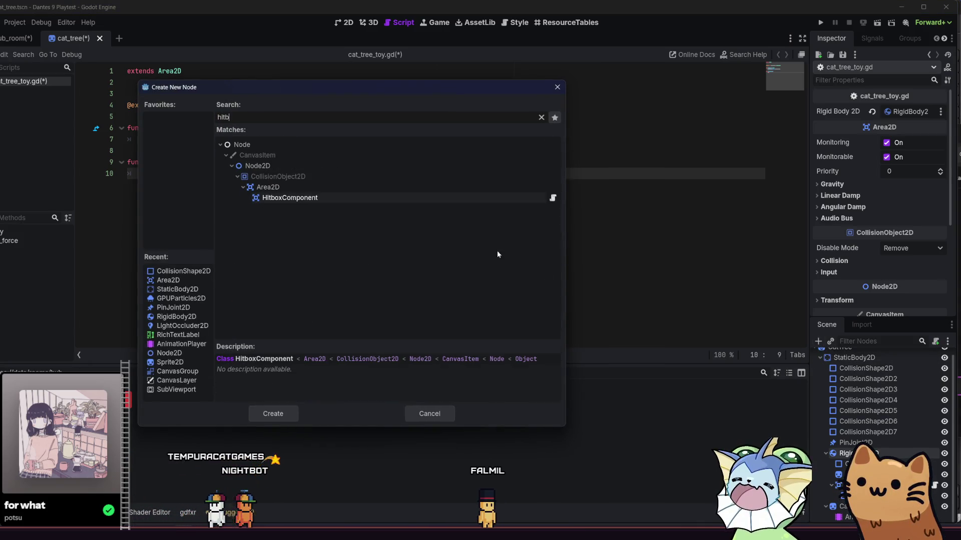
double_click(336, 201)
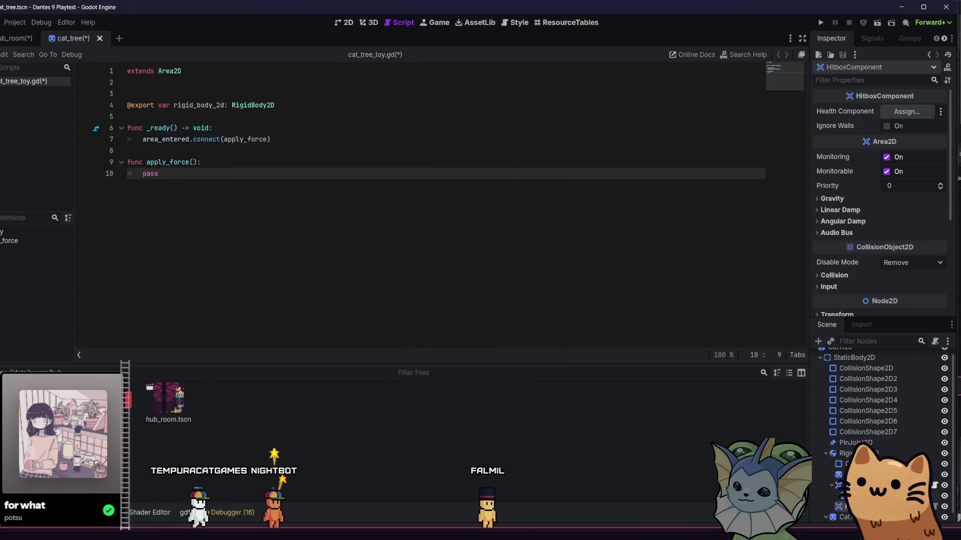
Read through hitbox_component.gd, then return to editing cat_tree_toy.gd.
left_click(851, 484)
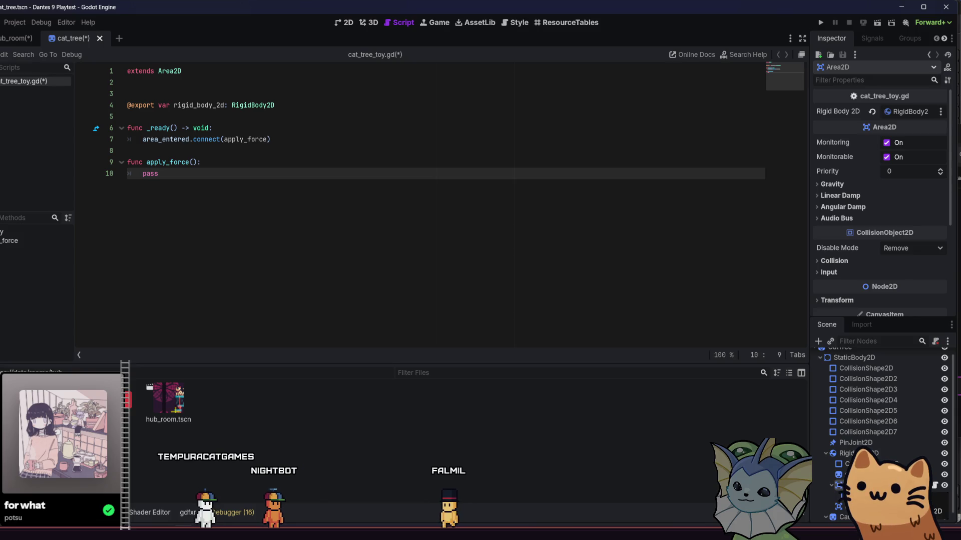
left_click(851, 495)
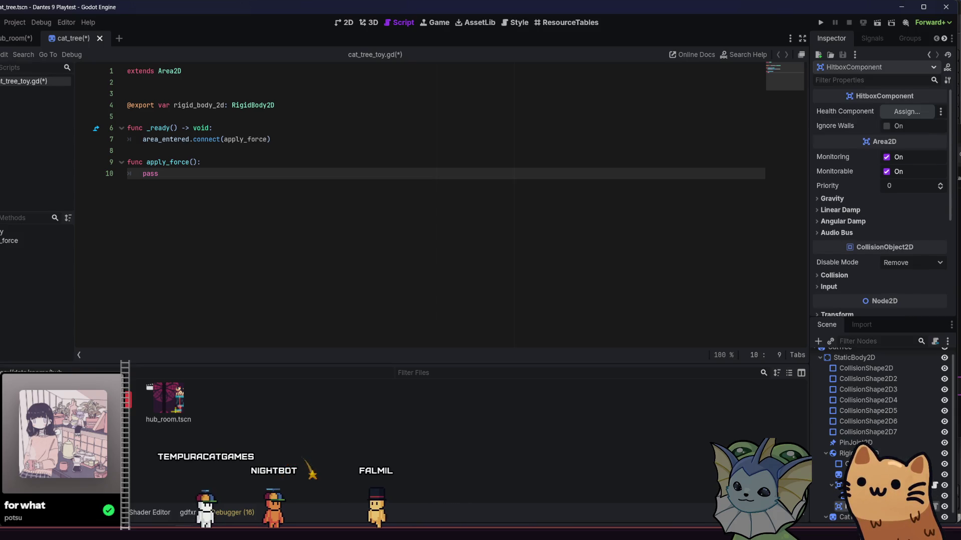
left_click(934, 496)
scroll(342, 235, "up", 8)
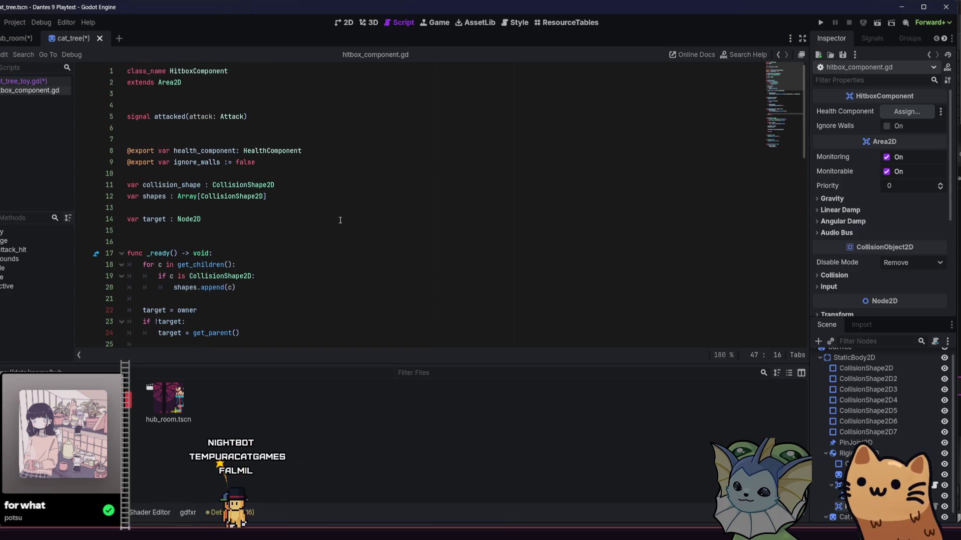
scroll(342, 222, "down", 4)
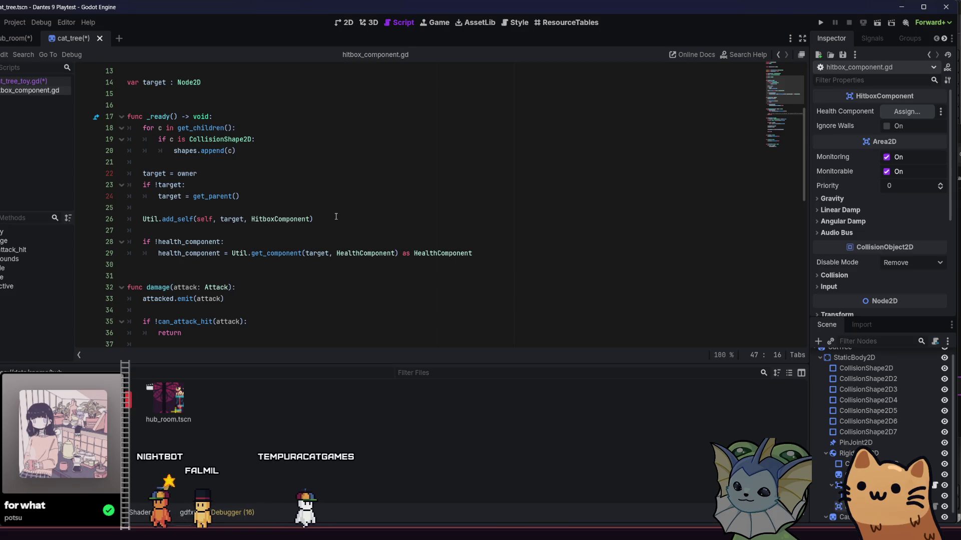
scroll(337, 216, "down", 4)
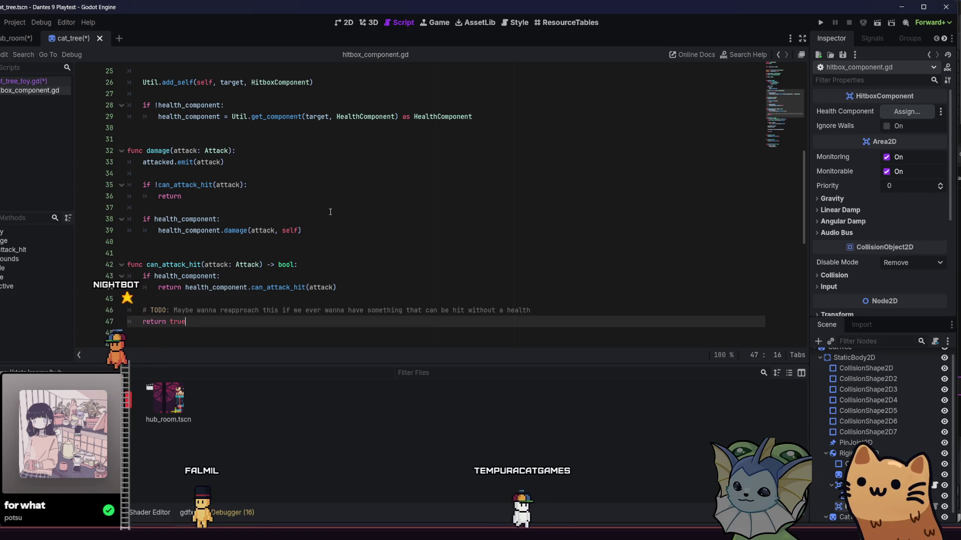
scroll(328, 211, "down", 5)
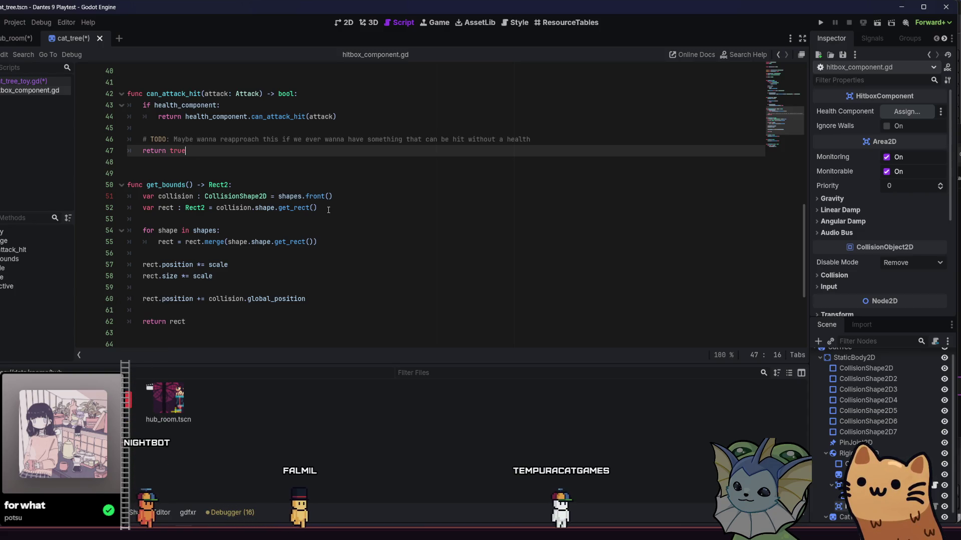
scroll(329, 210, "down", 4)
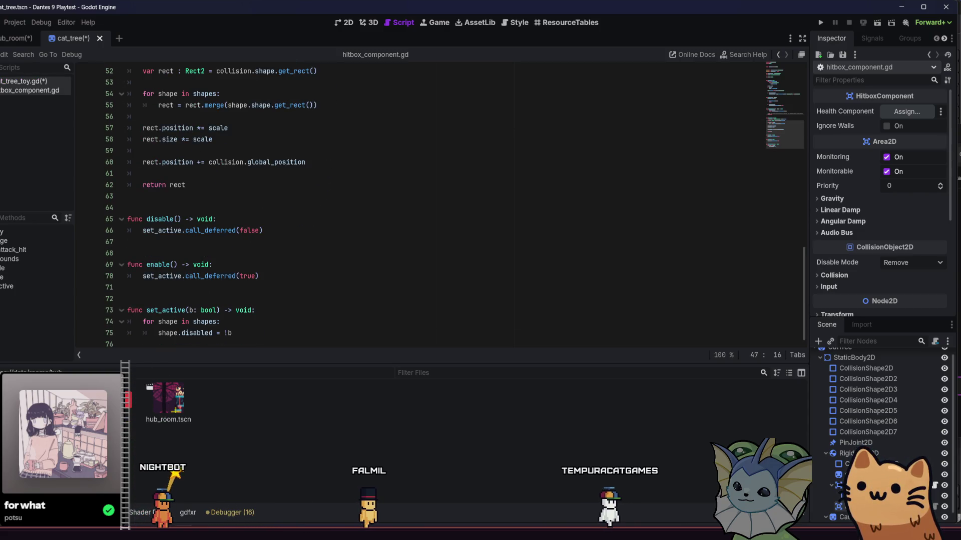
key("alt+Left")
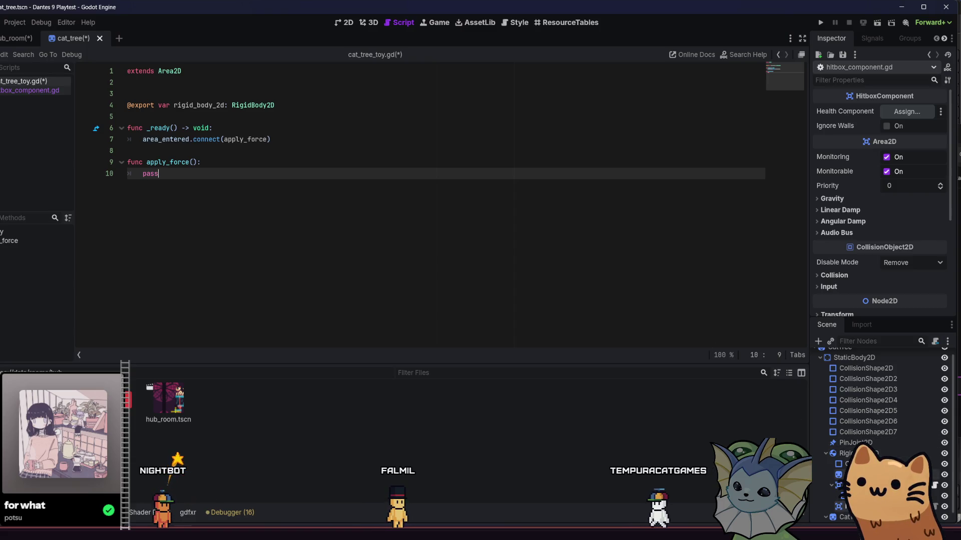
Move cat_tree_toy.gd from the Area2D node onto the RigidBody2D node.
right_click(851, 485)
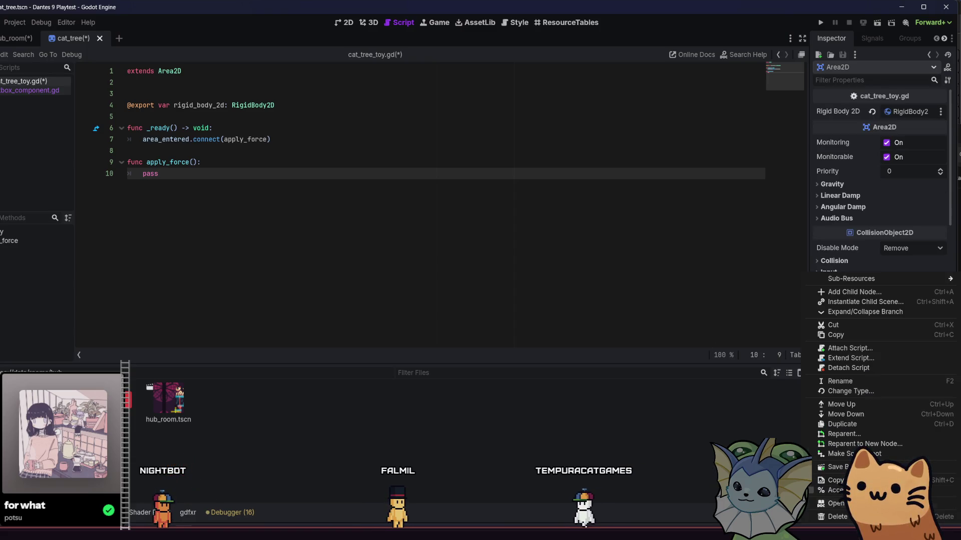
left_click(896, 369)
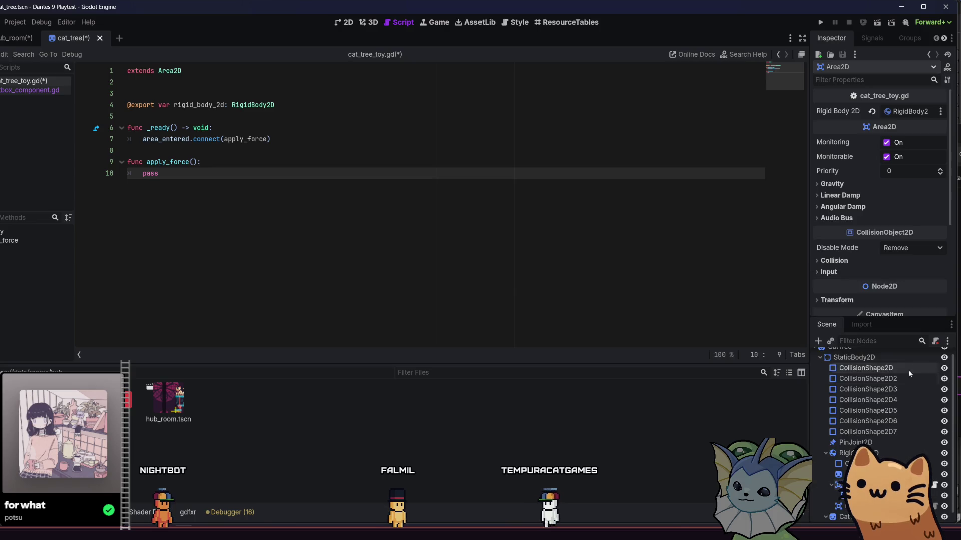
left_click(881, 450)
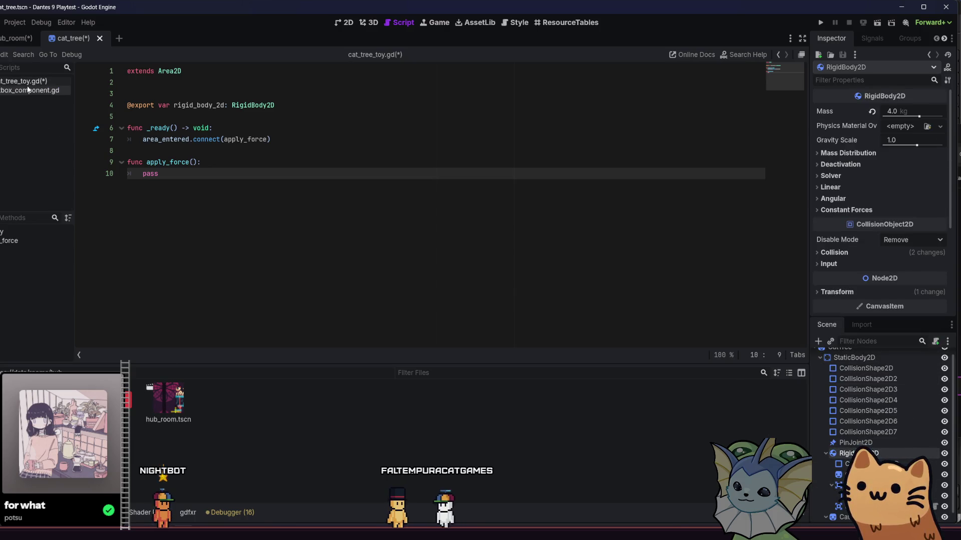
mouse_move(30, 83)
left_mouse_down()
mouse_move(850, 426)
mouse_move(851, 453)
left_mouse_up()
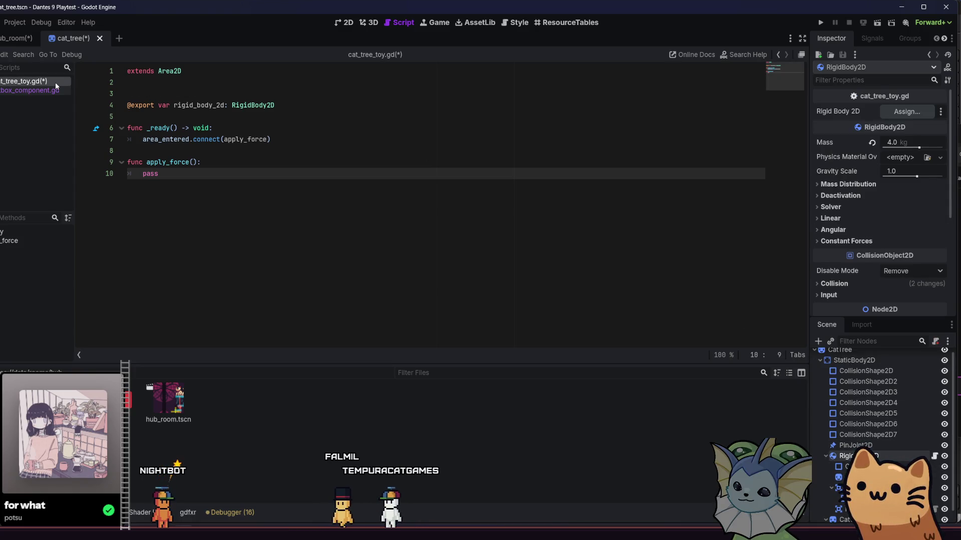
Change the script to extend RigidBody2D and delete the old connect and apply_force lines.
double_click(180, 73)
type("Rig")
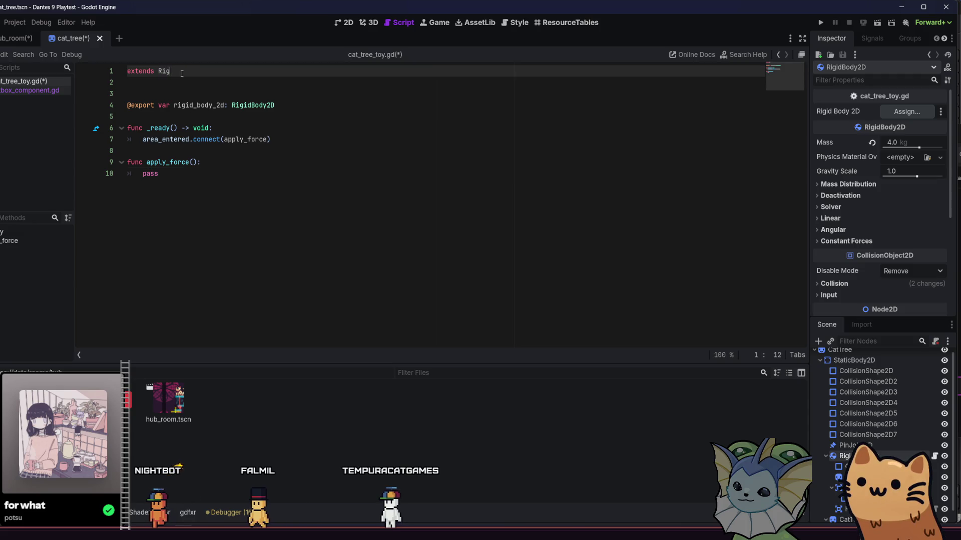
key("Return")
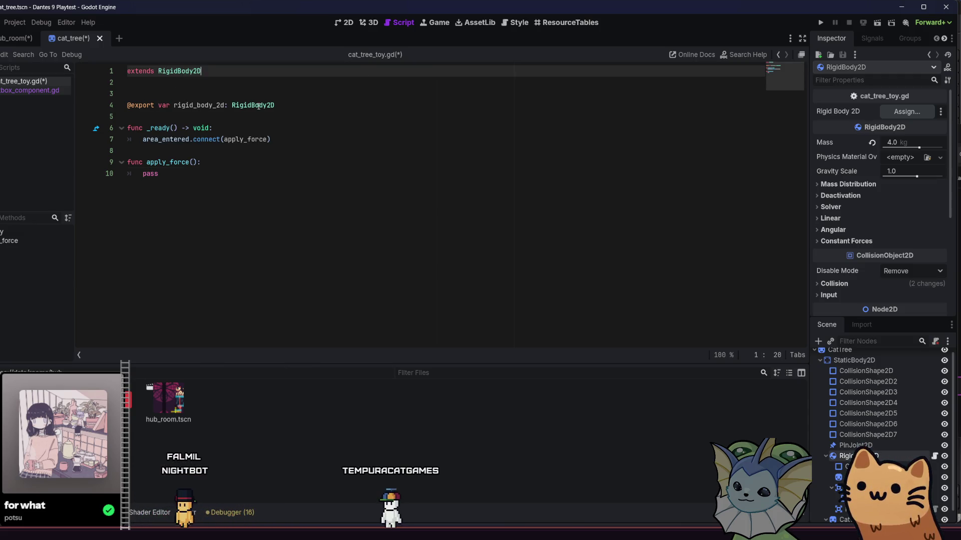
left_click(258, 106)
left_click(179, 150)
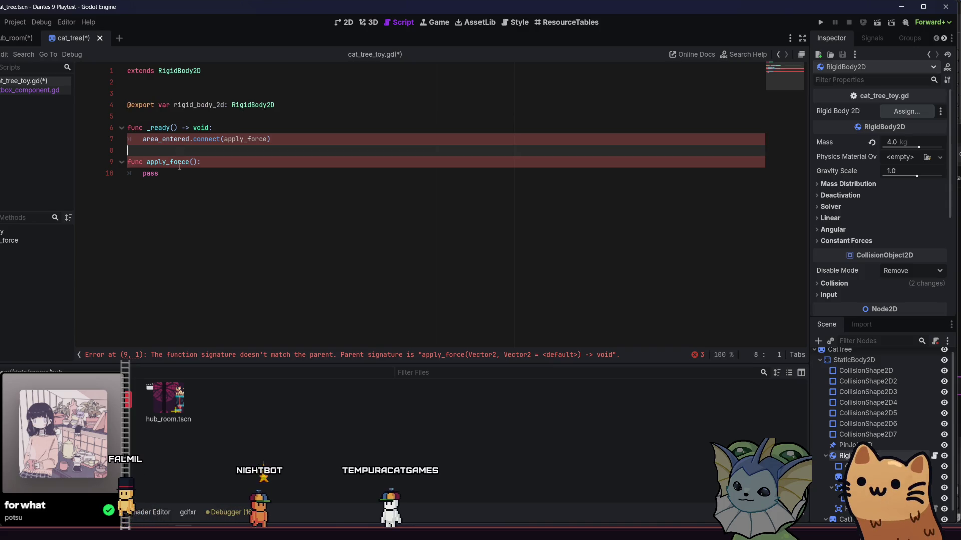
left_click_drag(179, 166, 149, 144)
key("BackSpace")
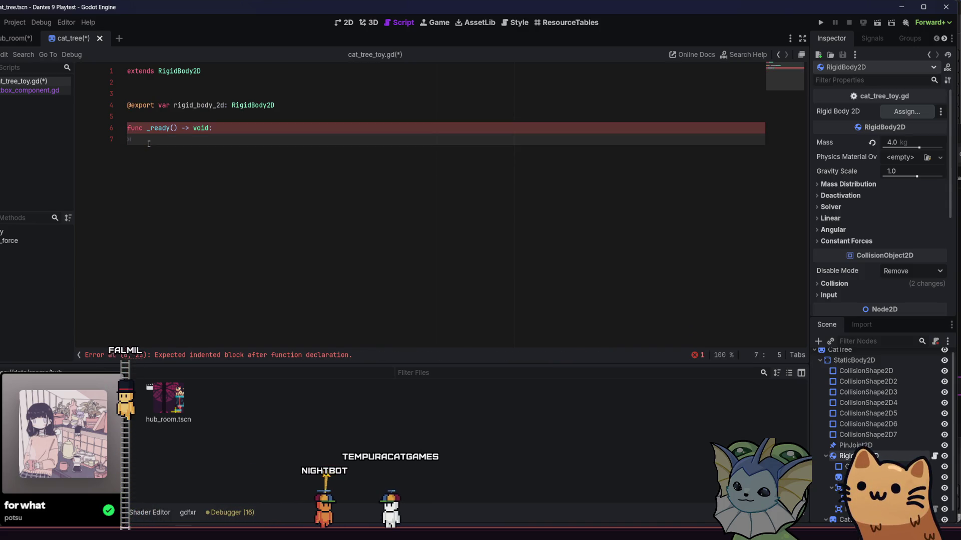
Delete the Area2D node from the scene.
left_click(850, 488)
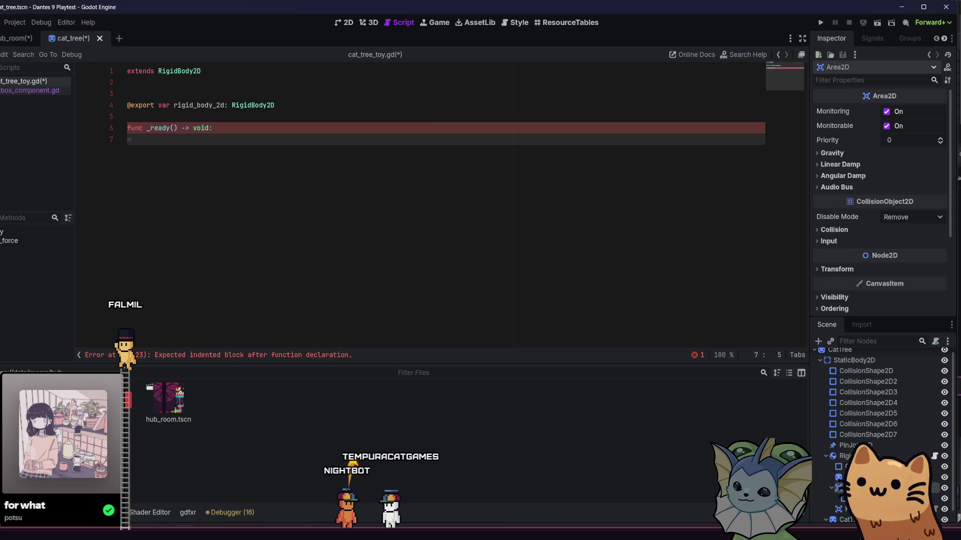
left_click(851, 499)
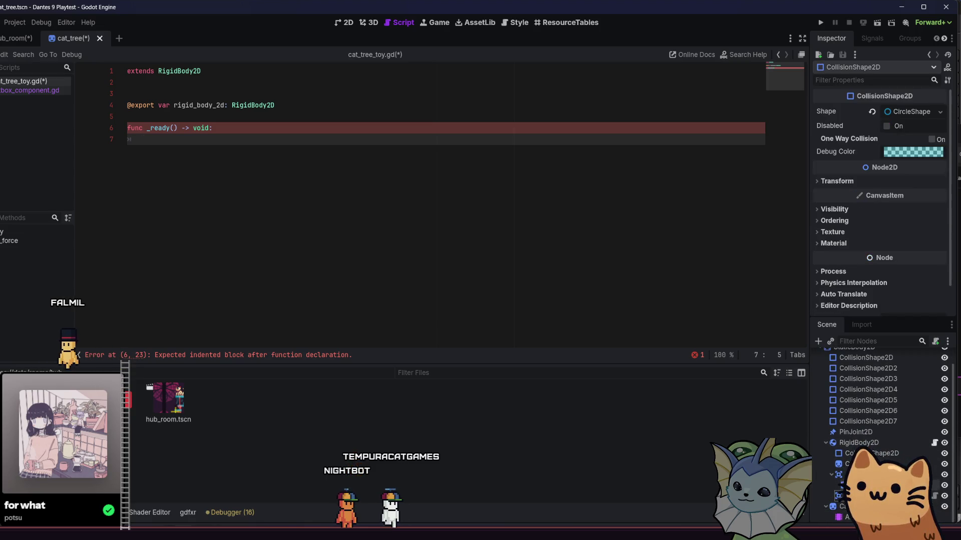
left_click(850, 485)
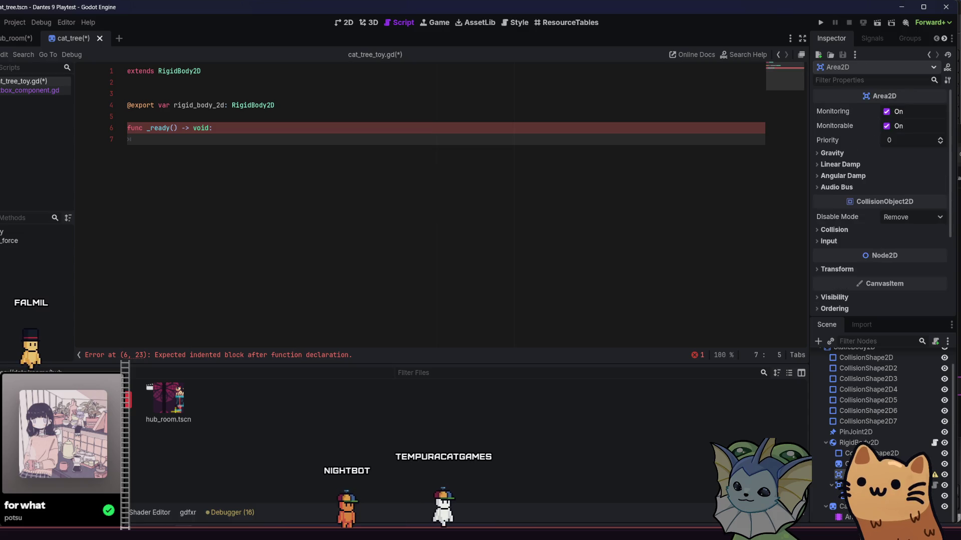
key("Delete")
left_click(286, 285)
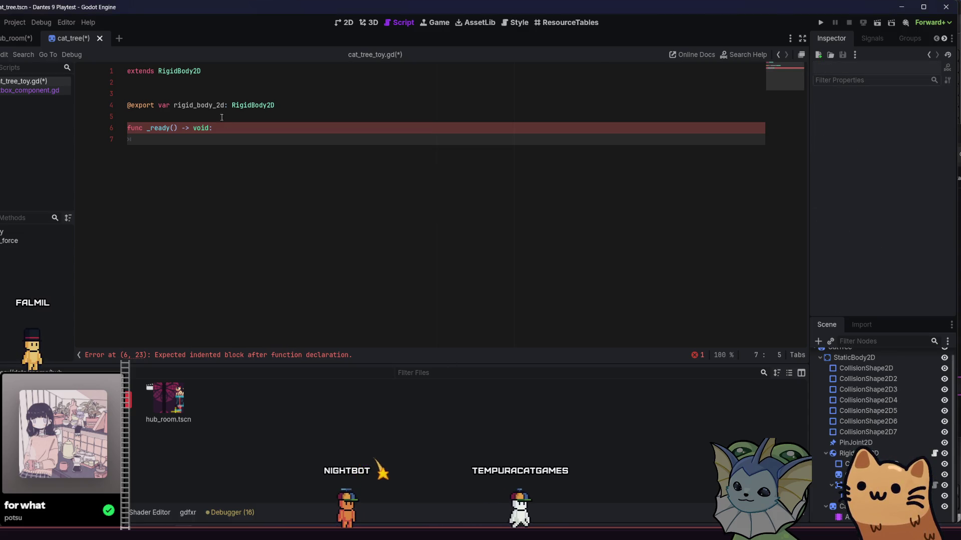
Replace the rigid_body_2d export with an exported HitboxComponent reference.
left_click_drag(275, 105, 99, 95)
key("Delete")
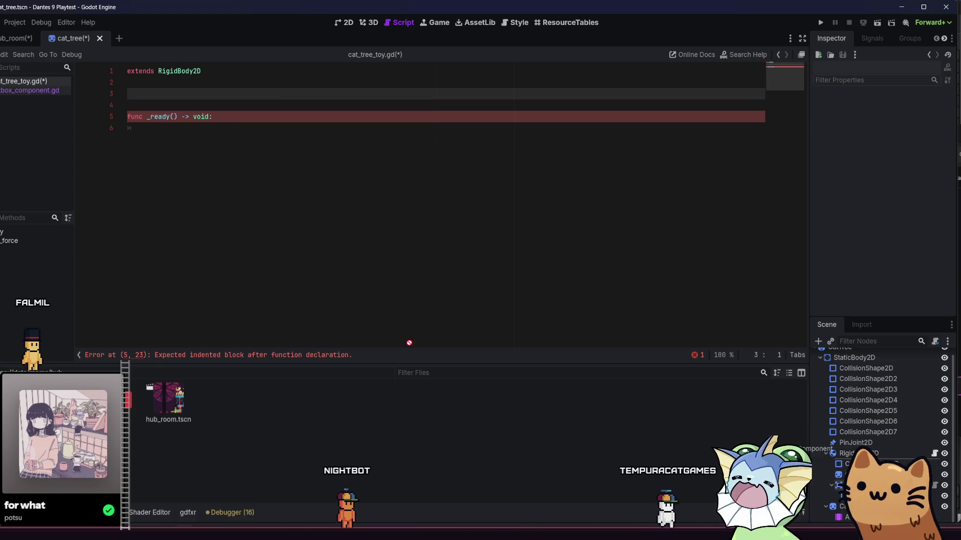
mouse_move(409, 343)
left_mouse_down()
mouse_move(140, 126)
mouse_move(159, 94)
left_mouse_up()
In _ready, write hitbox_component.attacked.connect() using autocomplete.
left_click(179, 139)
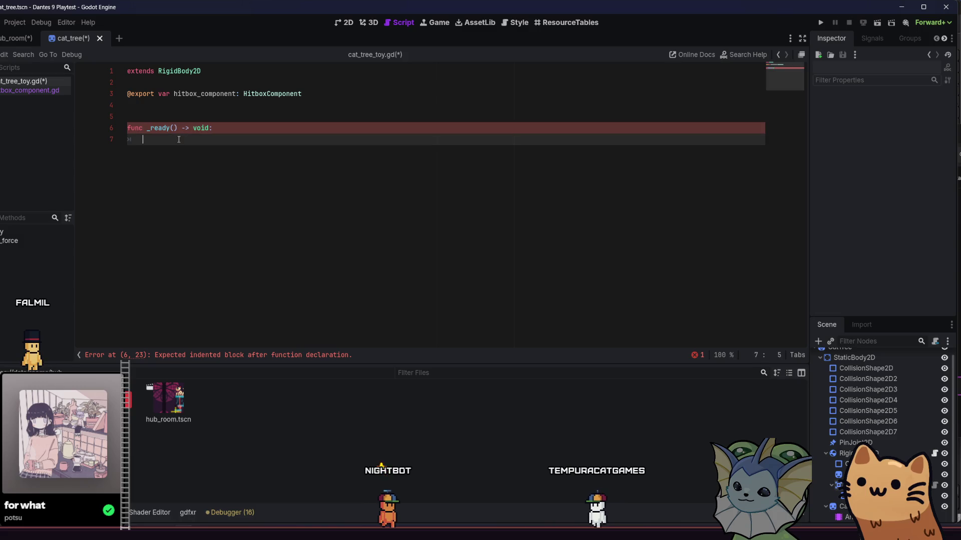
type("hit")
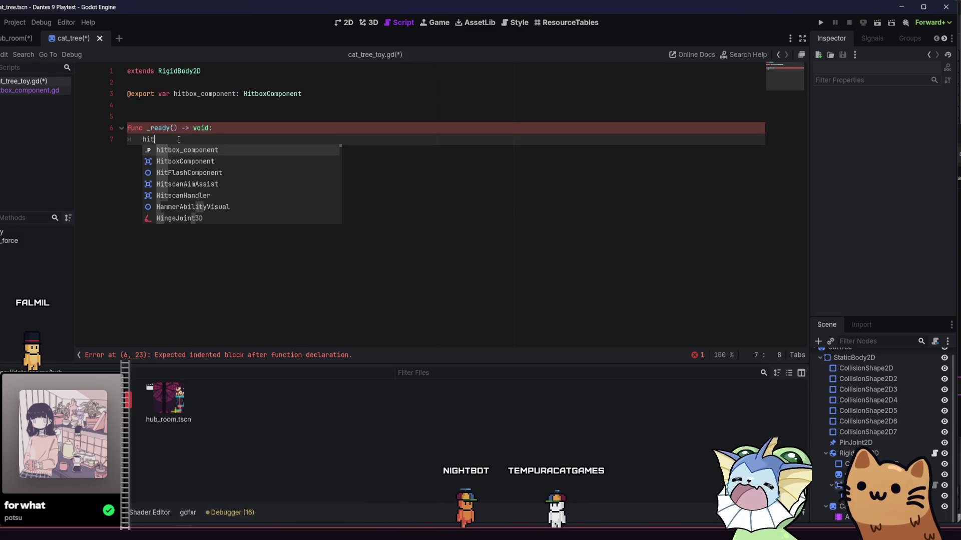
key("Return")
type(".")
key("Return")
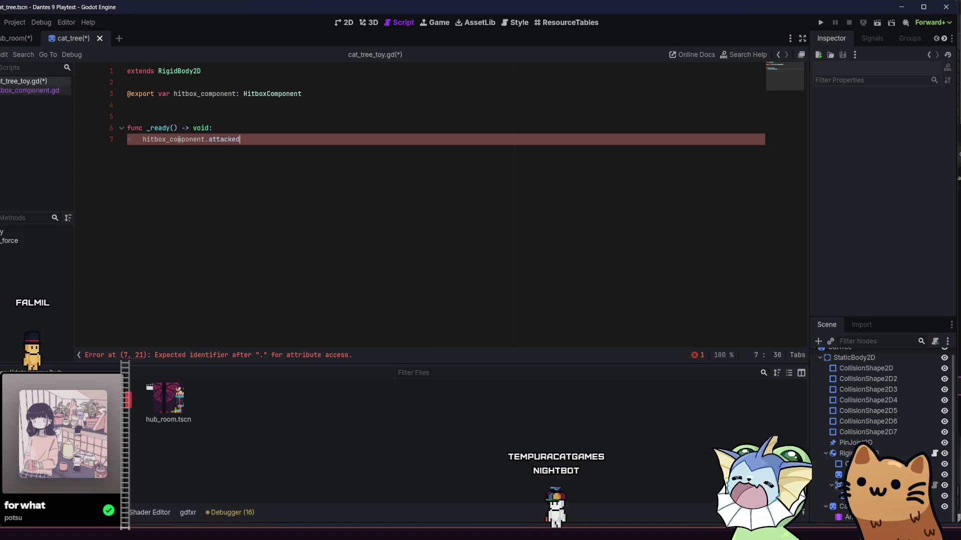
type(".con")
key("Return")
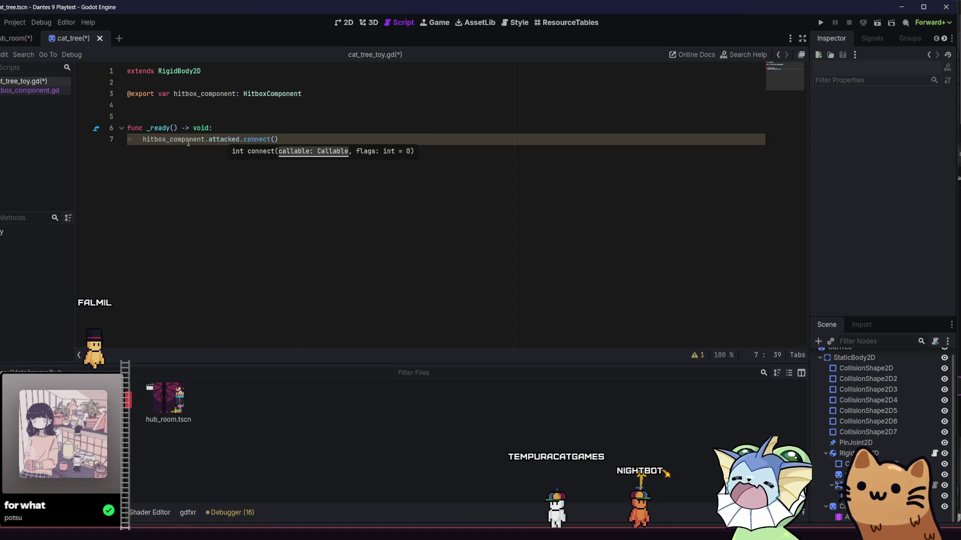
type(")")
Declare a new empty function apply_force() below _ready.
key("Return")
key("Return")
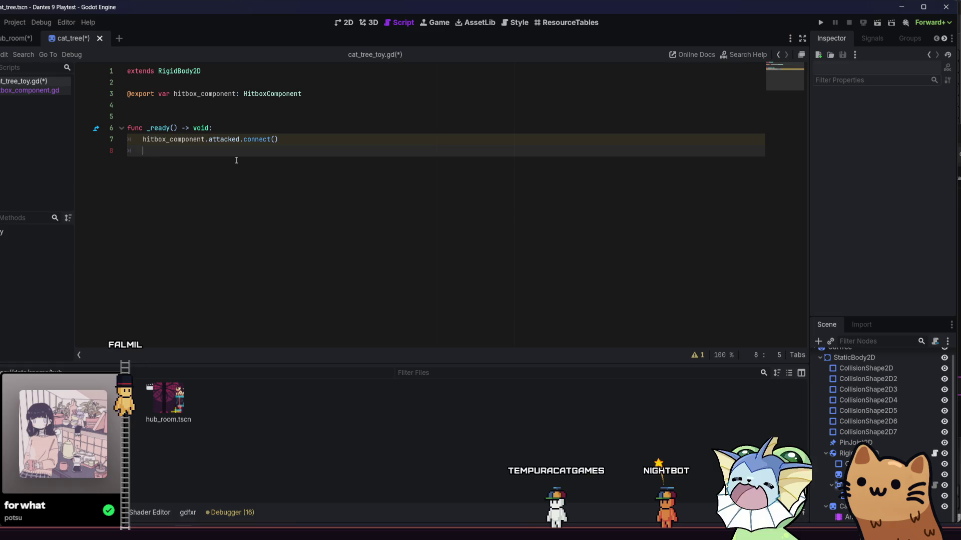
key("BackSpace")
key("Return")
type("func _")
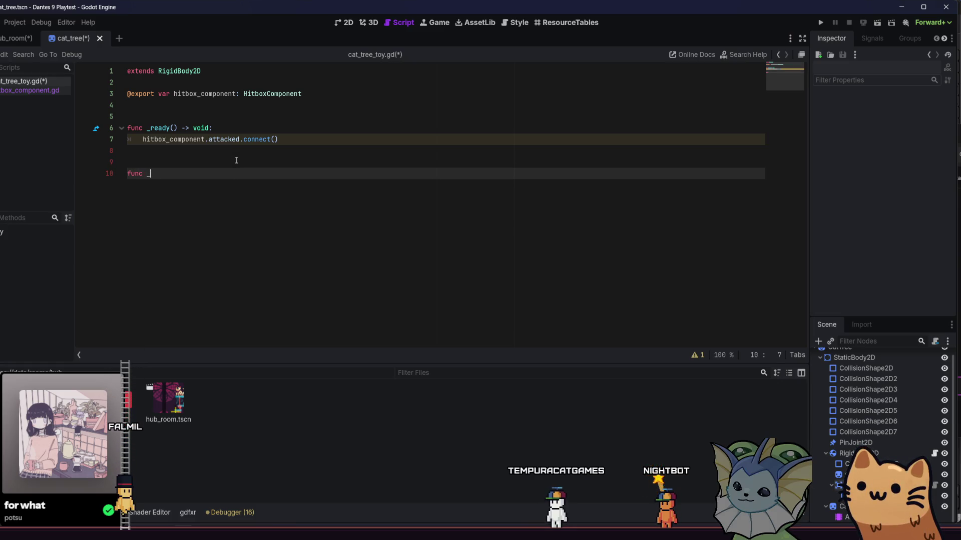
key("BackSpace")
type("appl")
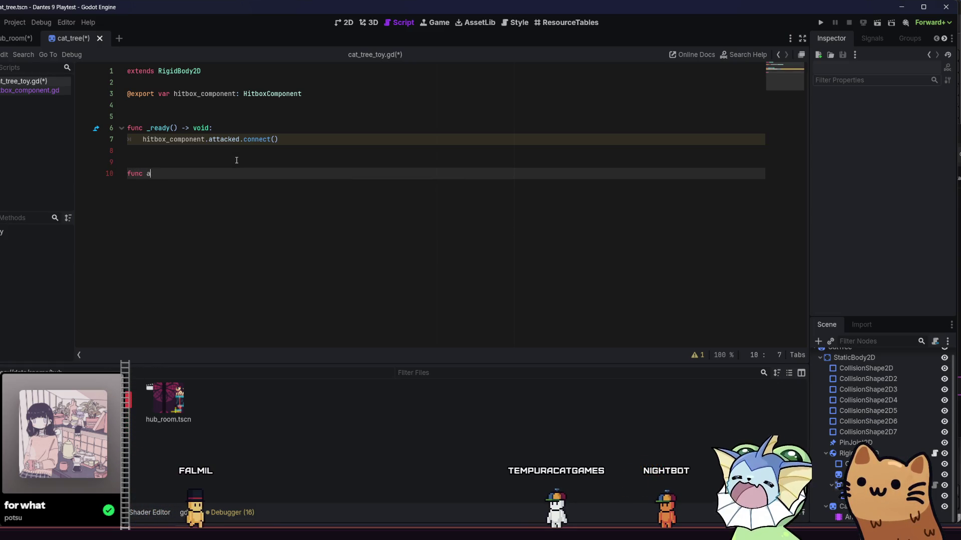
key("BackSpace")
type("_apply")
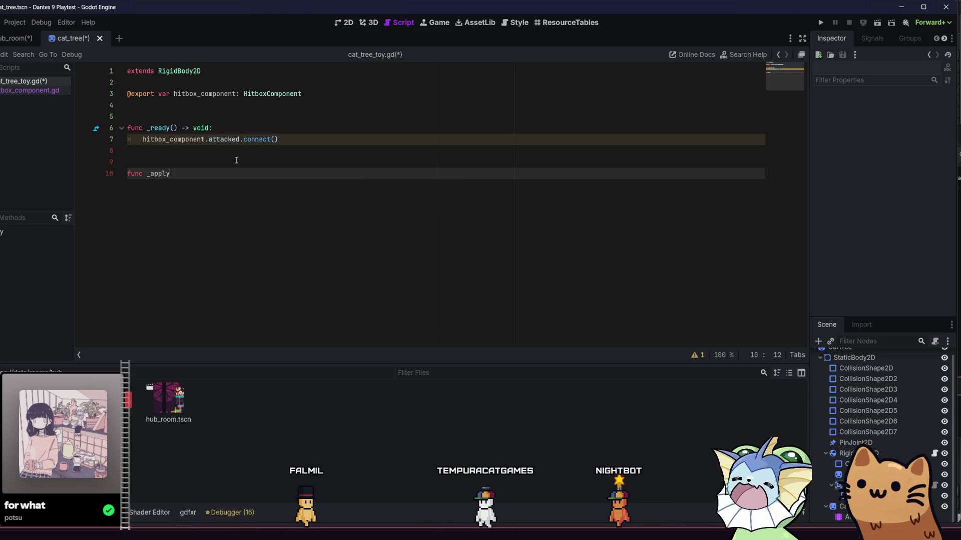
key("BackSpace")
type("a")
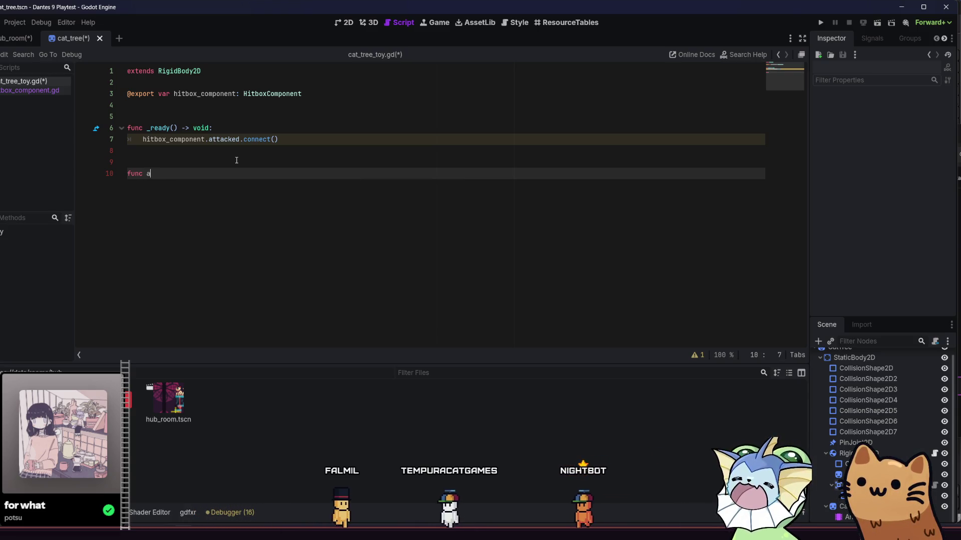
type("pply_force")
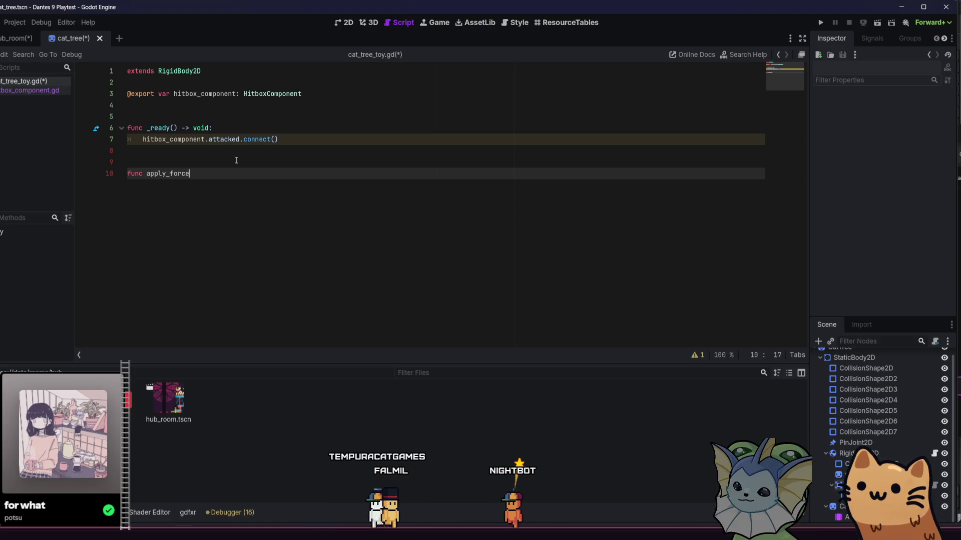
type("():")
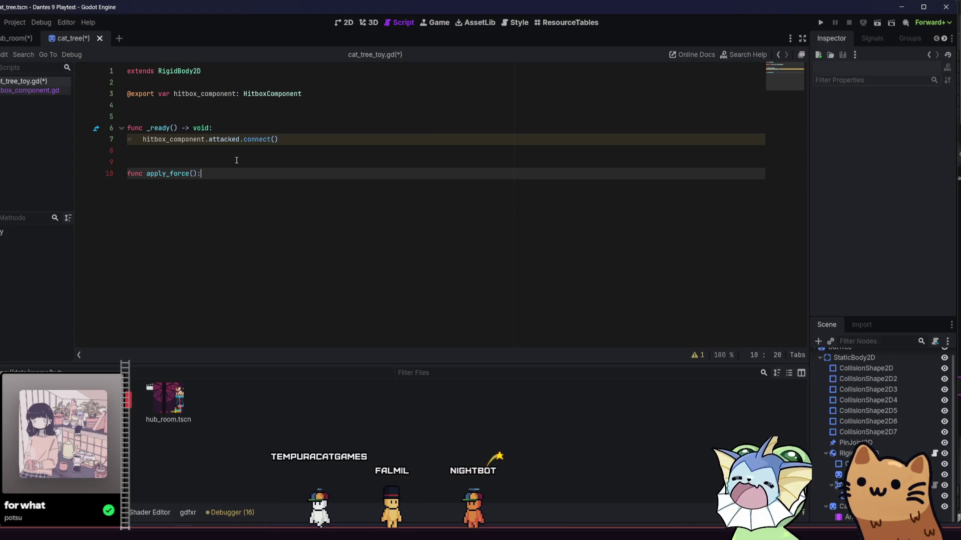
key("Return")
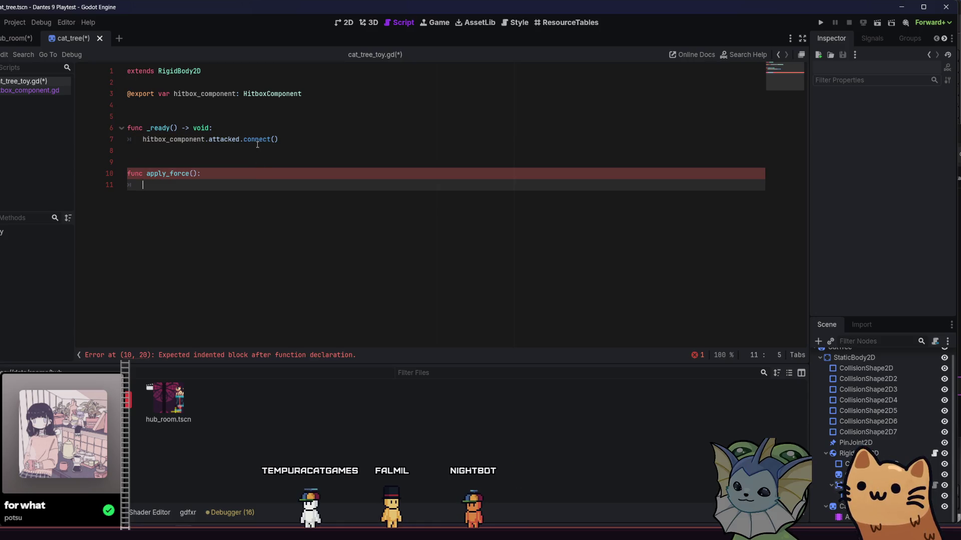
Pass apply_force as the callback in the connect call.
left_click(274, 139)
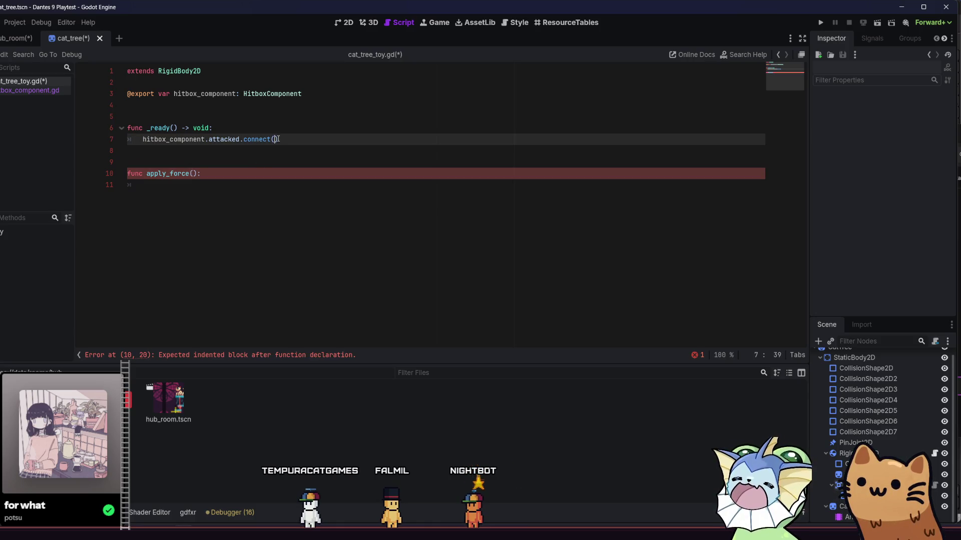
type("appl")
key("Down")
key("Down")
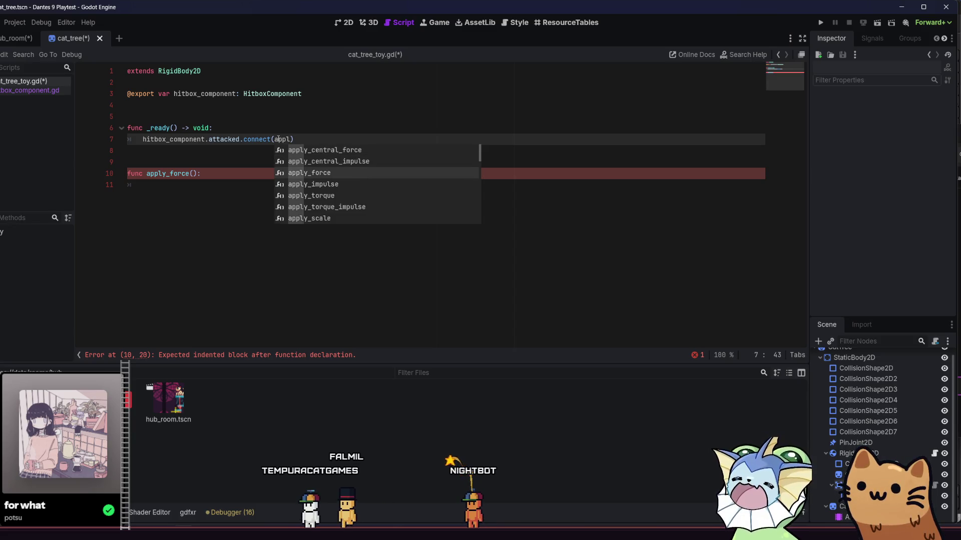
key("Return")
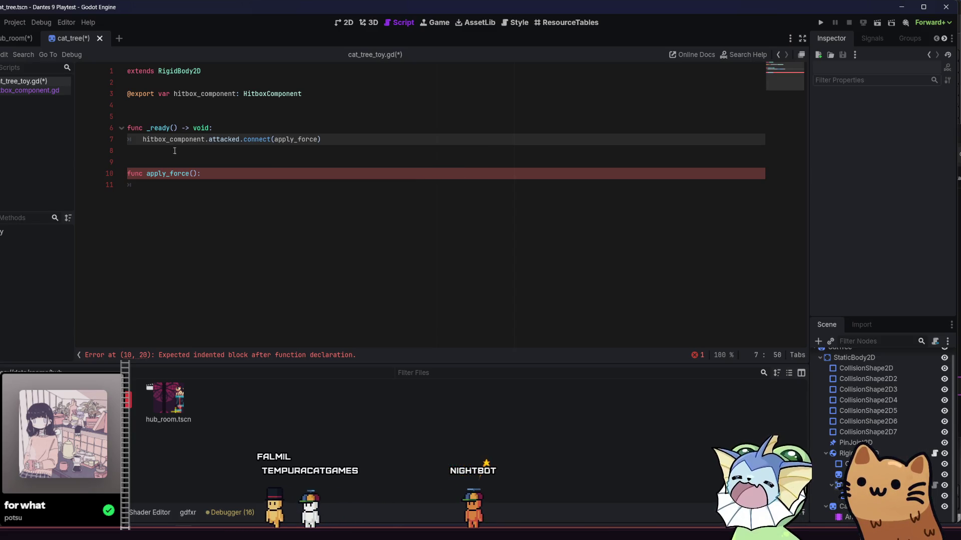
left_click(186, 187)
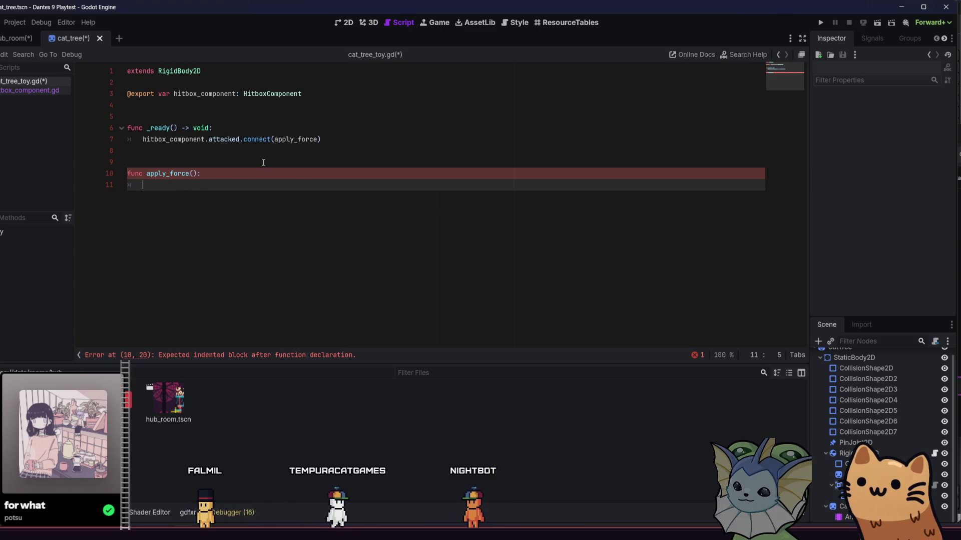
Insert an apply_central_impulse call into the function body.
type("ap")
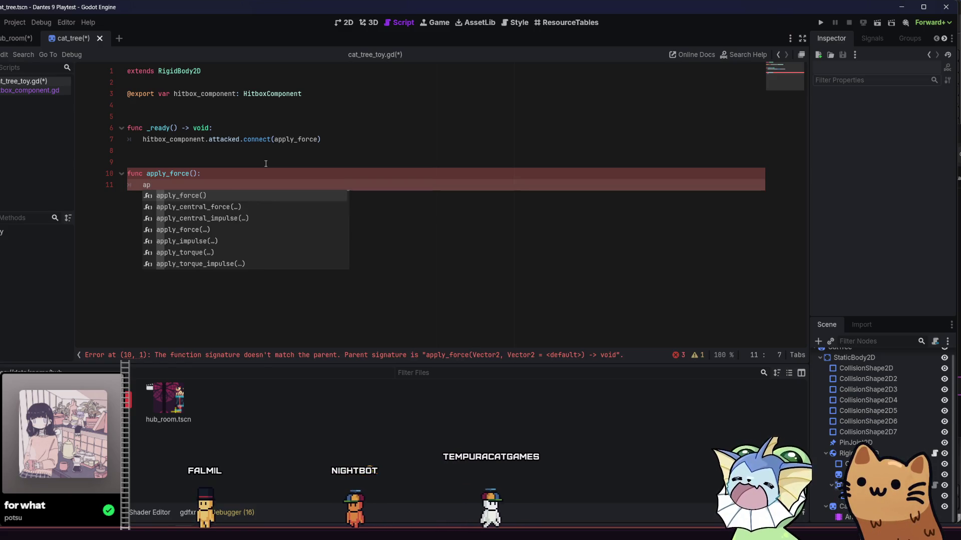
key("Down")
key("Down")
key("Return")
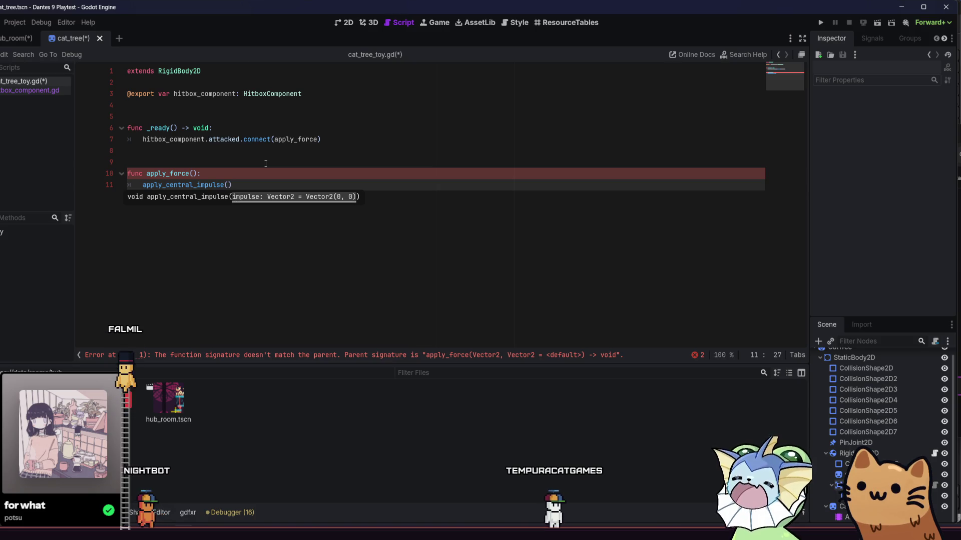
Rename the apply_force callback and function to hit.
left_click(294, 141)
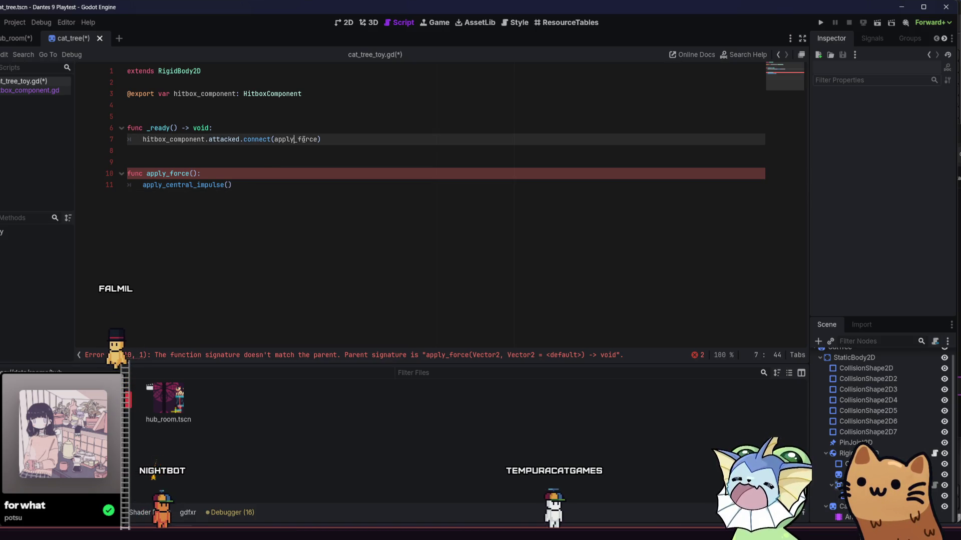
key("BackSpace")
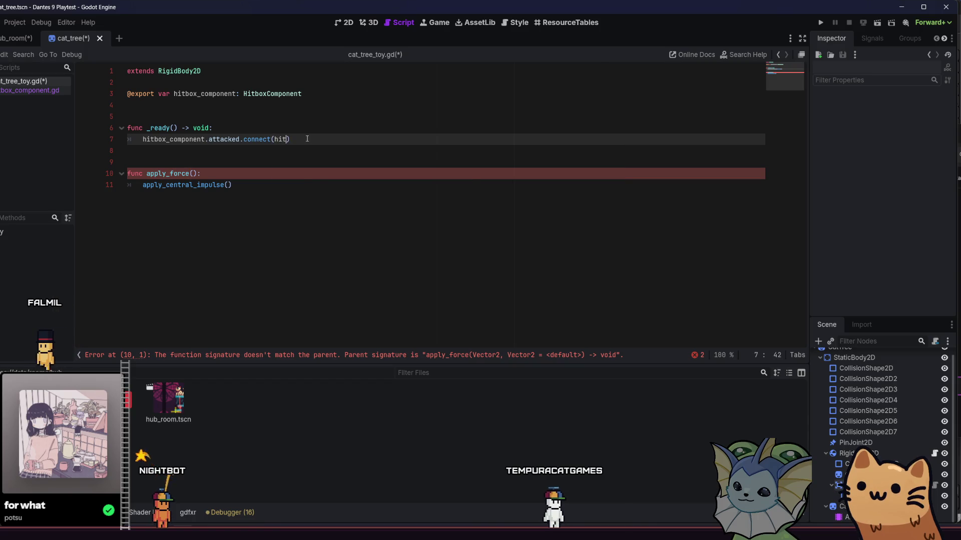
key("Escape")
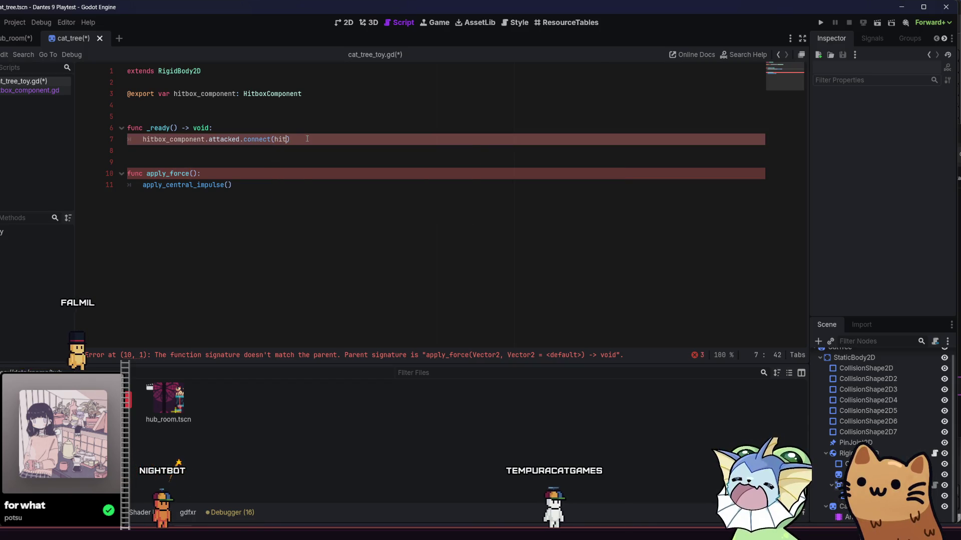
double_click(160, 175)
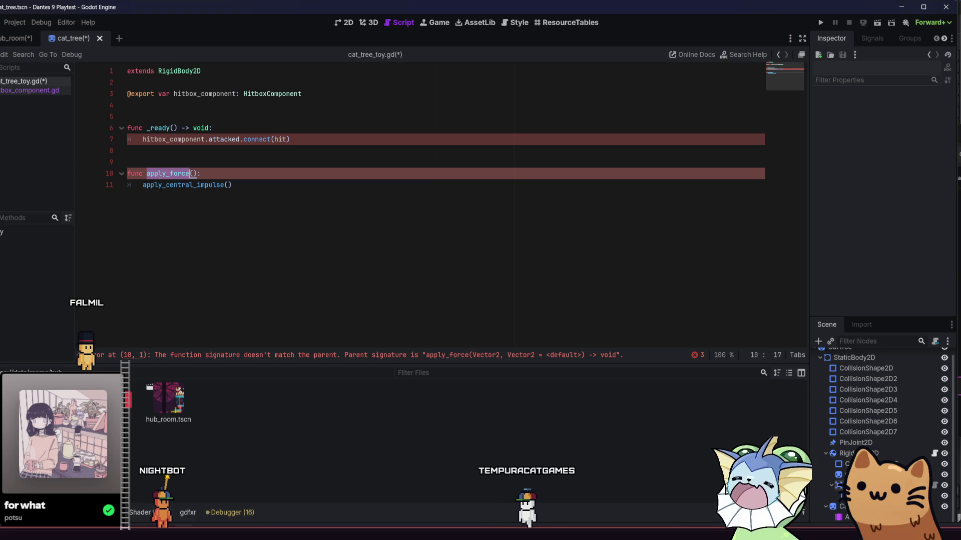
type("hit")
left_click(187, 163)
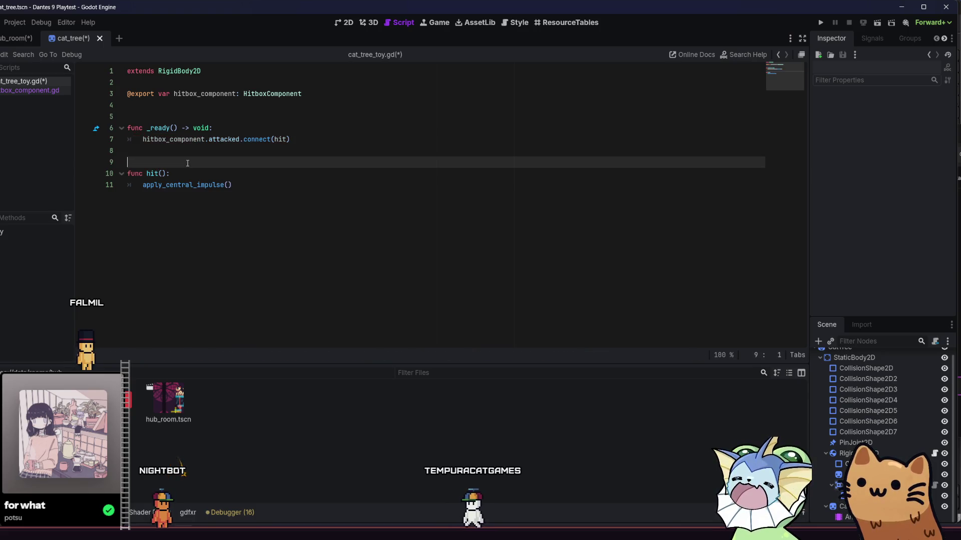
Give hit the parameter attack : Attack.
left_click(227, 185)
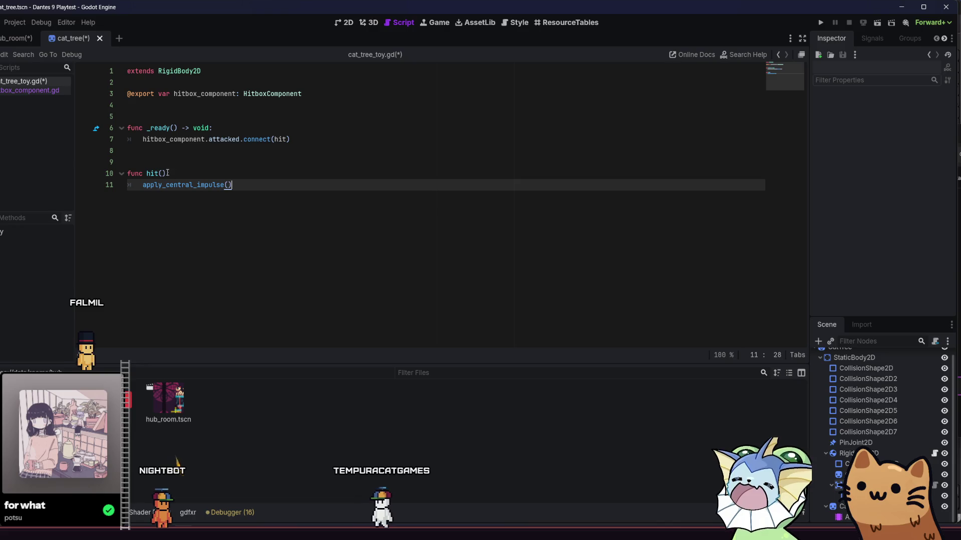
left_click(160, 174)
type("A")
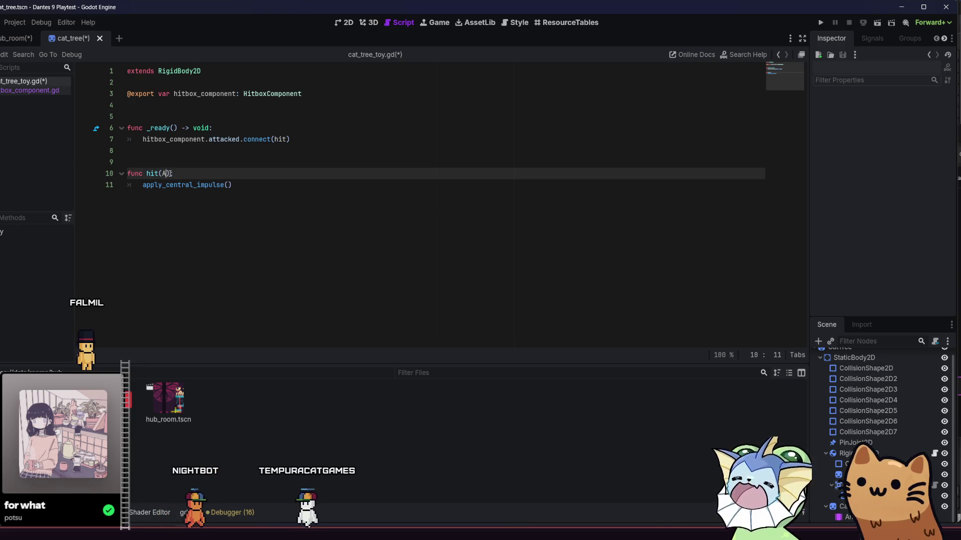
key("BackSpace")
type("ttack")
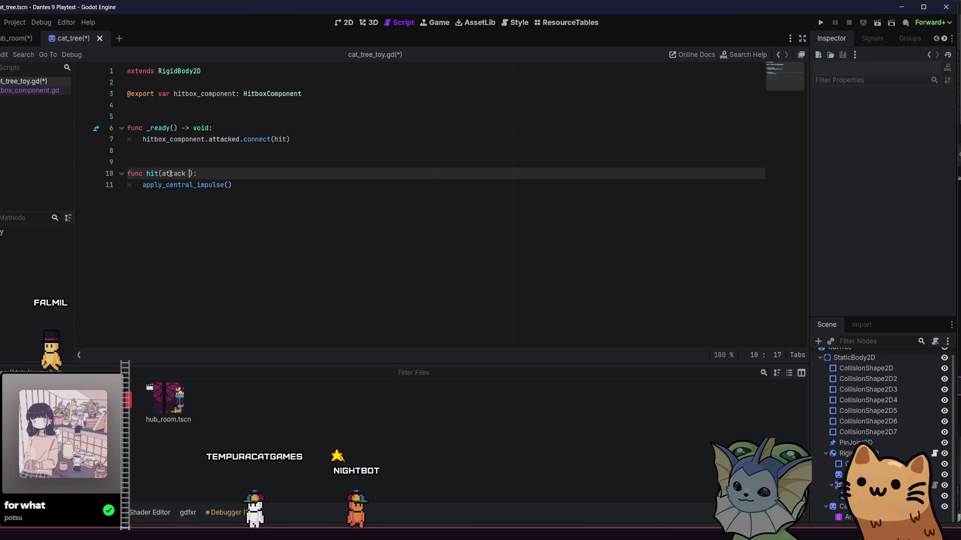
key("BackSpace")
type(": At")
key("Return")
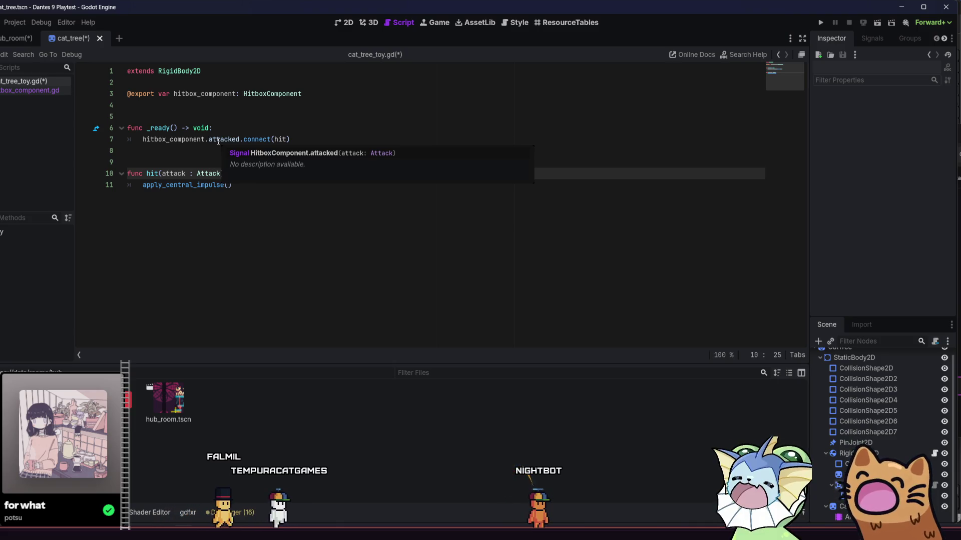
type("):")
Set the impulse argument to attack.attack_position - global_position.
left_click(246, 192)
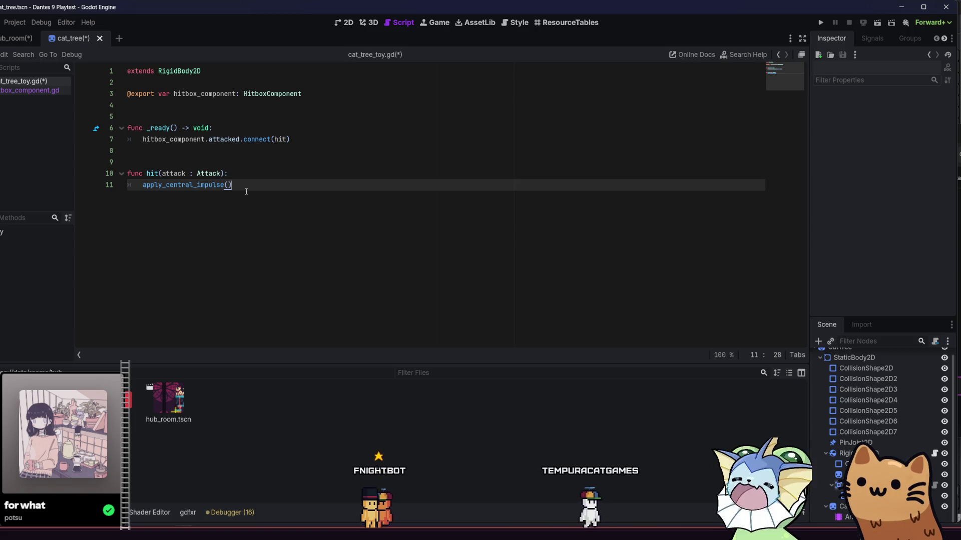
type("at")
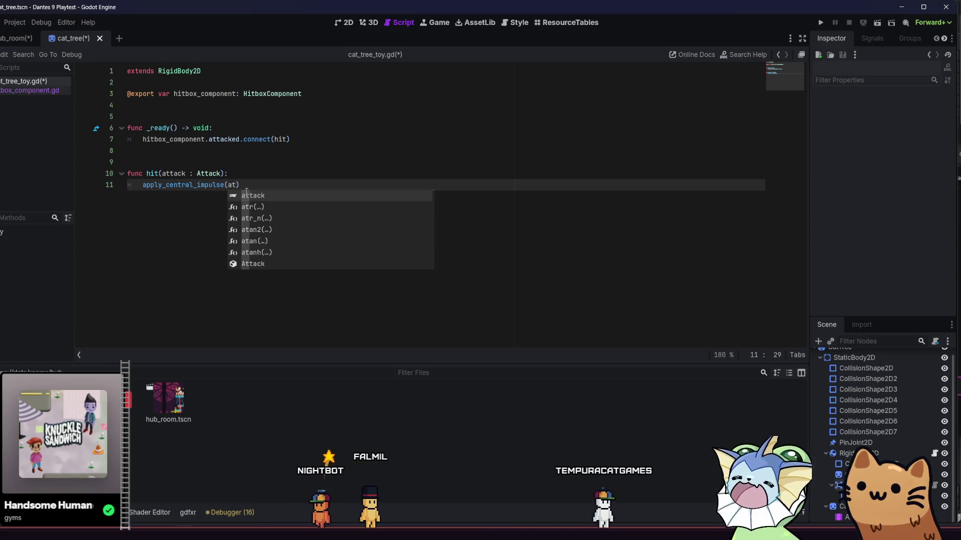
key("Return")
type(".")
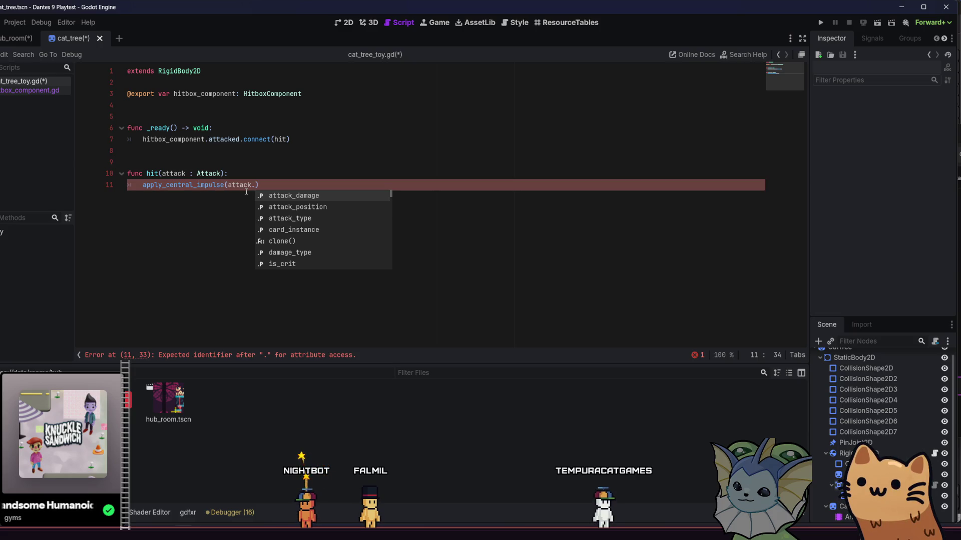
key("Down")
key("Return")
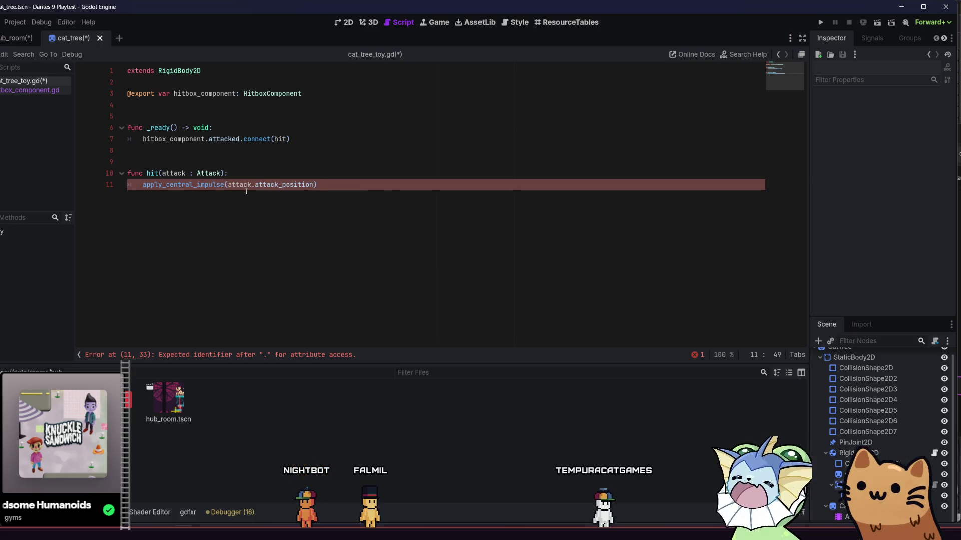
key("BackSpace")
key("BackSpace")
type("-")
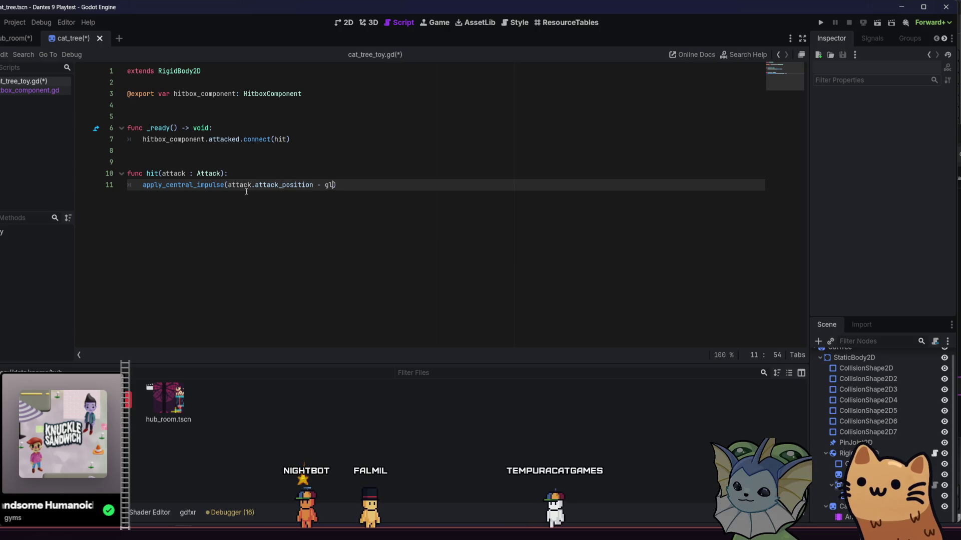
type("gl")
key("Return")
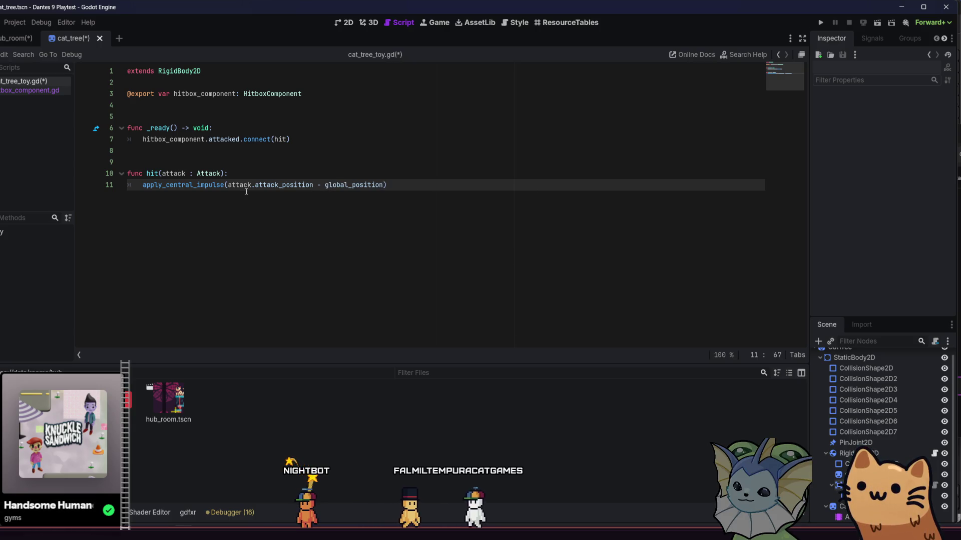
type("))")
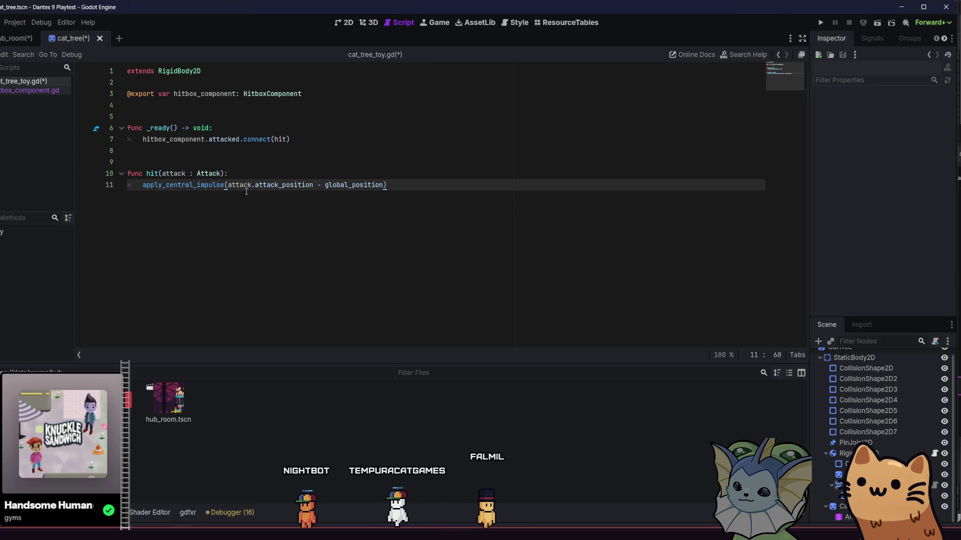
Wrap the direction in parentheses, add .normalized() * 500, and save the script.
left_click(228, 186)
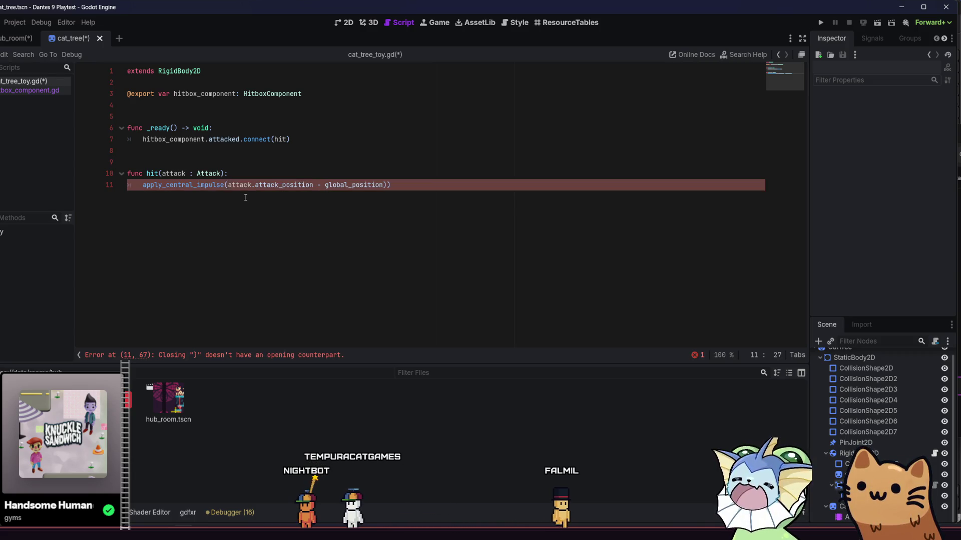
type("(")
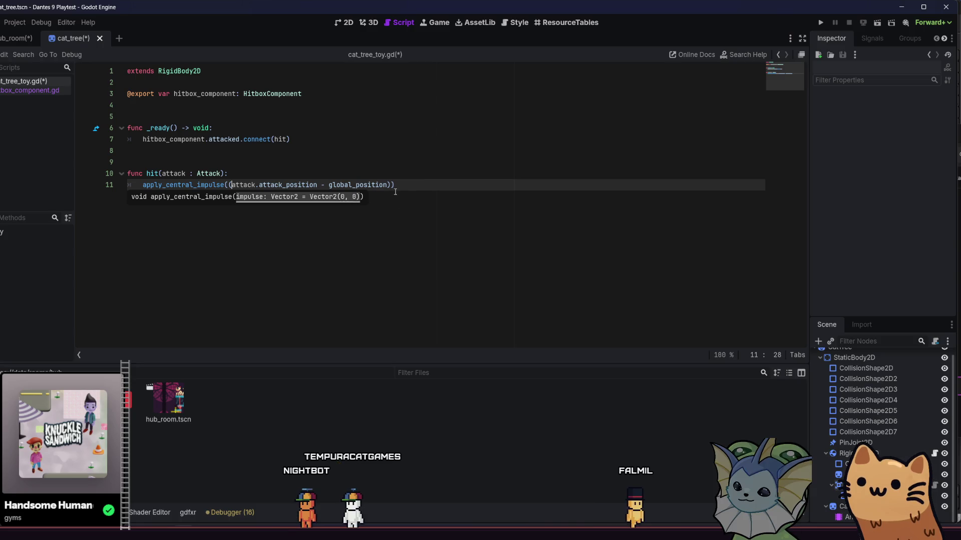
left_click(390, 189)
key("BackSpace")
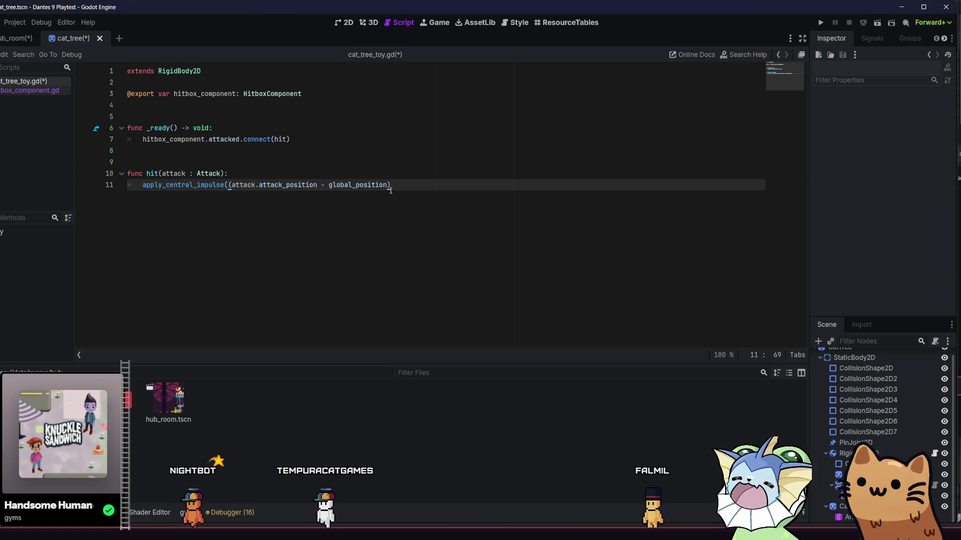
type(".")
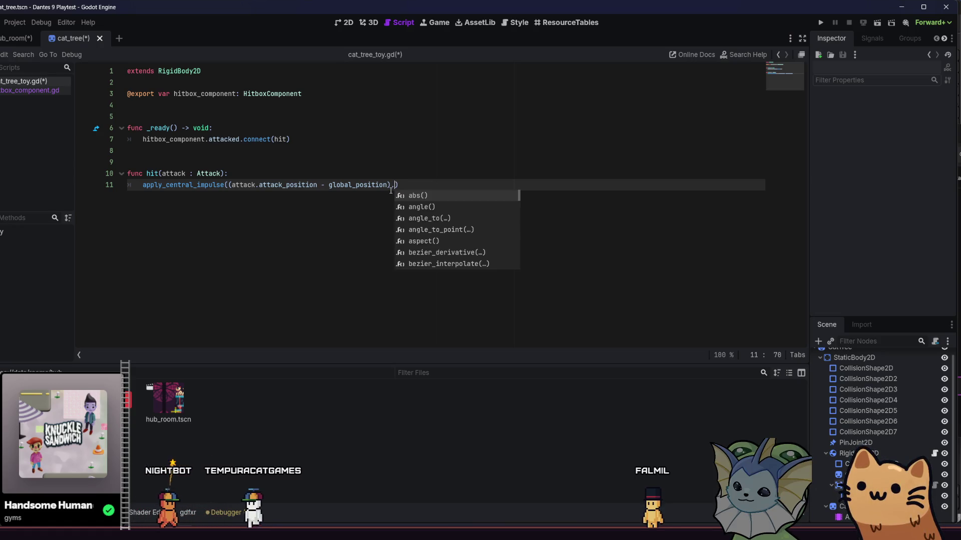
type("norm")
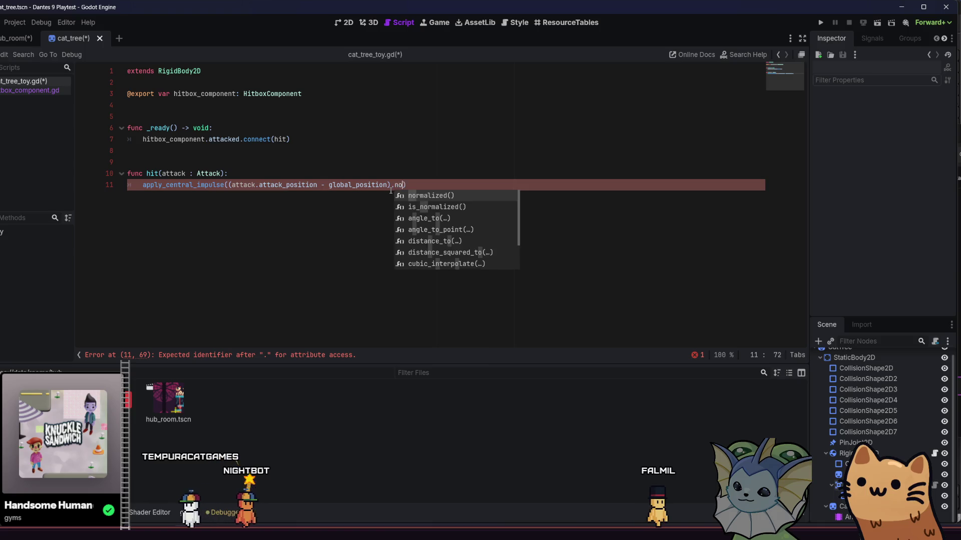
key("Return")
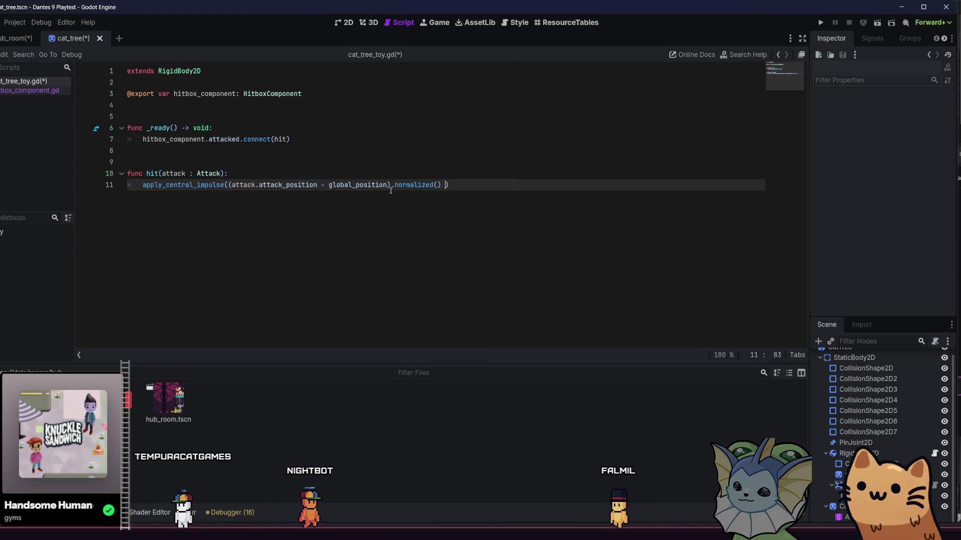
type("*")
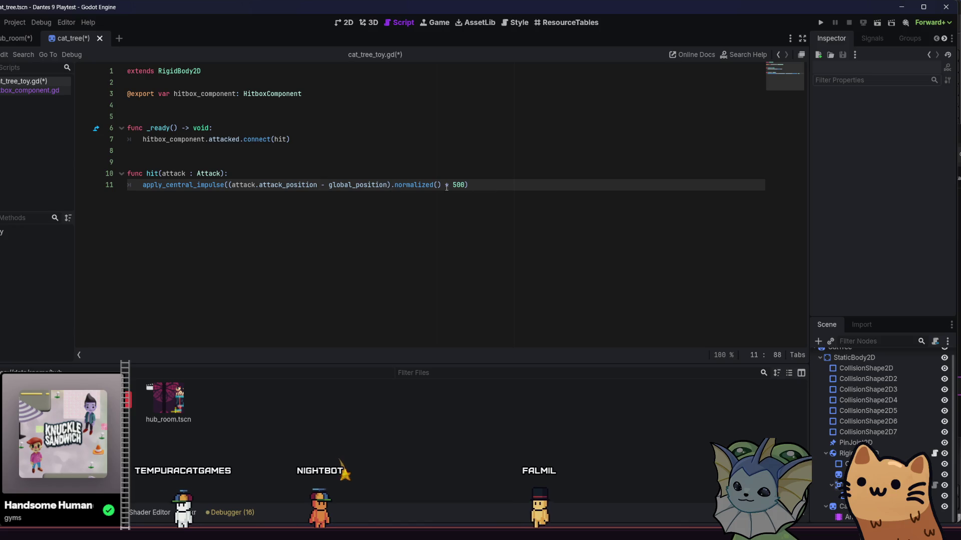
key("ctrl+s")
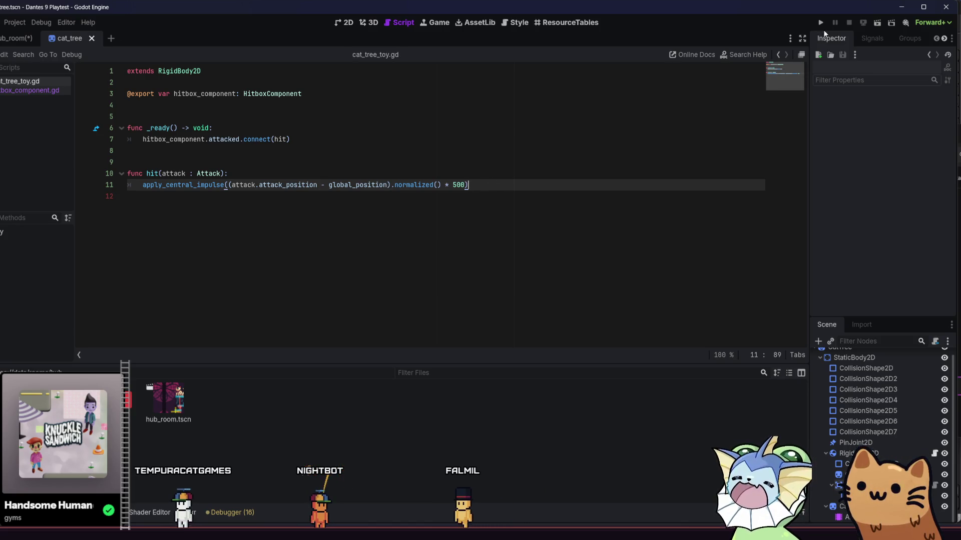
Run the game, start a new game, run and jump toward the cat tree, then close it.
left_click(820, 25)
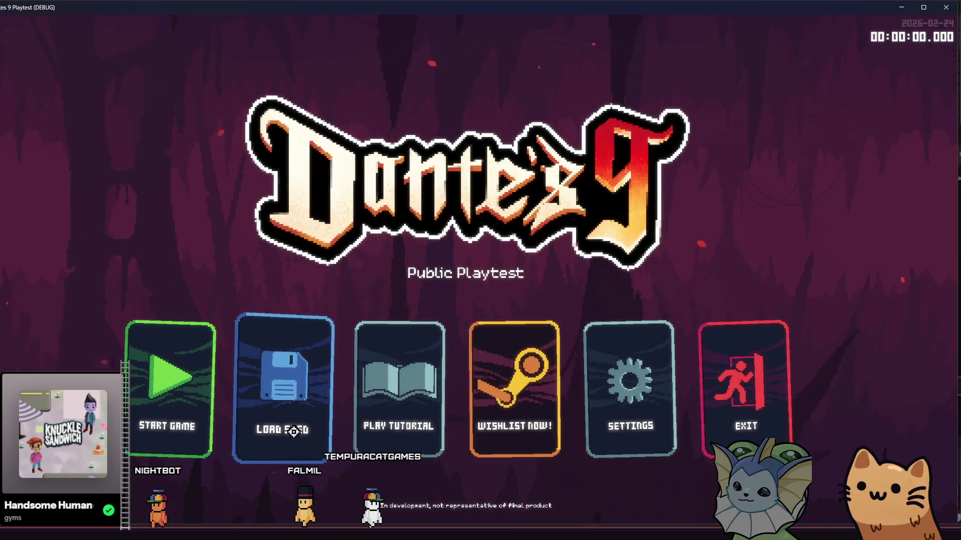
left_click(194, 420)
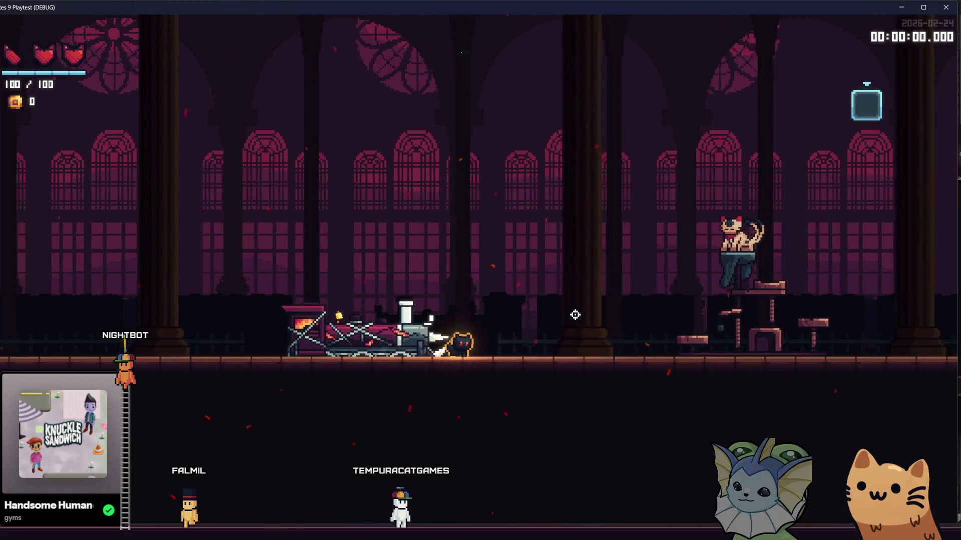
key("d")
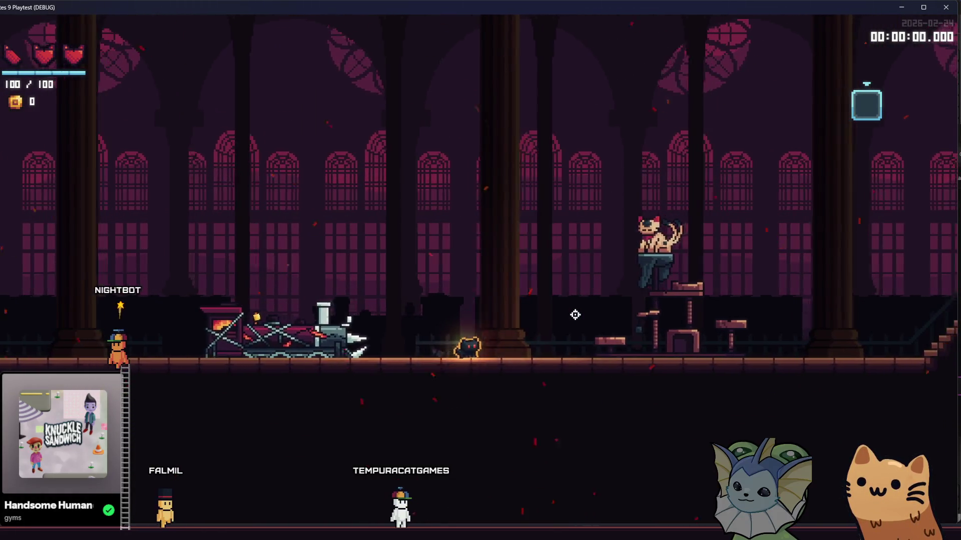
key("space")
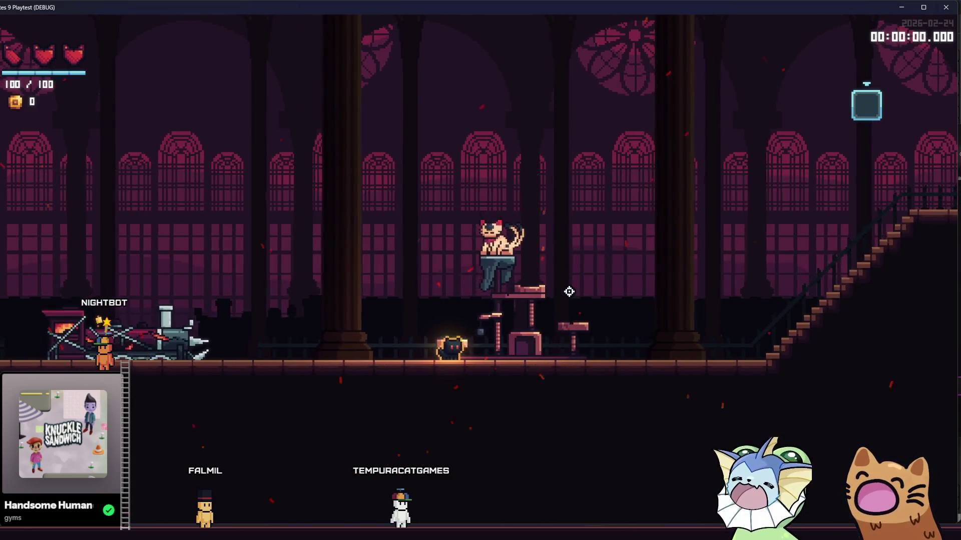
key("d")
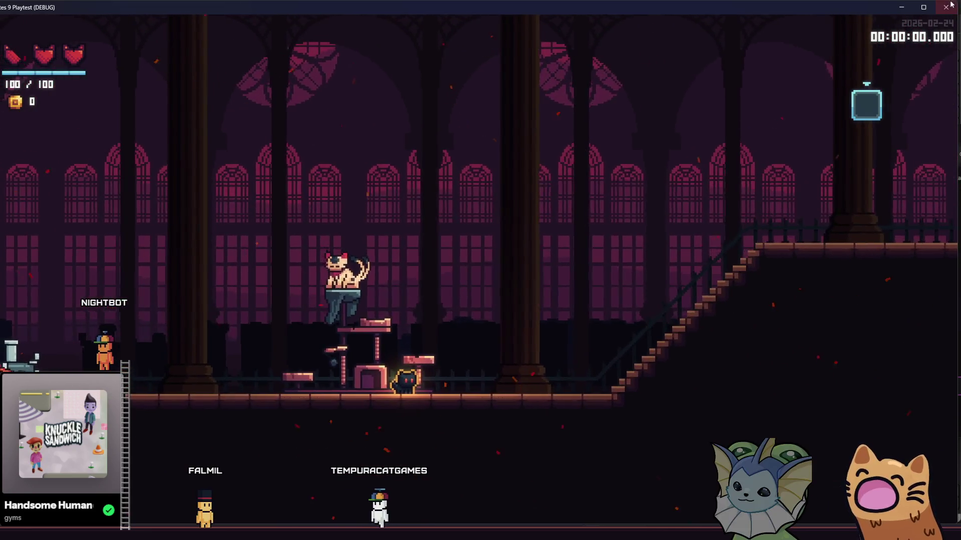
left_click(945, 7)
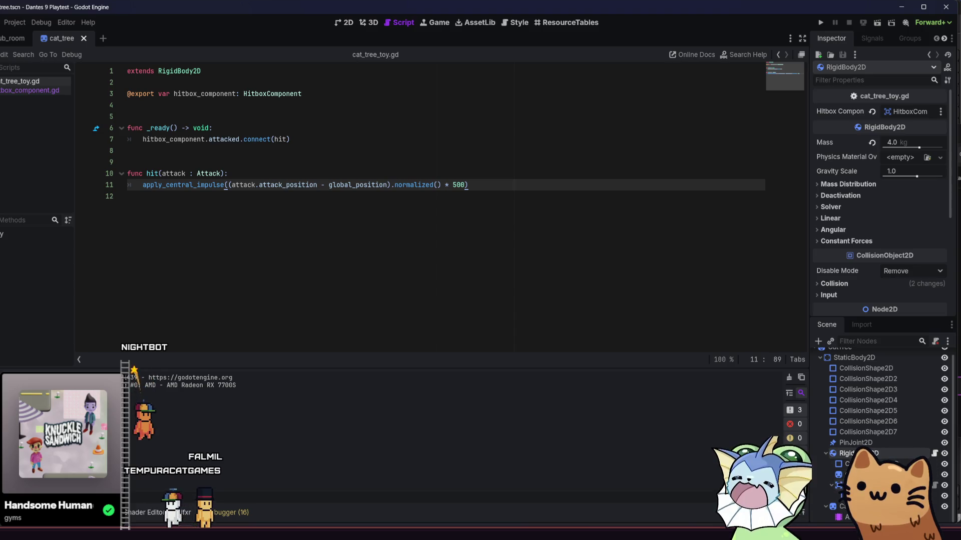
Take the HitboxComponent off collision layer 1, save the cat_tree scene, and run the project.
left_click(834, 275)
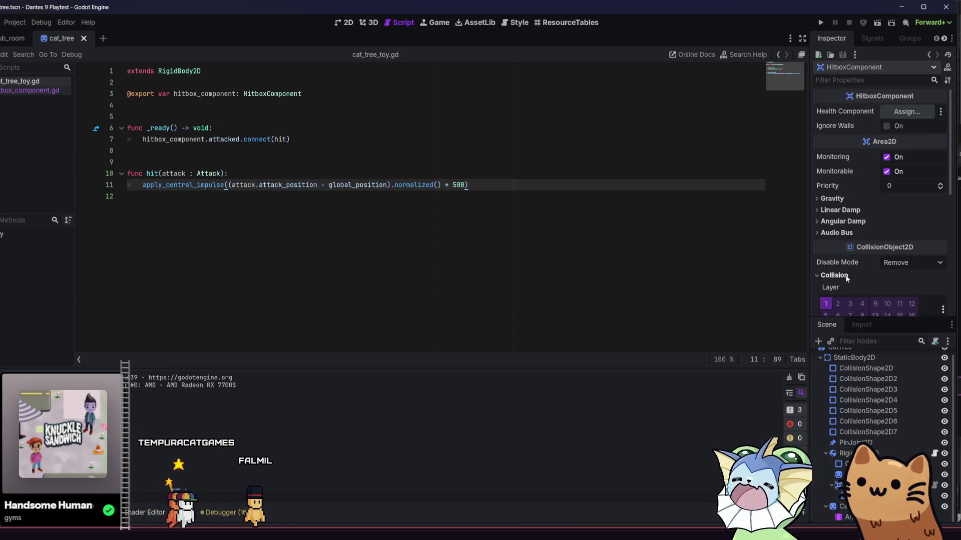
scroll(847, 273, "down", 3)
left_click(825, 219)
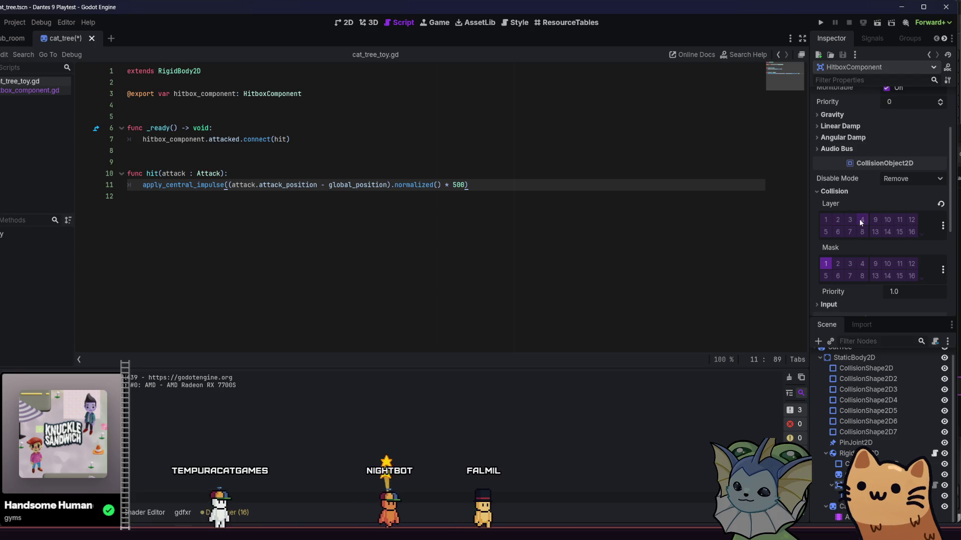
key("ctrl+s")
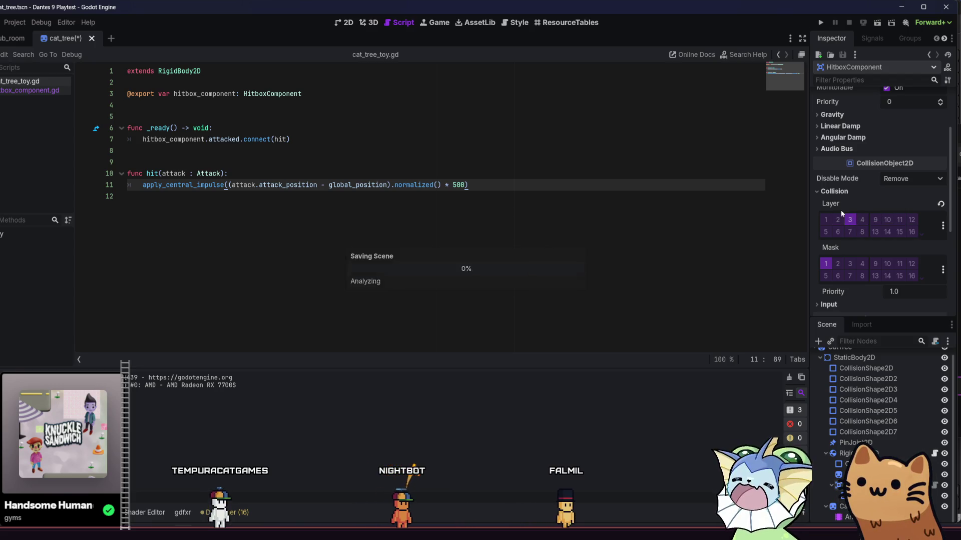
left_click(824, 23)
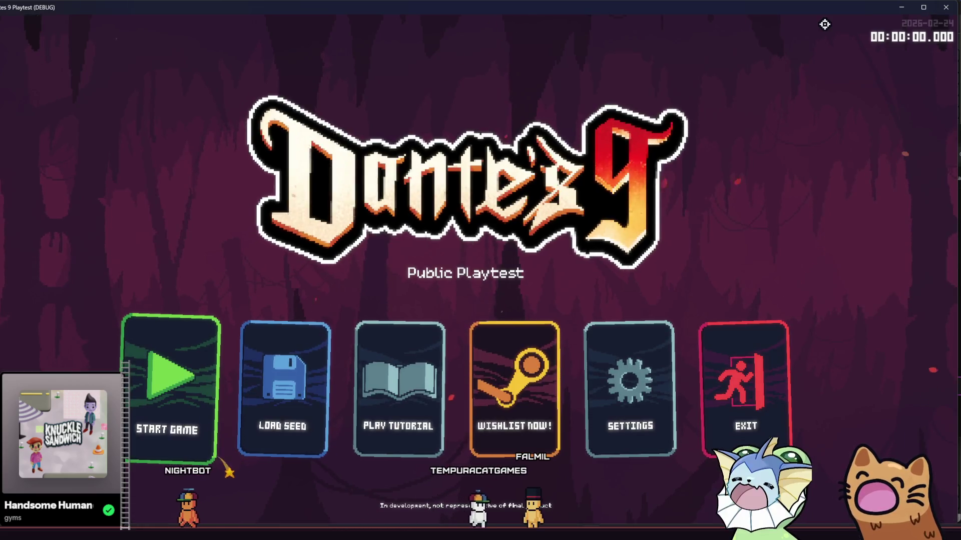
Start a new game, jump and attack the cat tree toy, then open the deck card book.
left_click(190, 392)
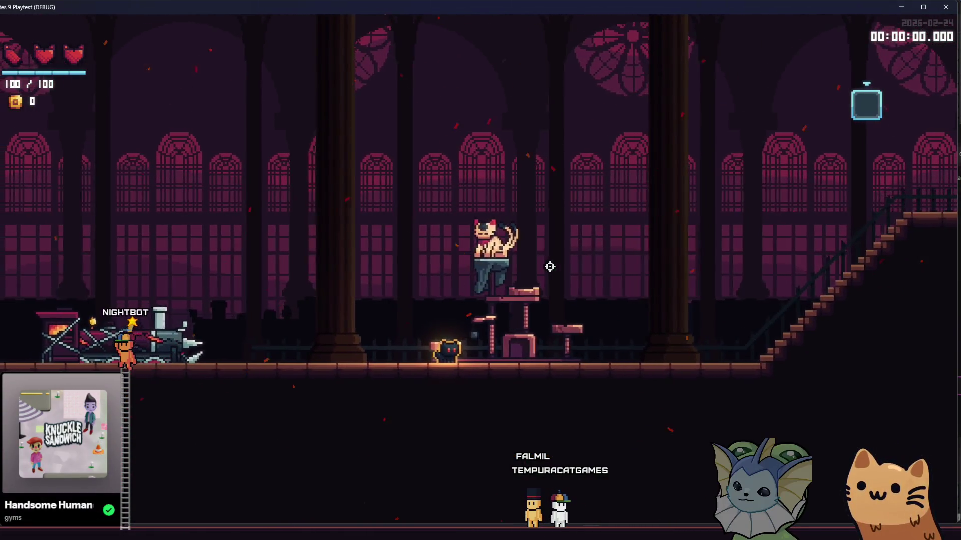
key("space")
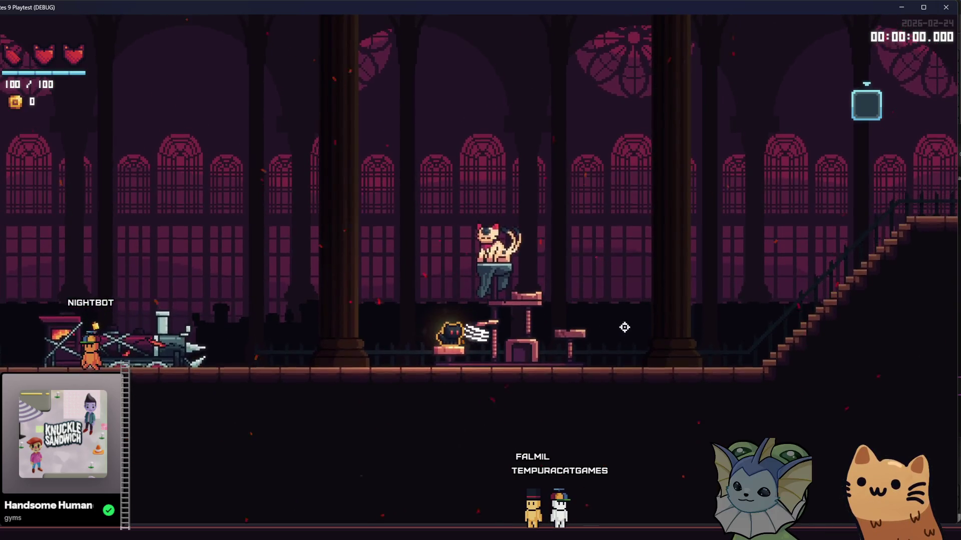
key("d")
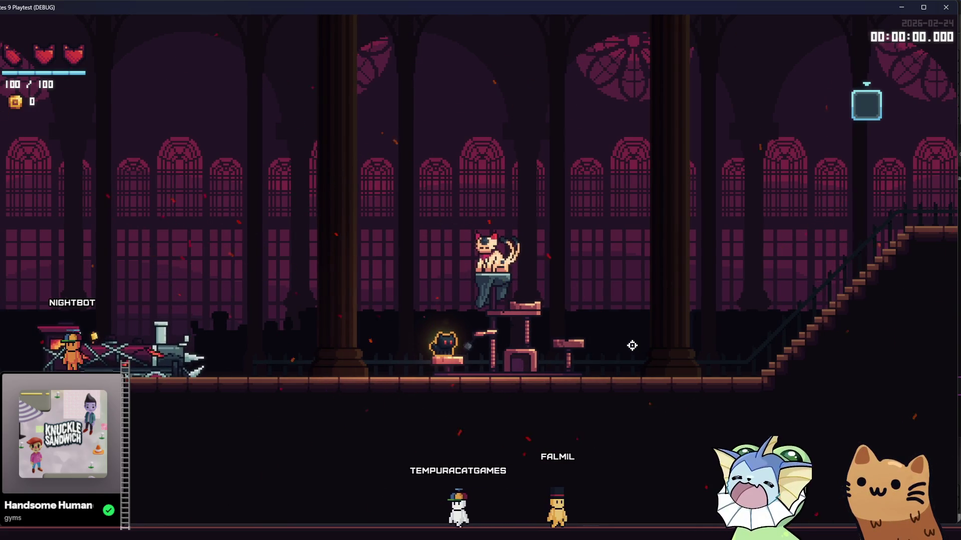
left_click(632, 345)
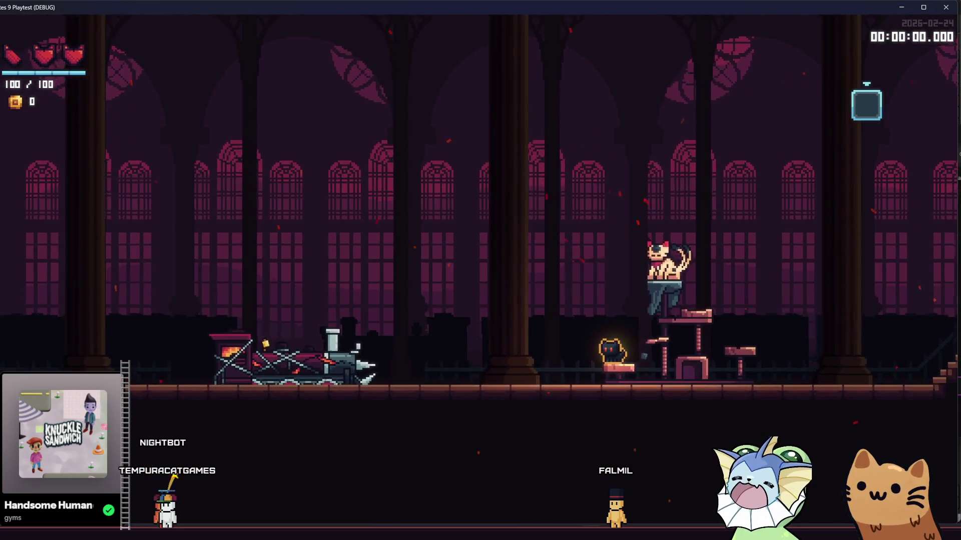
key("Tab")
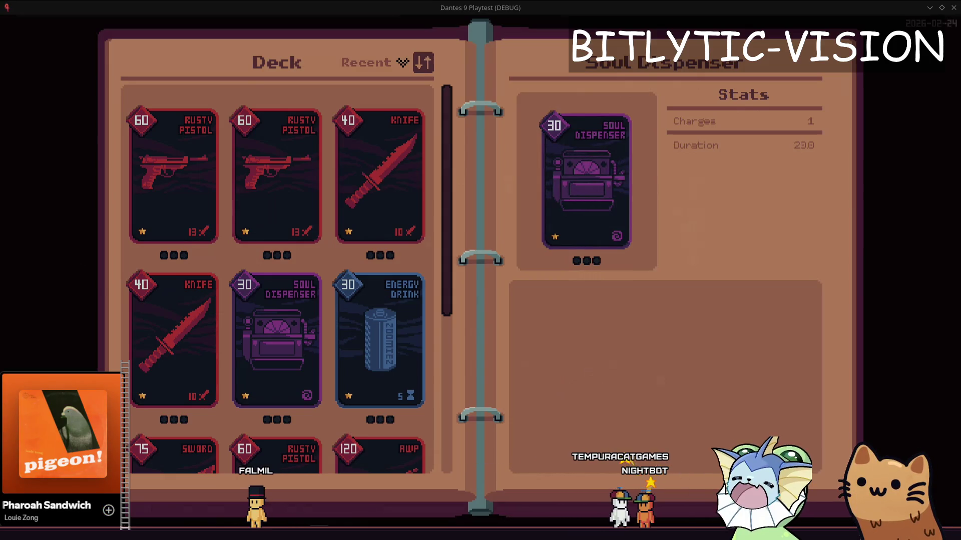
Capture a region screenshot of the deck book, undoing two trial boxes.
key("Print")
mouse_move(178, 16)
left_mouse_down()
mouse_move(903, 394)
mouse_move(889, 398)
left_mouse_up()
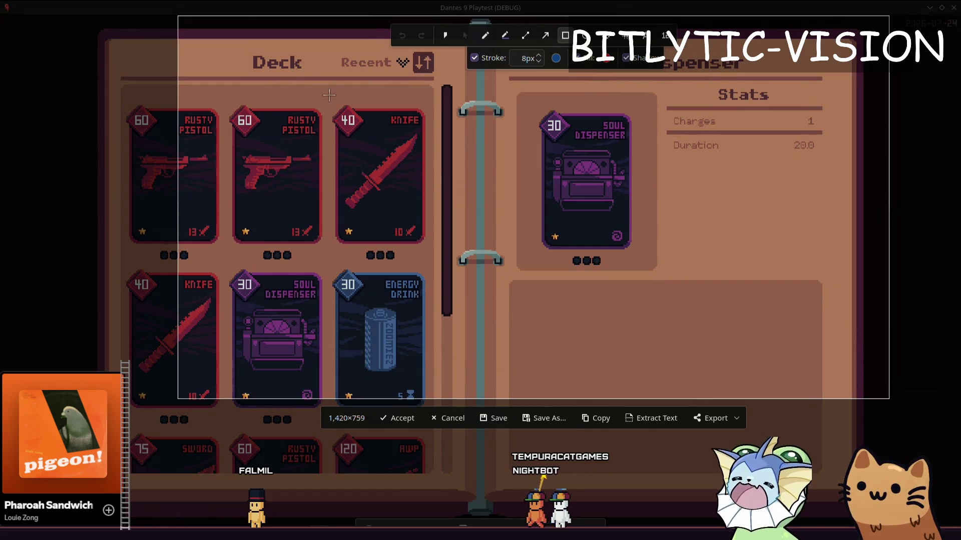
left_click_drag(245, 44, 310, 78)
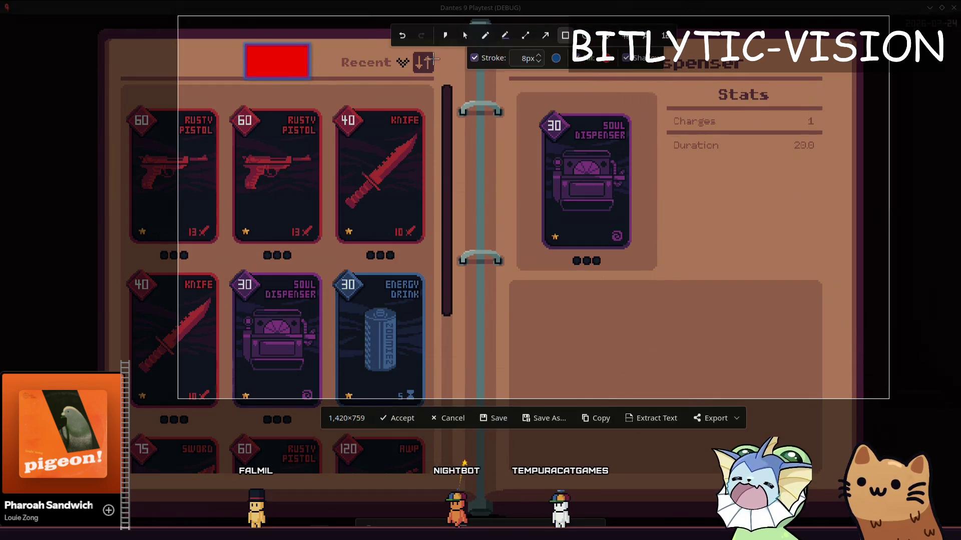
key("ctrl+z")
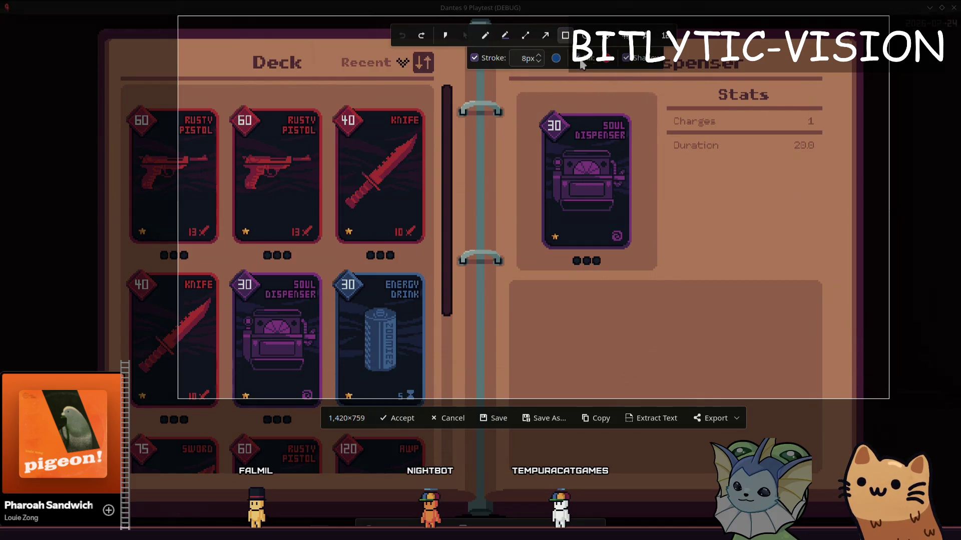
left_click_drag(251, 48, 251, 48)
left_click_drag(316, 75, 316, 76)
key("ctrl+z")
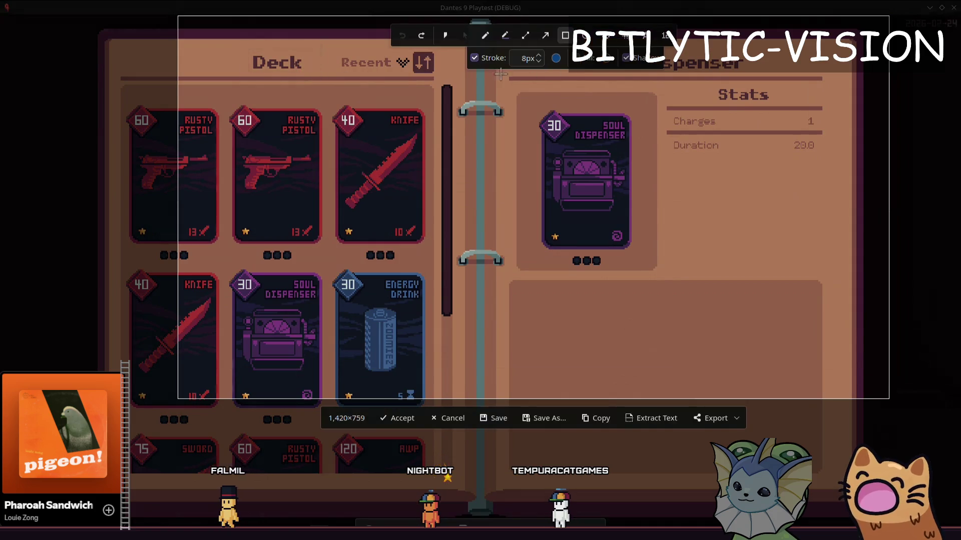
Outline the Deck and Soul Dispenser titles in red.
left_click(554, 58)
left_click(365, 215)
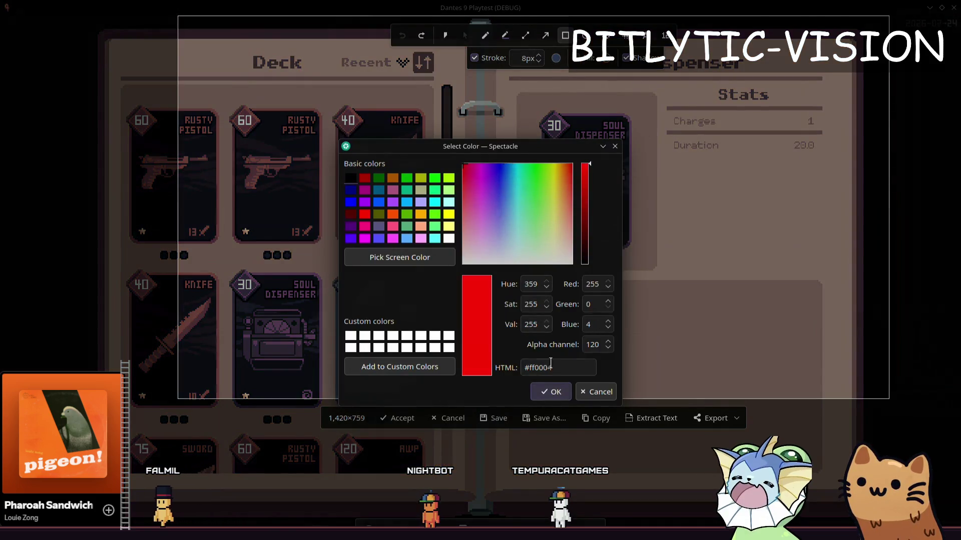
left_click(550, 391)
mouse_move(242, 41)
left_mouse_down()
mouse_move(297, 84)
mouse_move(308, 80)
left_mouse_up()
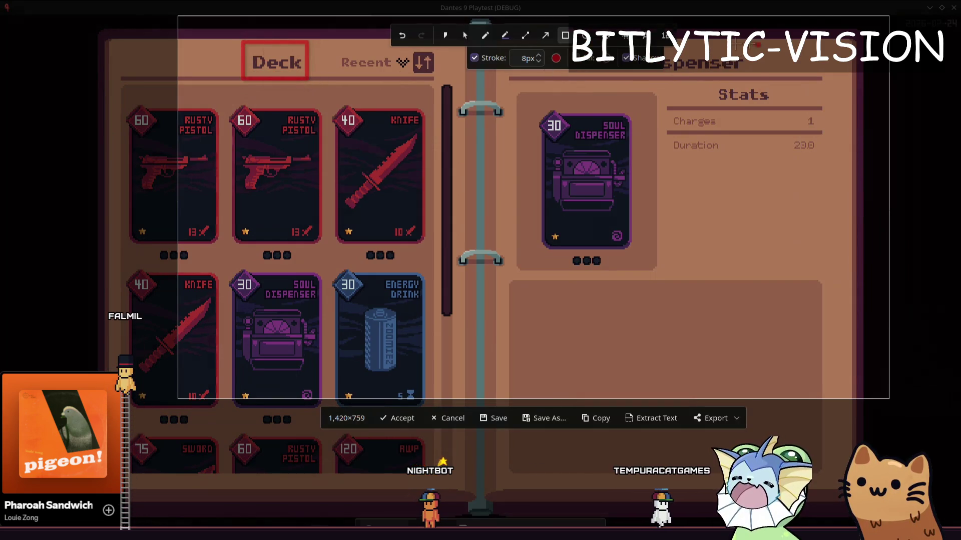
left_click_drag(578, 47, 760, 80)
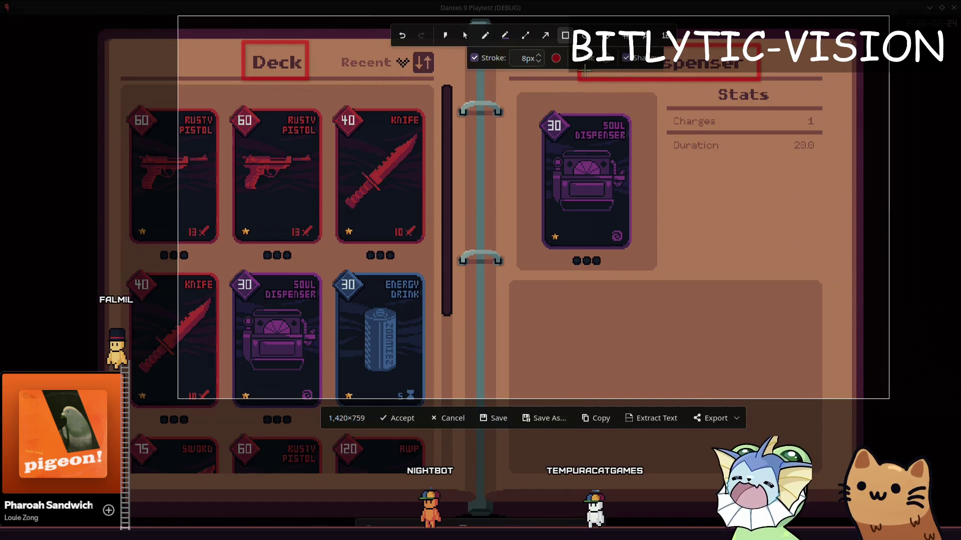
Outline the Recent sort label and Stats heading in dark green.
left_click(555, 58)
left_click(380, 179)
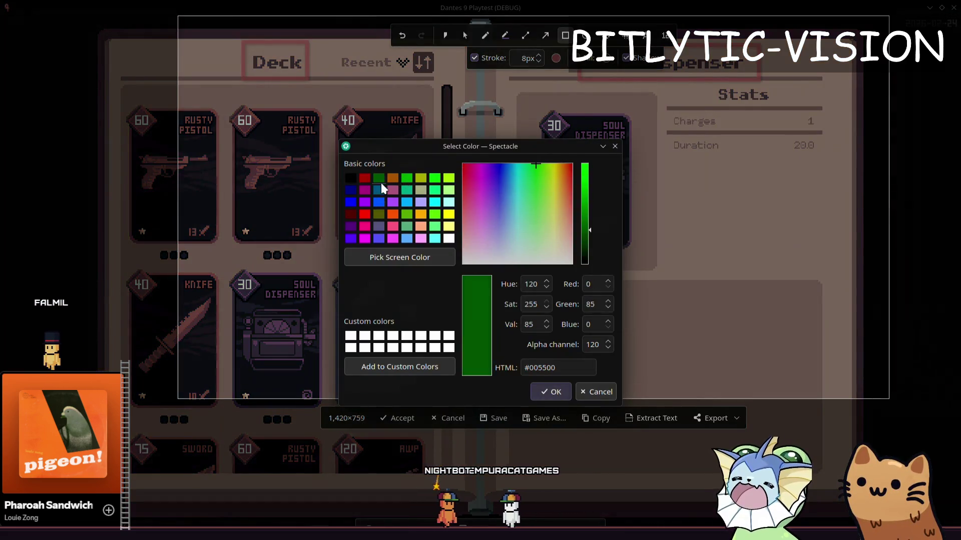
left_click(549, 392)
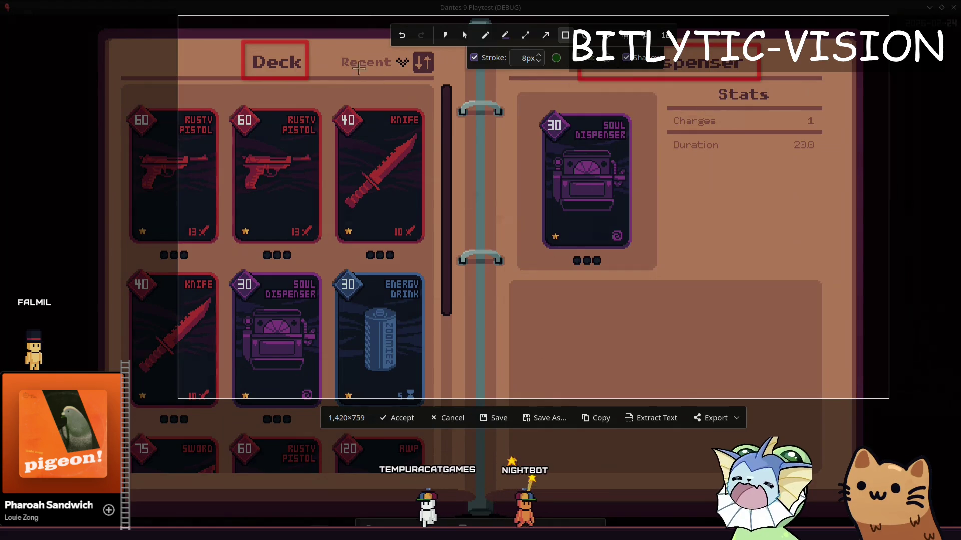
left_click_drag(333, 48, 396, 75)
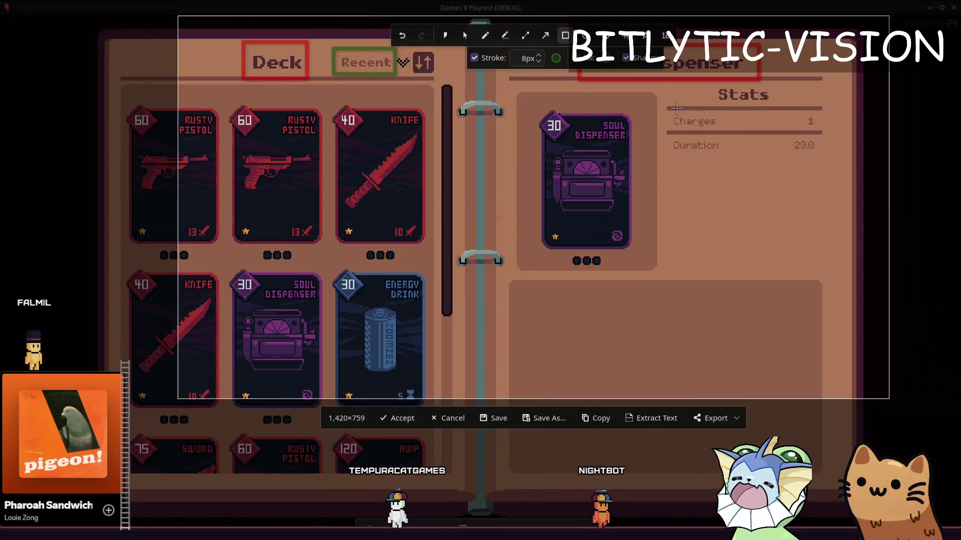
left_click_drag(711, 88, 775, 106)
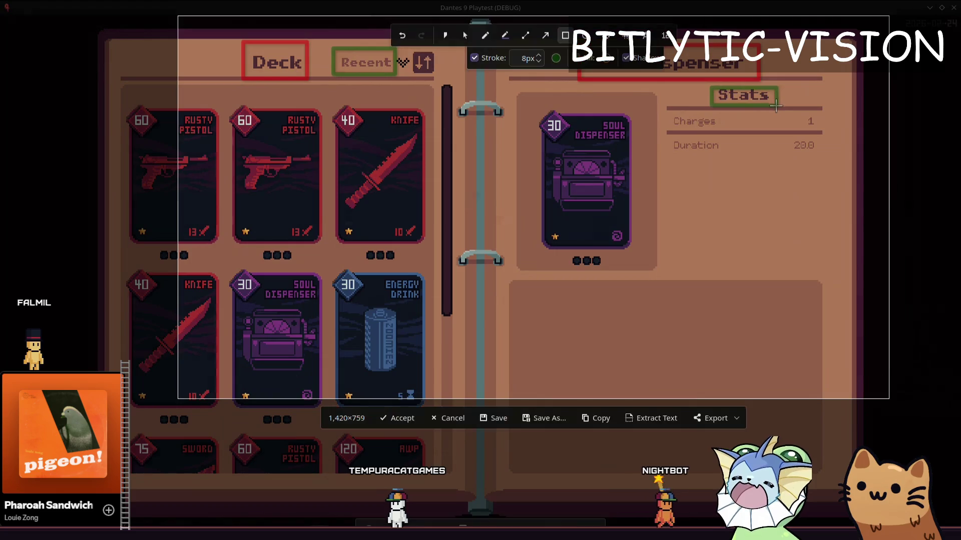
Box the Charges label, Duration and Charges values in dark blue, then close the capture.
left_click(555, 56)
left_click(509, 169)
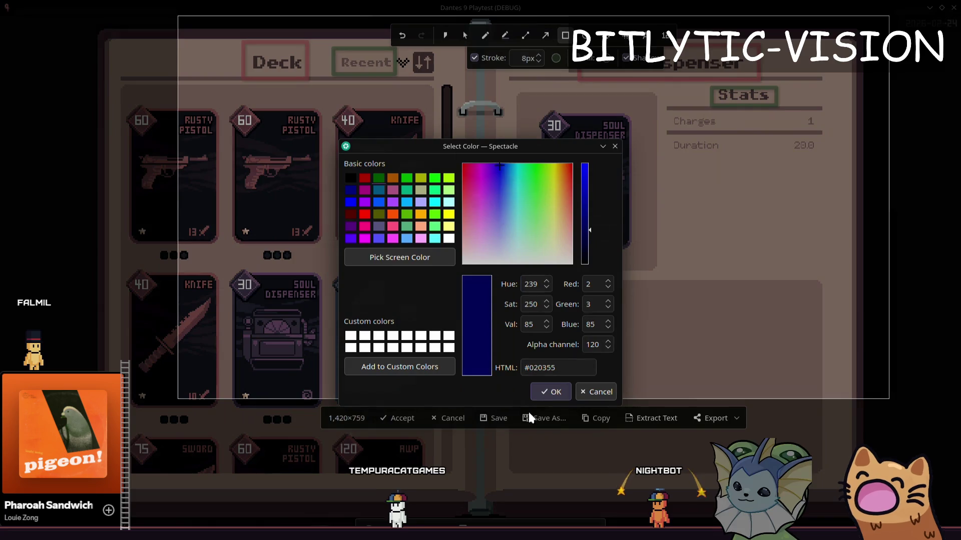
left_click(545, 391)
mouse_move(669, 112)
left_mouse_down()
mouse_move(722, 128)
mouse_move(665, 157)
left_mouse_up()
left_click_drag(787, 136, 824, 157)
left_click_drag(802, 115, 832, 133)
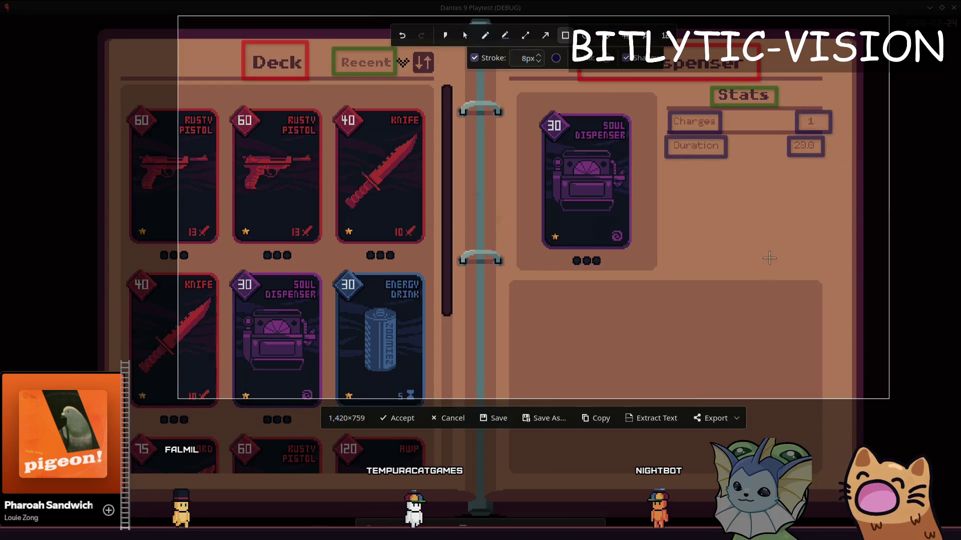
key("Return")
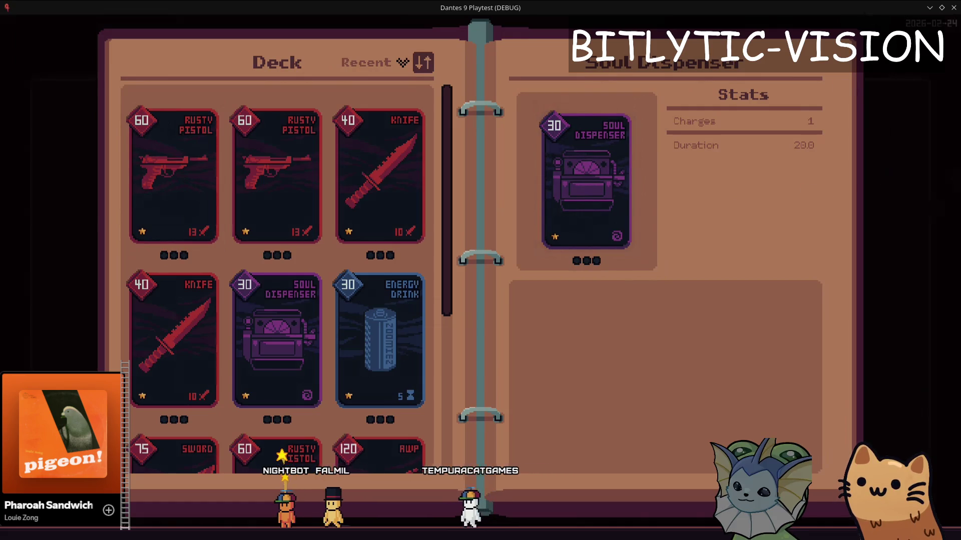
Close the game, strip the [b] tags so the heading reads plain Deck, and save.
key("alt+F4")
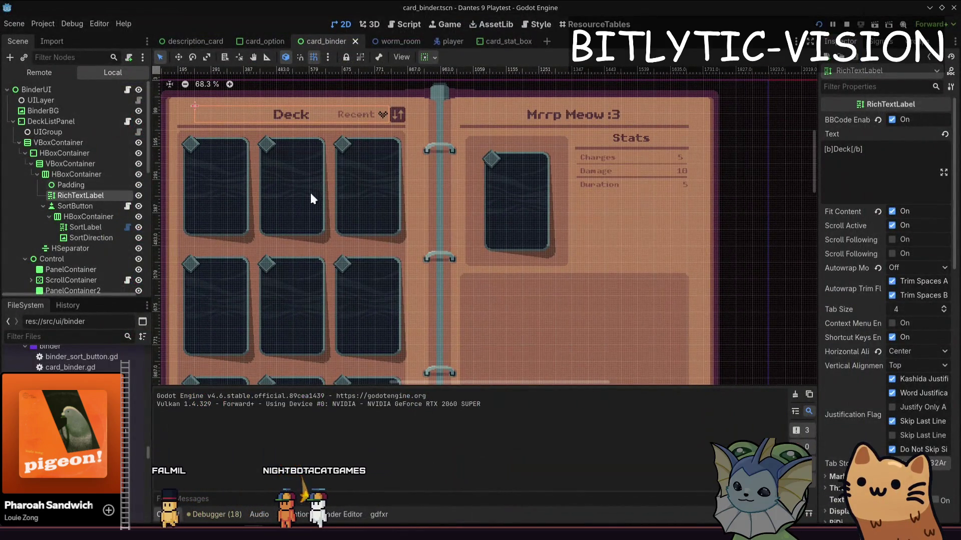
scroll(306, 205, "up", 3)
scroll(896, 362, "down", 5)
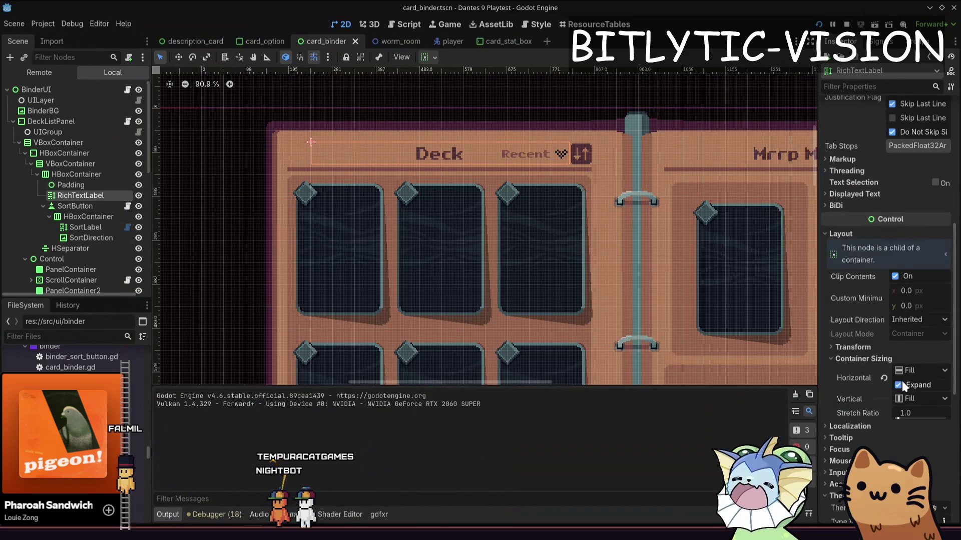
scroll(889, 305, "up", 5)
left_click(890, 149)
type("[/b")
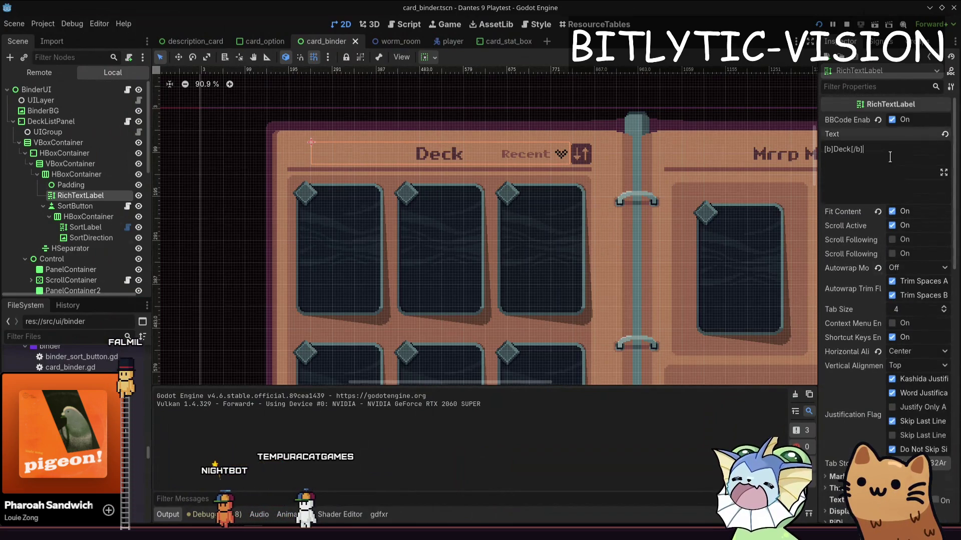
key("BackSpace")
key("BackSpace")
key("Home")
key("Right")
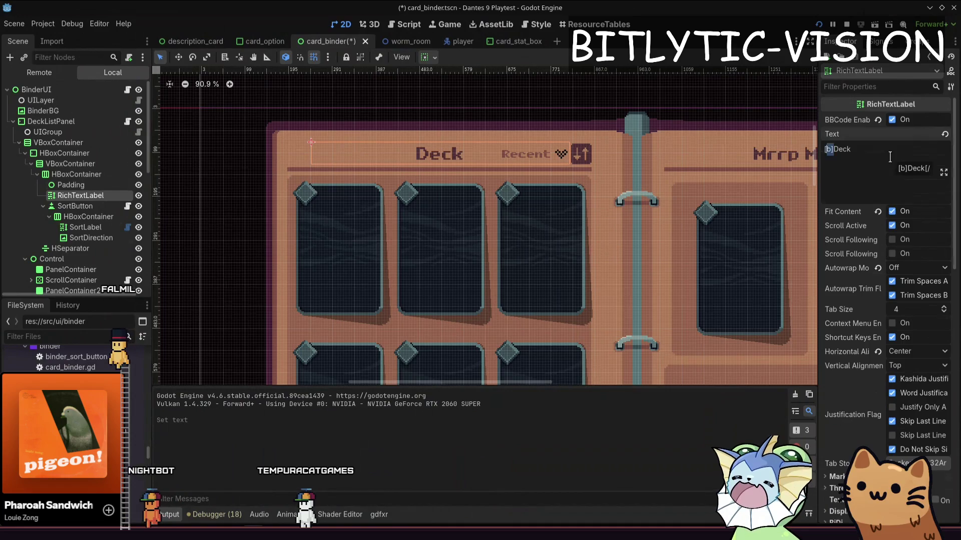
key("Delete")
key("Delete")
key("Delete")
key("ctrl+s")
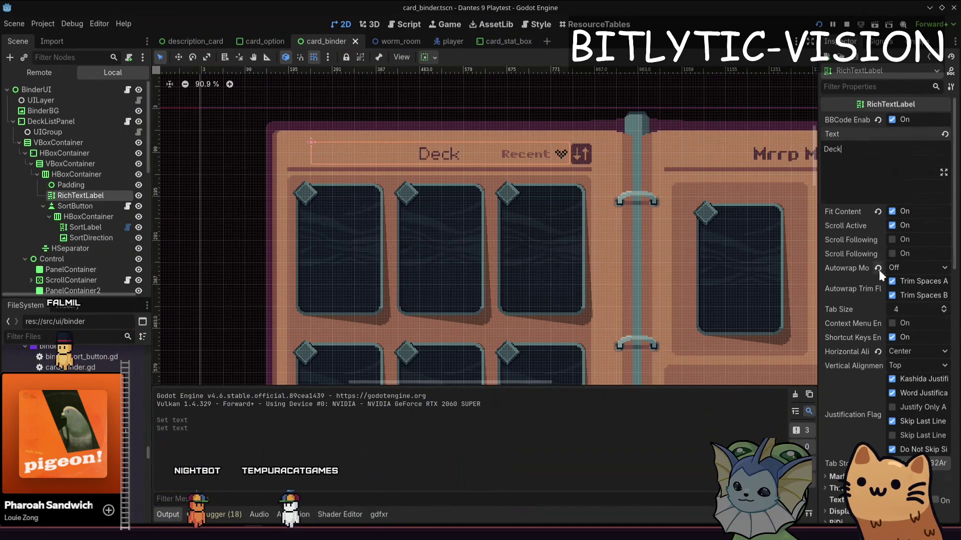
Enlarge the output panel, then quick-open tooltip_box.tscn and select its TitleLabel node.
scroll(879, 276, "down", 5)
scroll(878, 282, "down", 3)
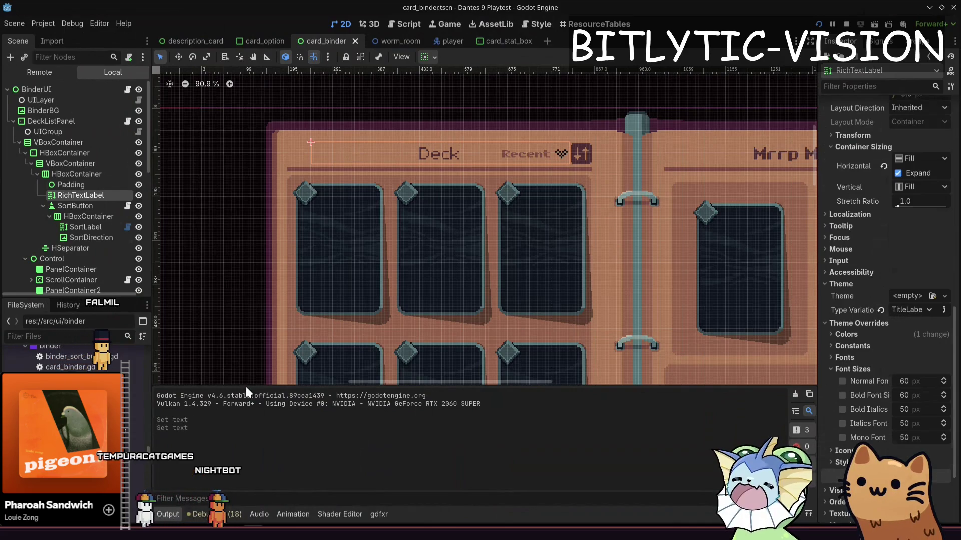
left_click_drag(272, 380, 272, 370)
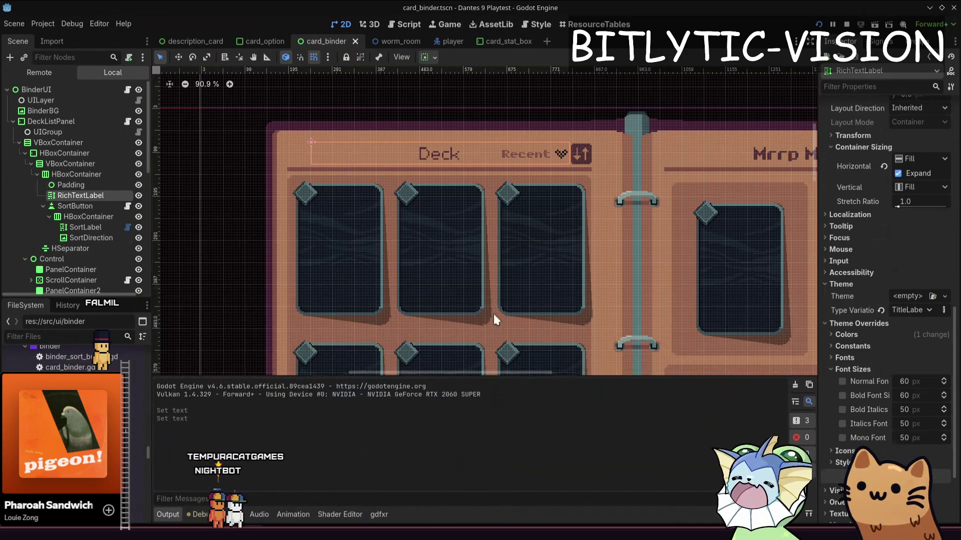
key("alt+shift+o")
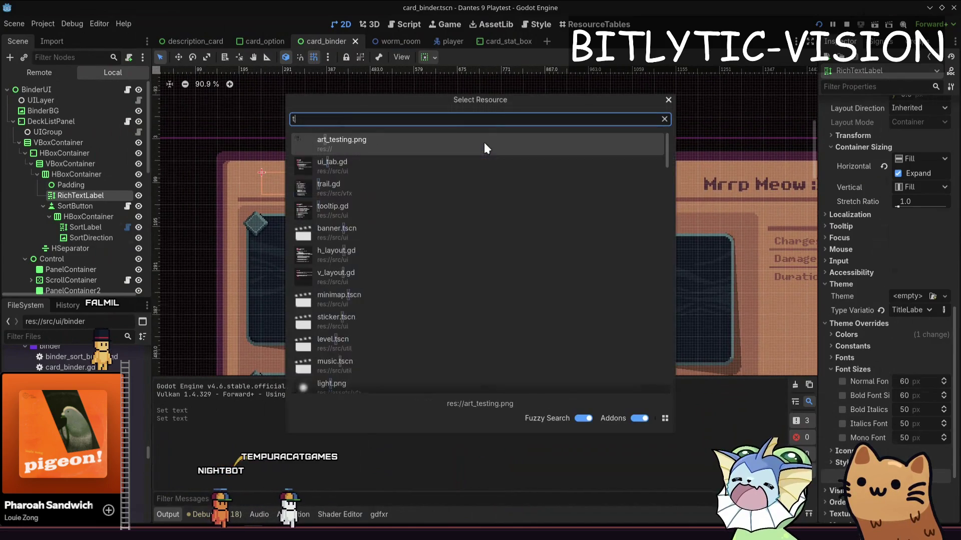
type("tooltip_box.t")
key("Return")
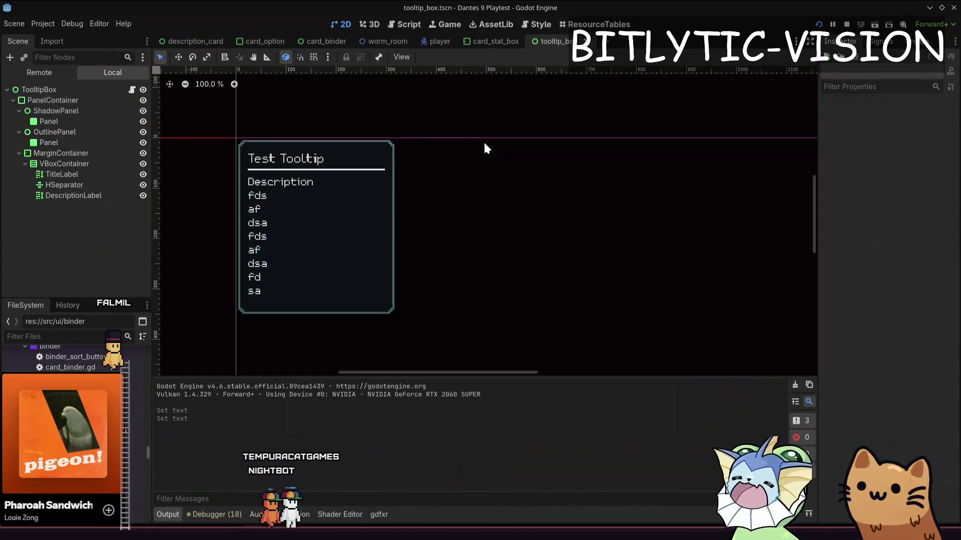
left_click(320, 157)
scroll(873, 324, "down", 5)
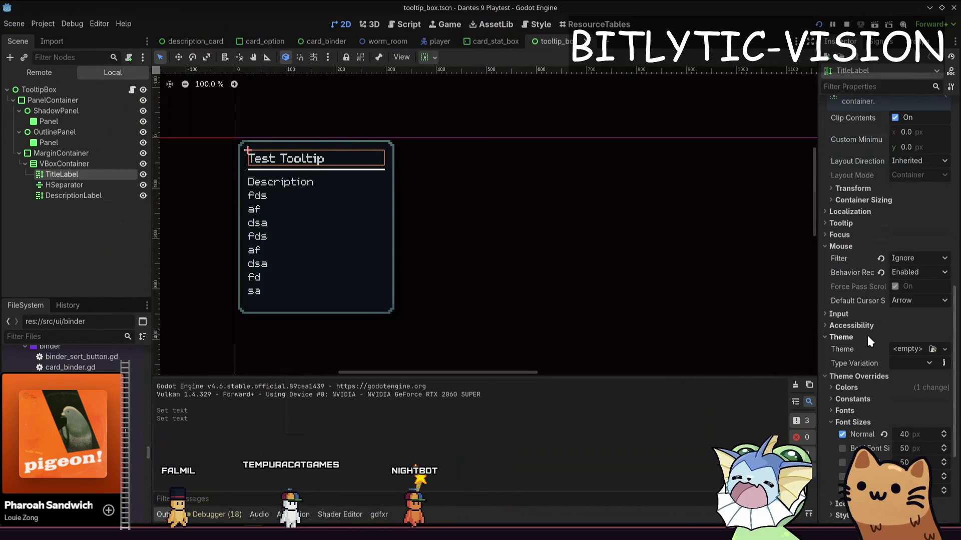
scroll(554, 229, "up", 3)
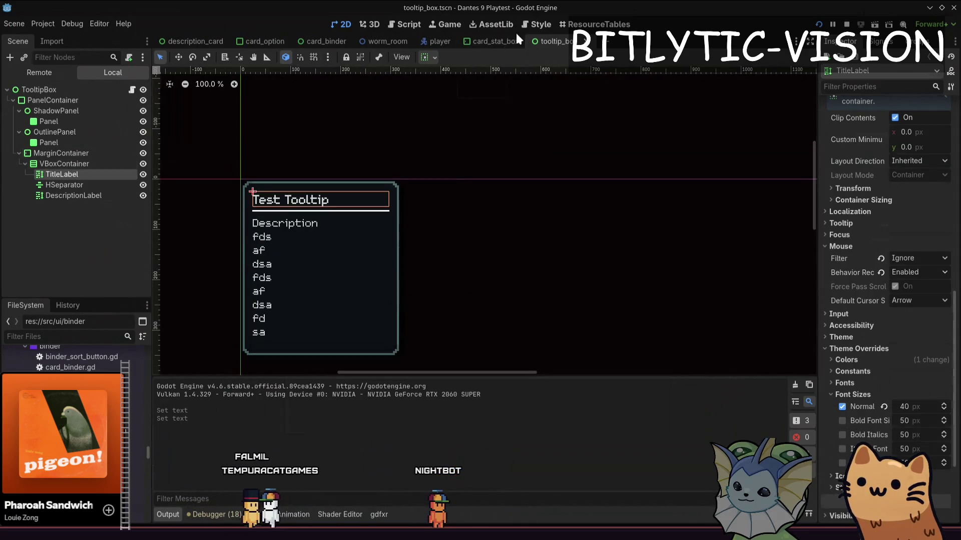
Glance at card_stat_box as a 2D scene, then return to the card_binder scene.
left_click(481, 40)
left_click(466, 41)
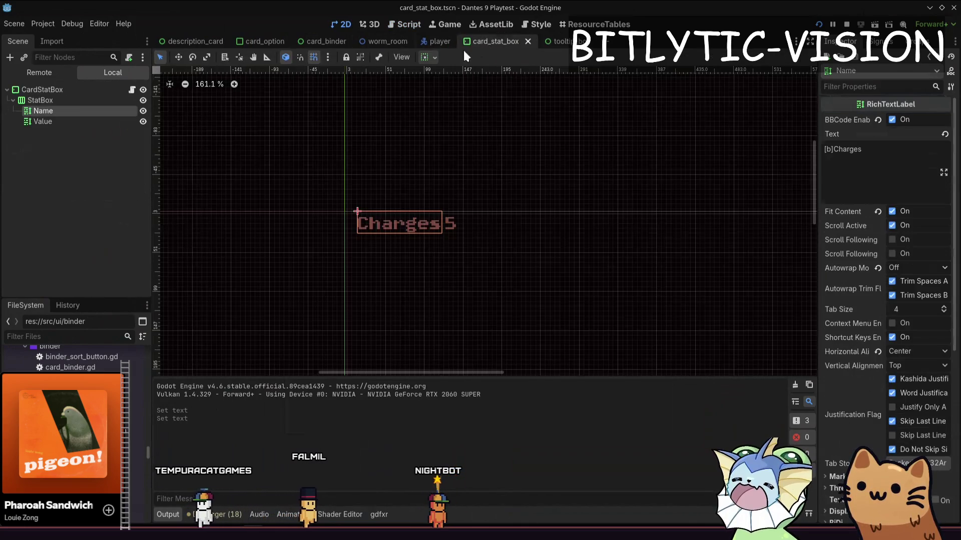
left_click(309, 37)
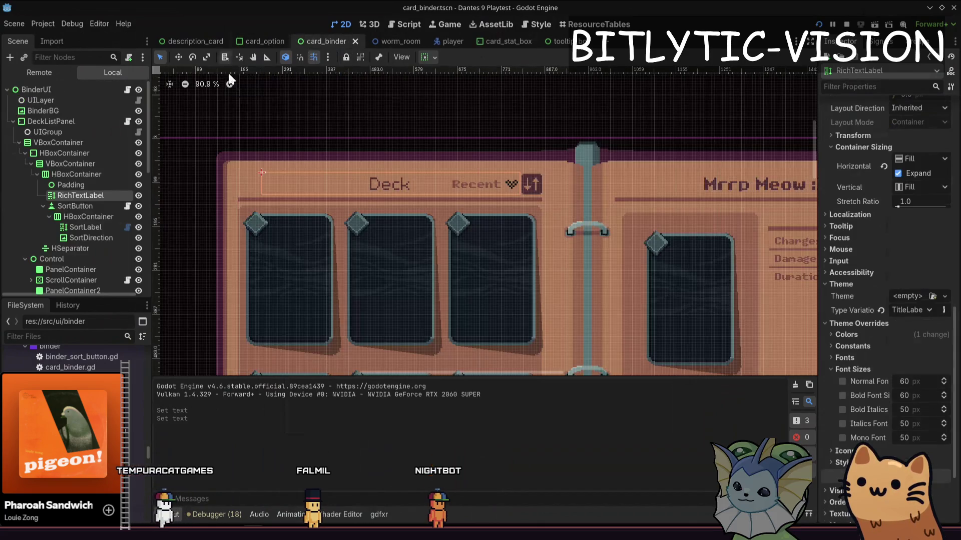
Filter FileSystem for 'inventory', open inventory_theme.tres, and show the TitleLabel type's font properties.
left_click_drag(99, 298, 85, 262)
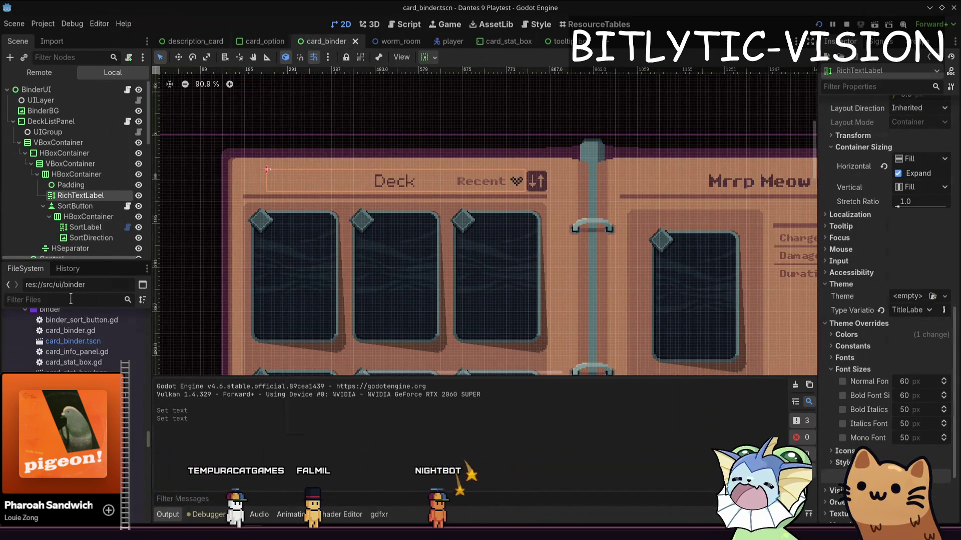
type("inventory")
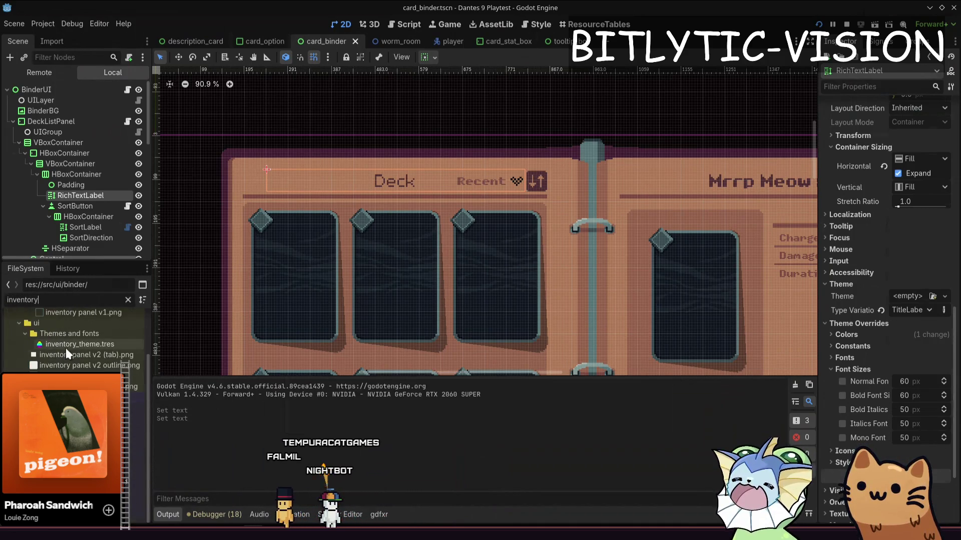
left_click(76, 345)
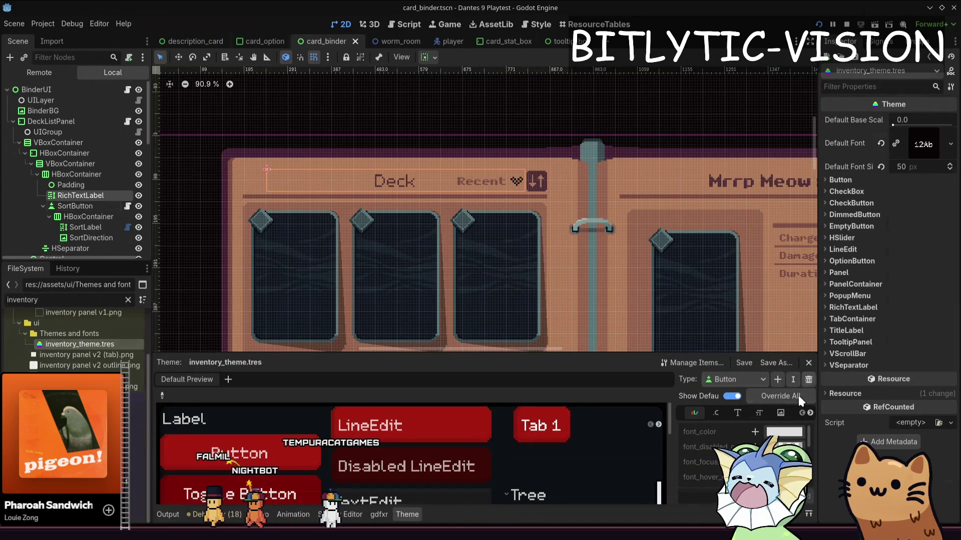
left_click(734, 379)
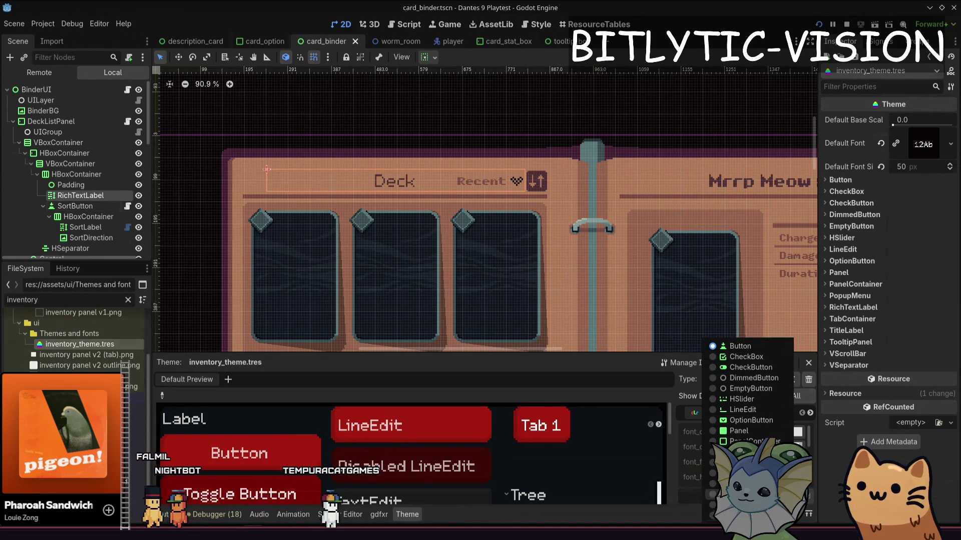
left_click(746, 483)
left_click_drag(719, 352, 721, 261)
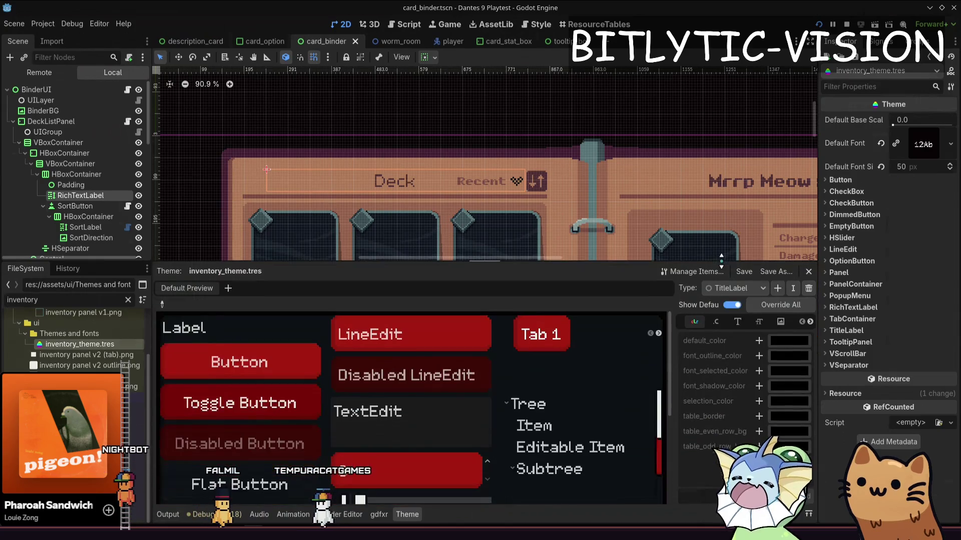
left_click(737, 322)
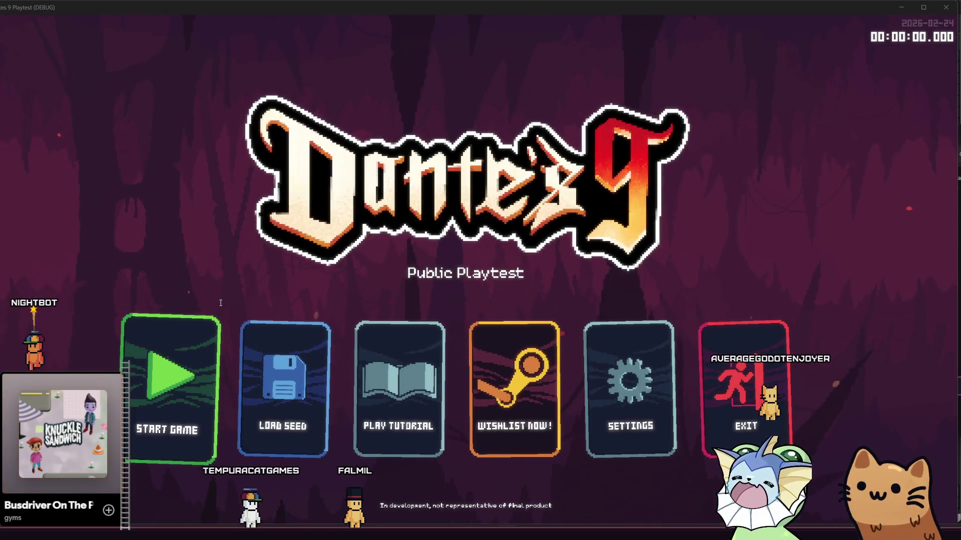
Start a new game, walk the cat right and back left past the cat tower, and return to the editor.
left_click(180, 331)
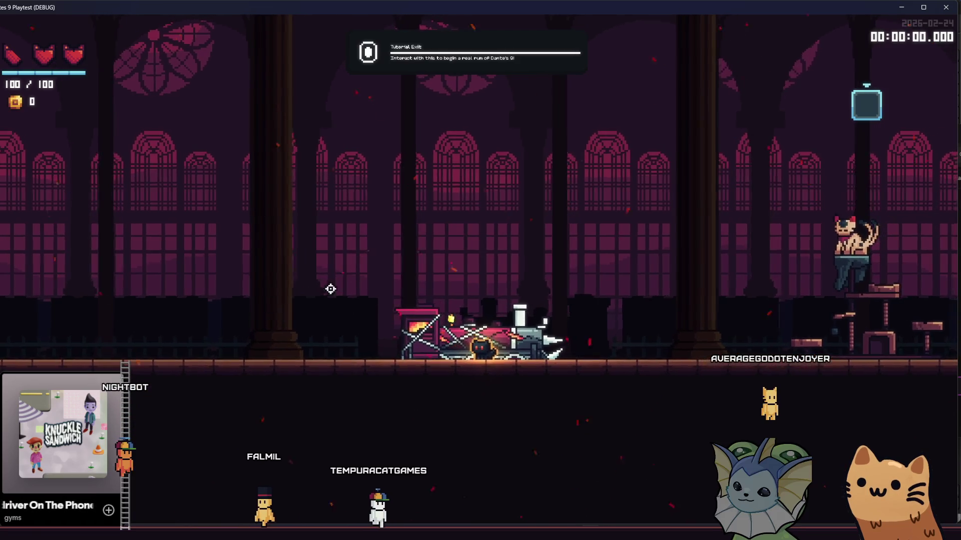
key("d")
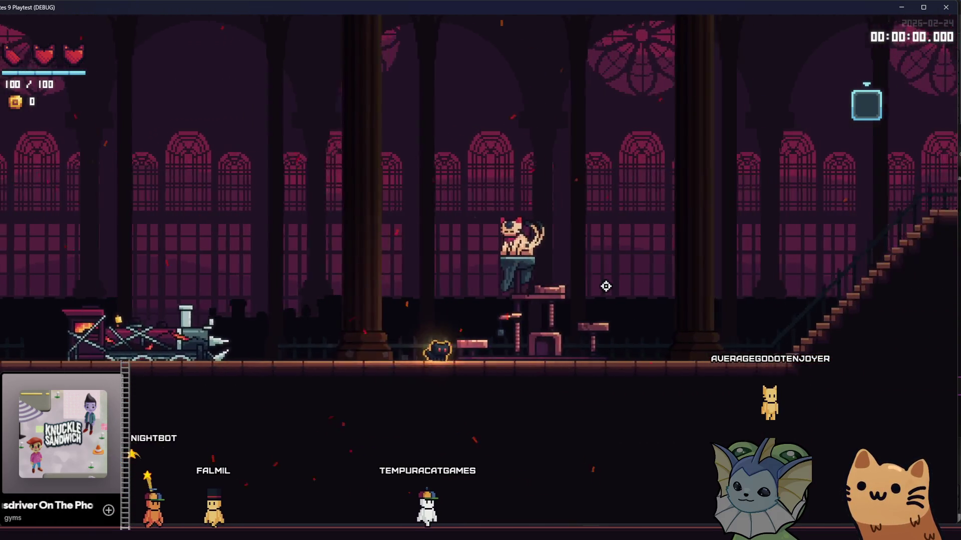
key("a")
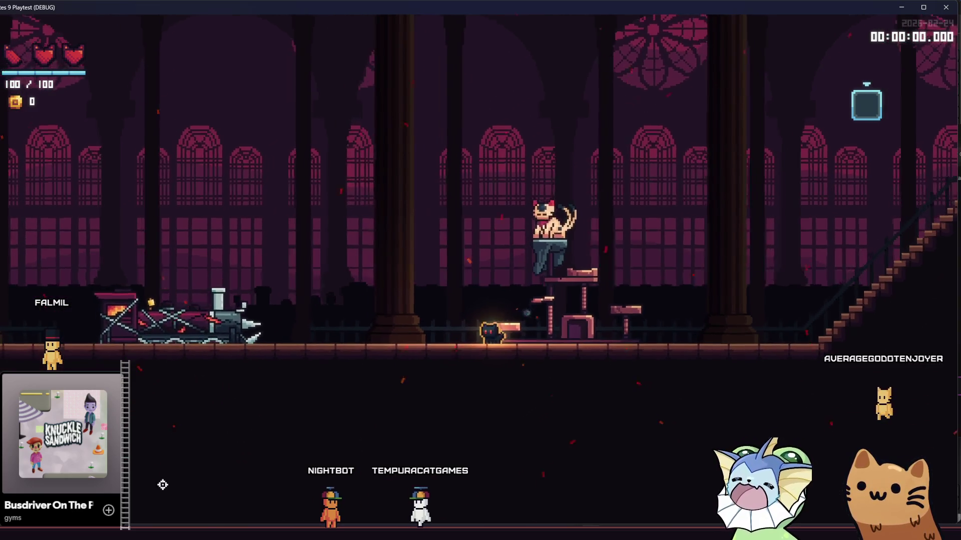
key("alt+Tab")
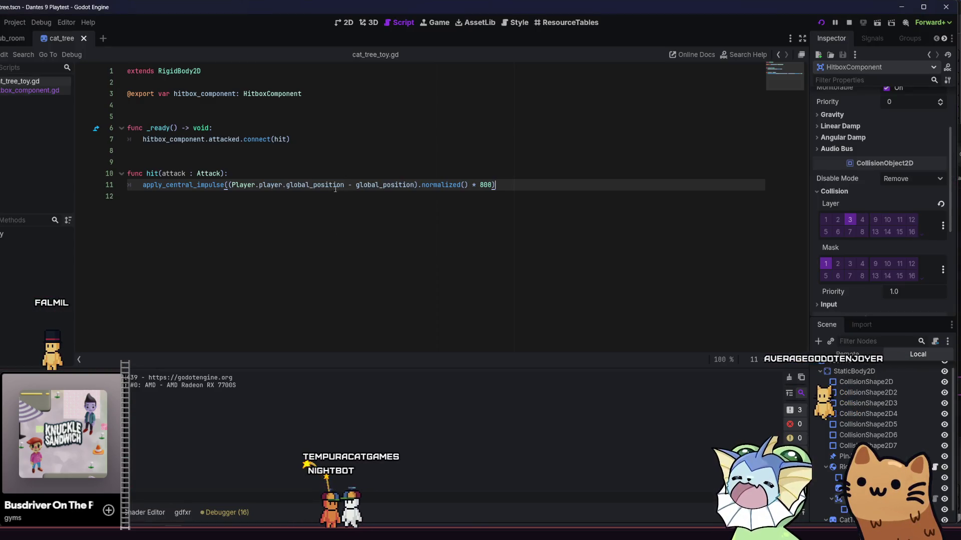
Rewrite line 11's direction as global_position minus the player's position and save.
left_click_drag(345, 185, 229, 185)
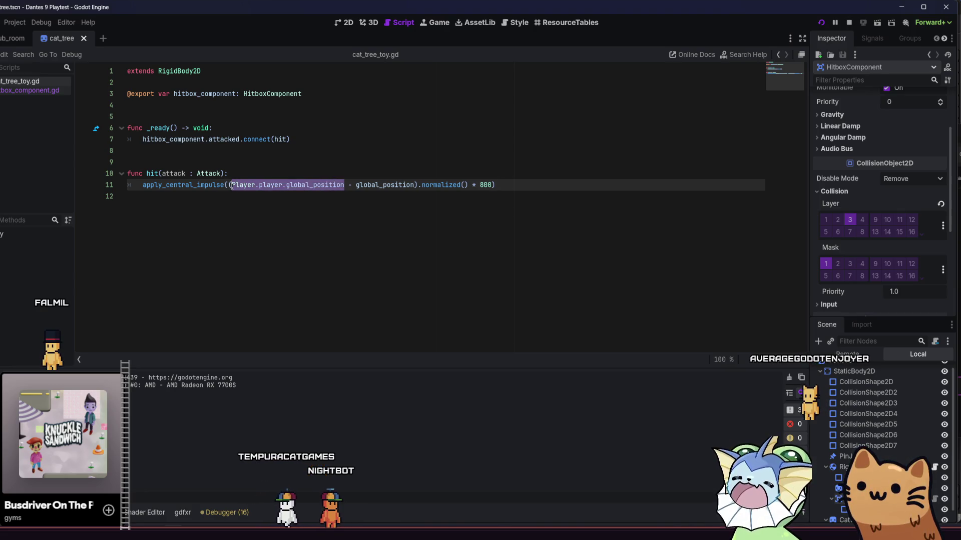
key("Delete")
key("Delete")
key("Delete")
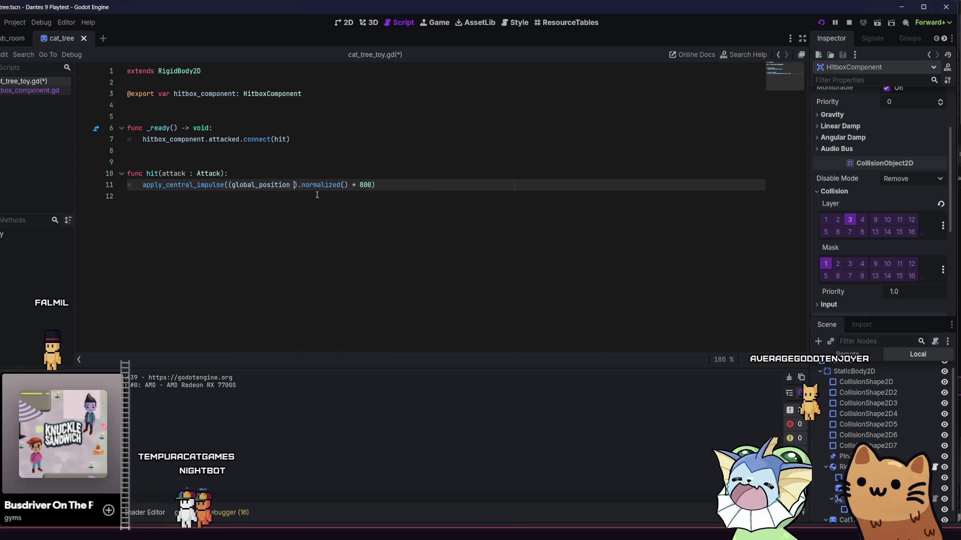
left_click(476, 185)
key("ctrl+s")
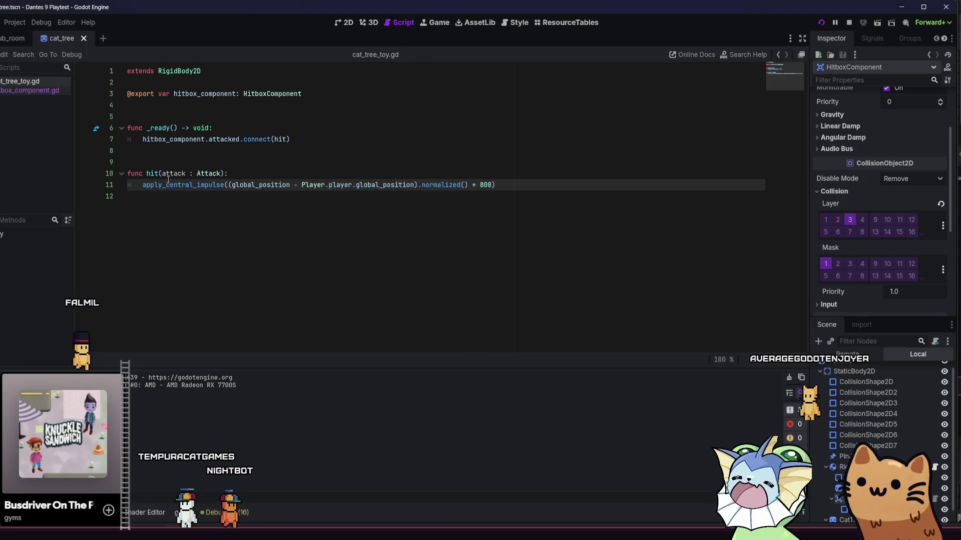
Rename apply_central_impulse to apply_impulse and relaunch the game with F5.
mouse_move(179, 184)
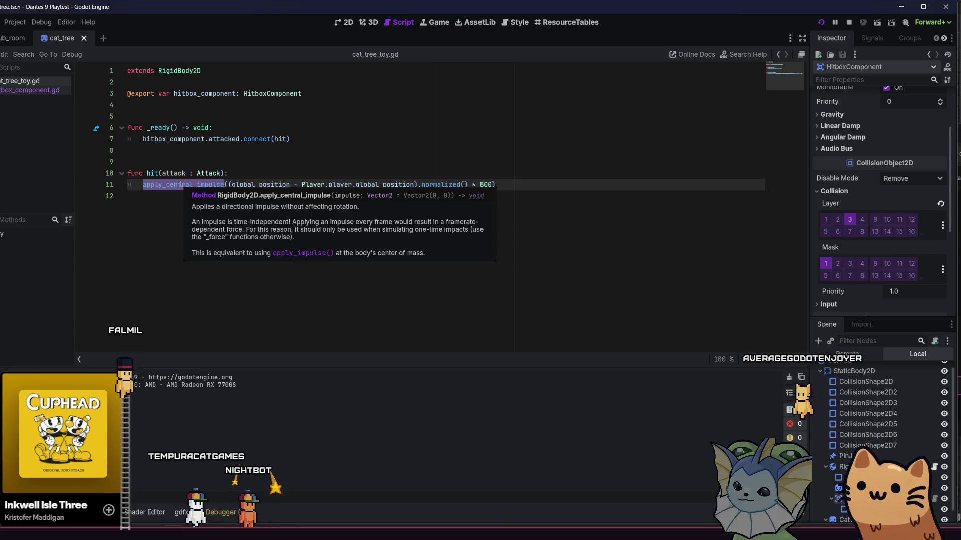
key("Home")
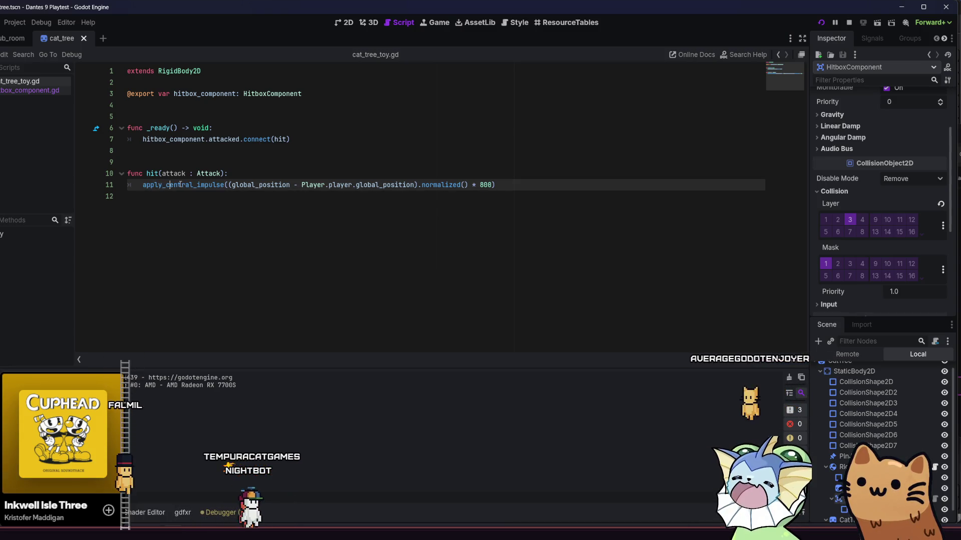
left_click(181, 184)
key("Delete")
key("Delete")
key("Delete")
key("BackSpace")
key("BackSpace")
key("BackSpace")
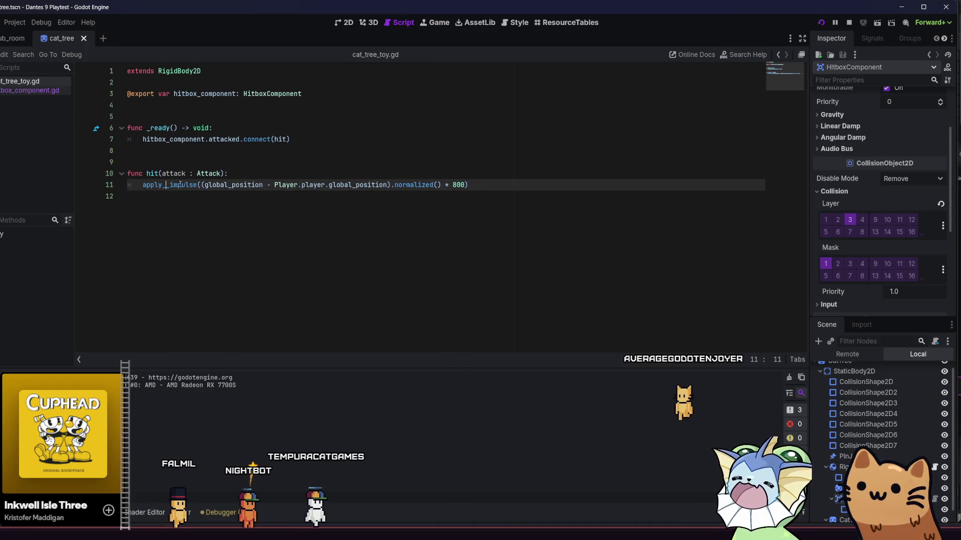
left_click(185, 185)
key("F5")
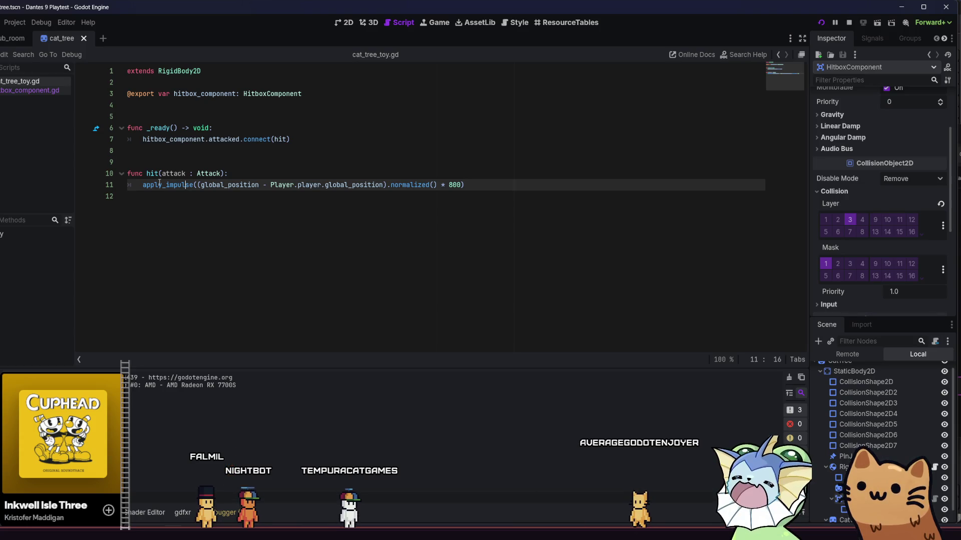
mouse_move(160, 183)
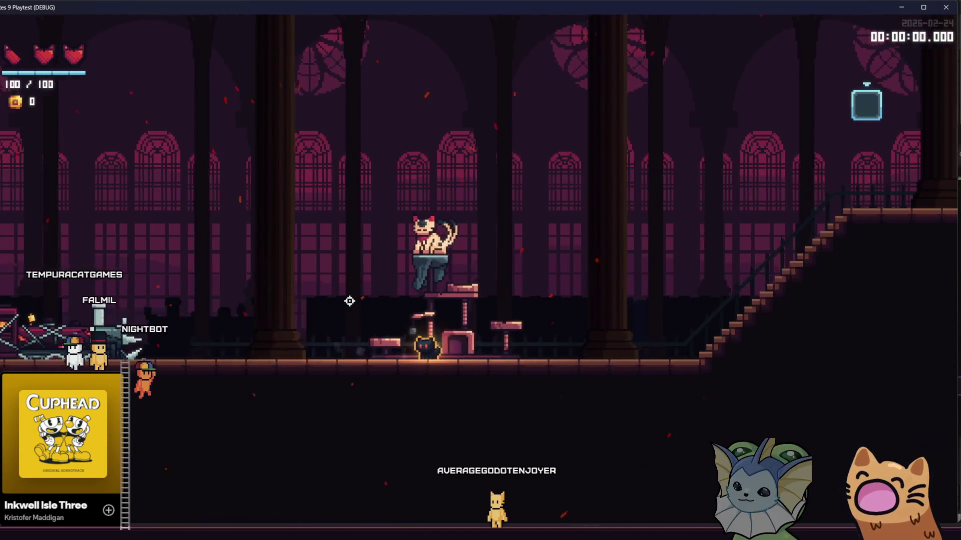
In the game's System > Video settings, set Render Scale to Medium and Quality to Normal.
key("Escape")
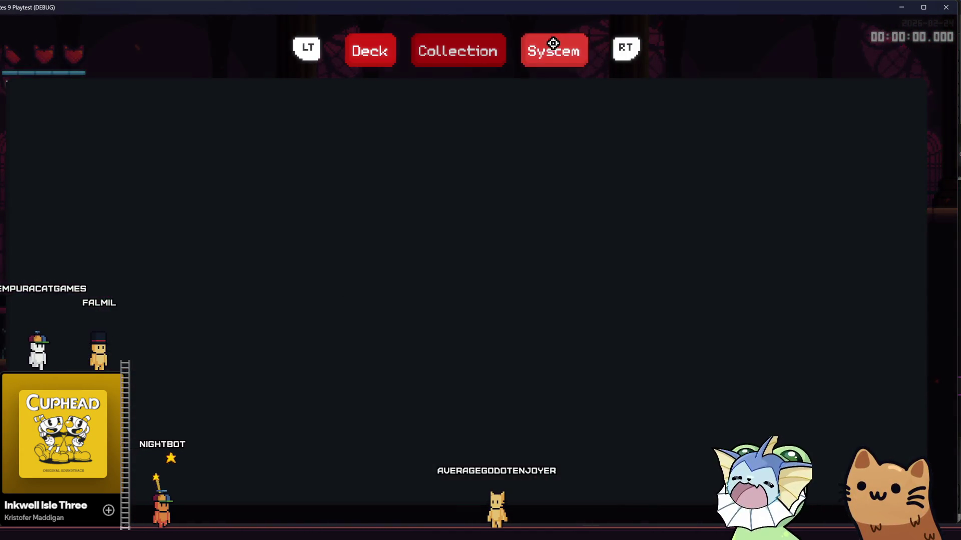
left_click(553, 44)
left_click(395, 102)
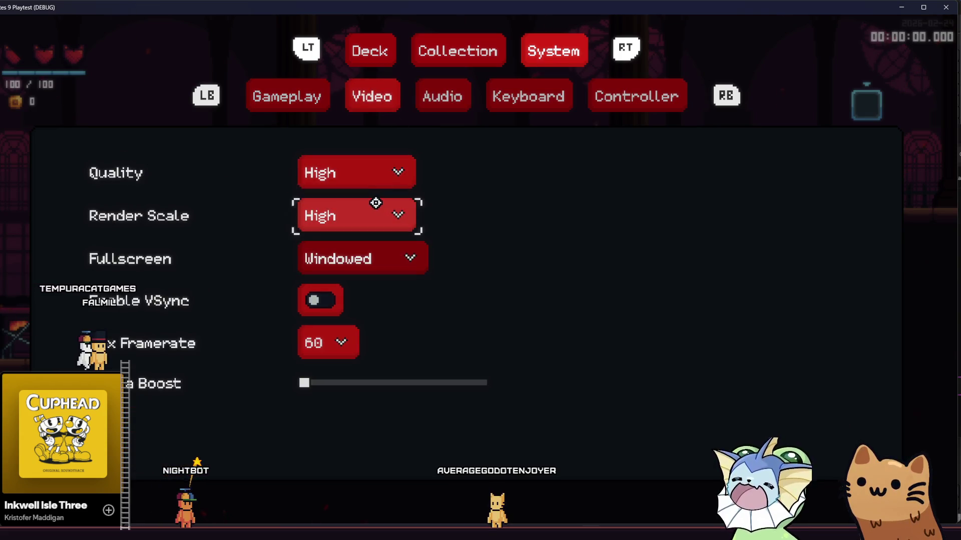
left_click(375, 213)
left_click(365, 270)
left_click(367, 189)
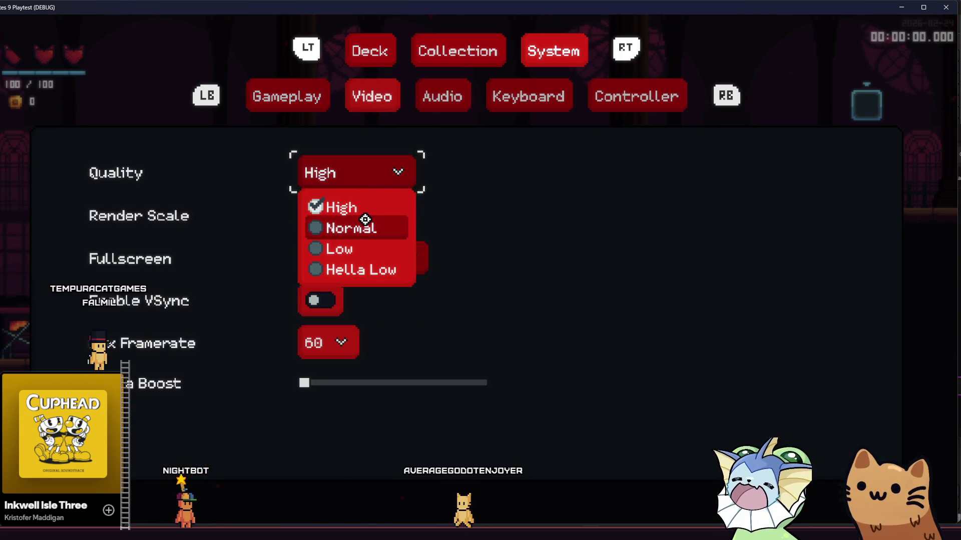
left_click(363, 220)
Resume play, jump the cat toward the cat tree, and return to the script.
key("Escape")
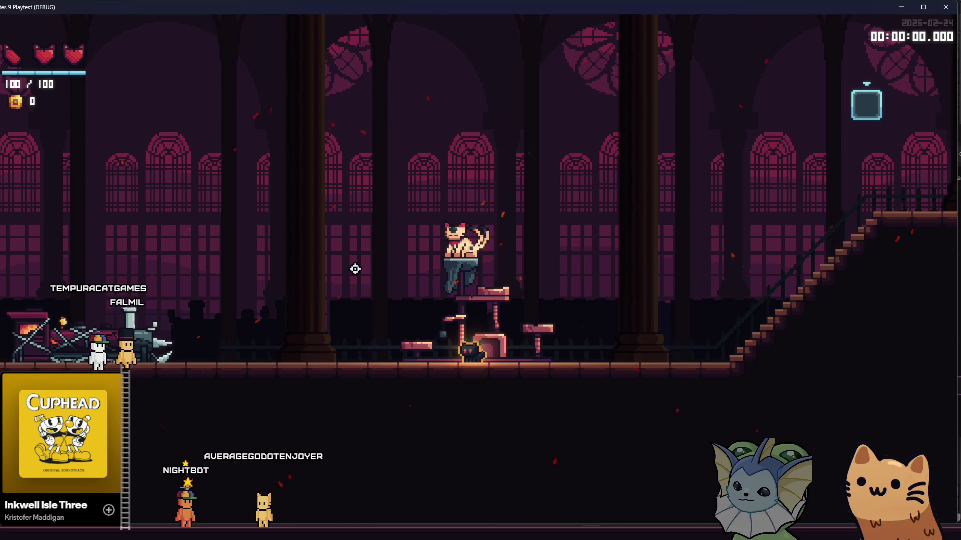
key("space")
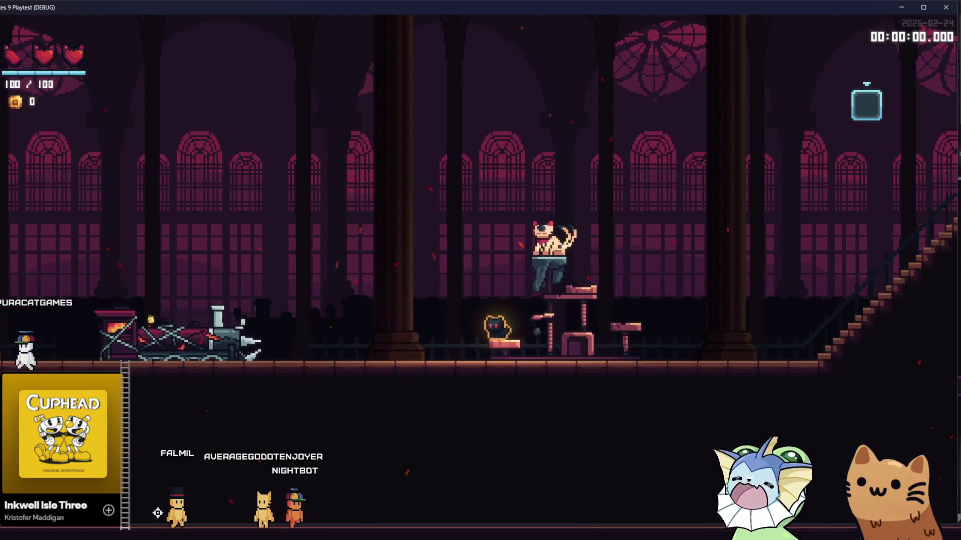
key("alt+Tab")
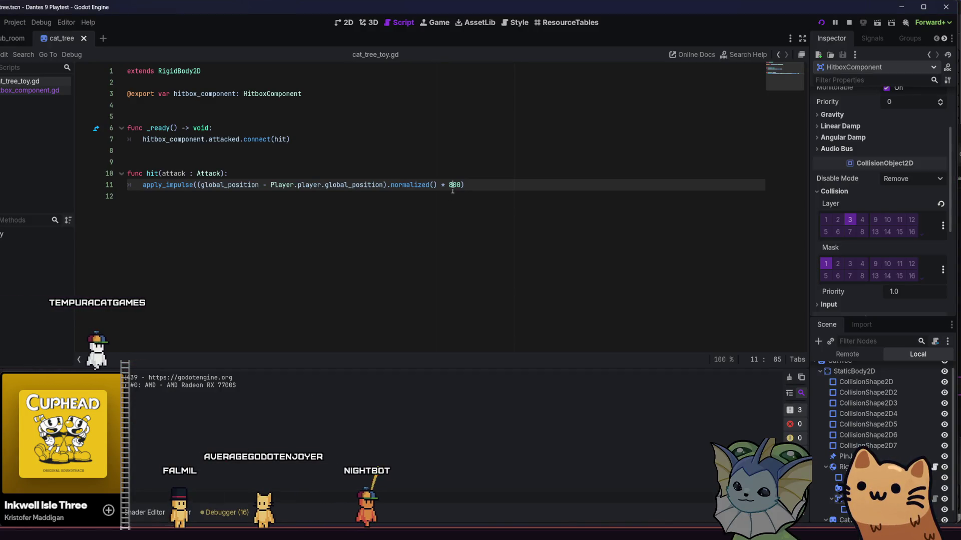
Relaunch the game and walk the cat to the cat tree base and back.
key("F5")
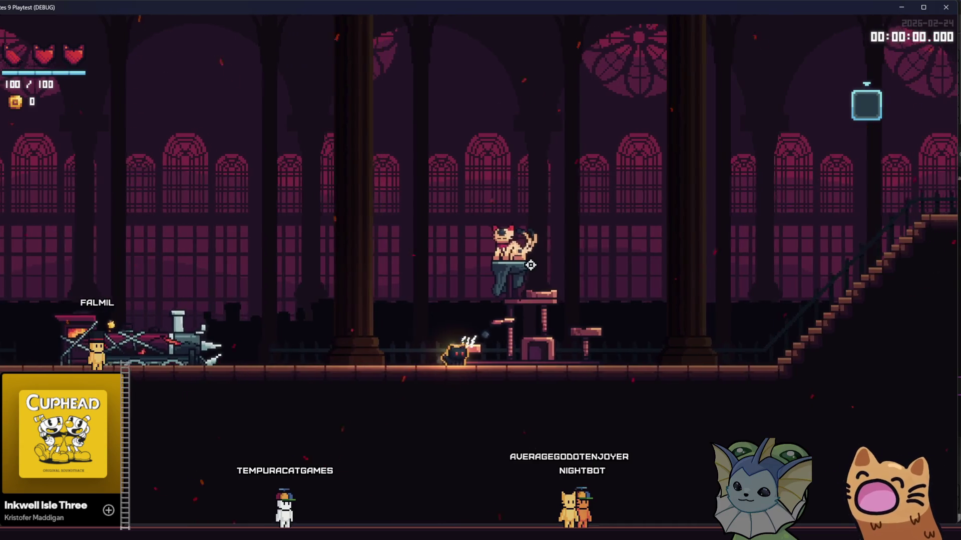
key("d")
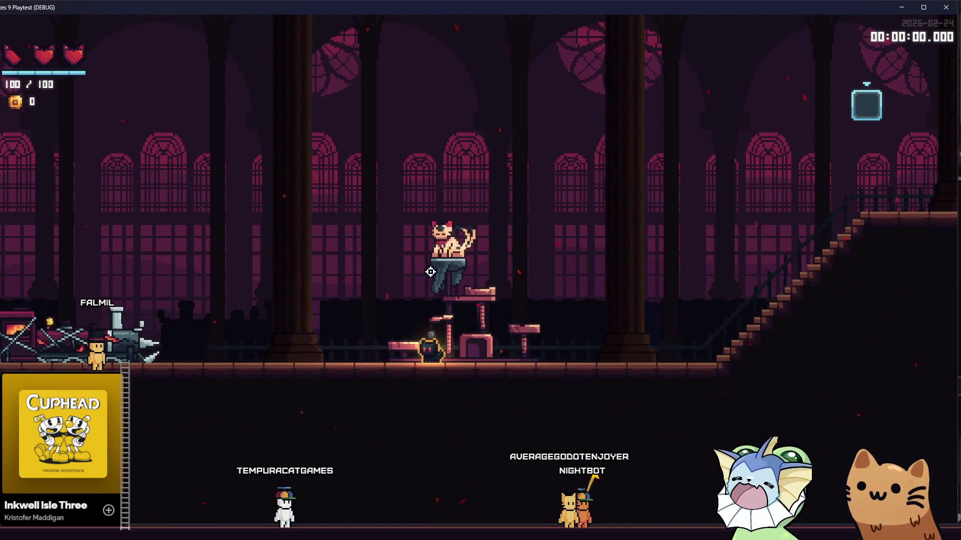
key("d")
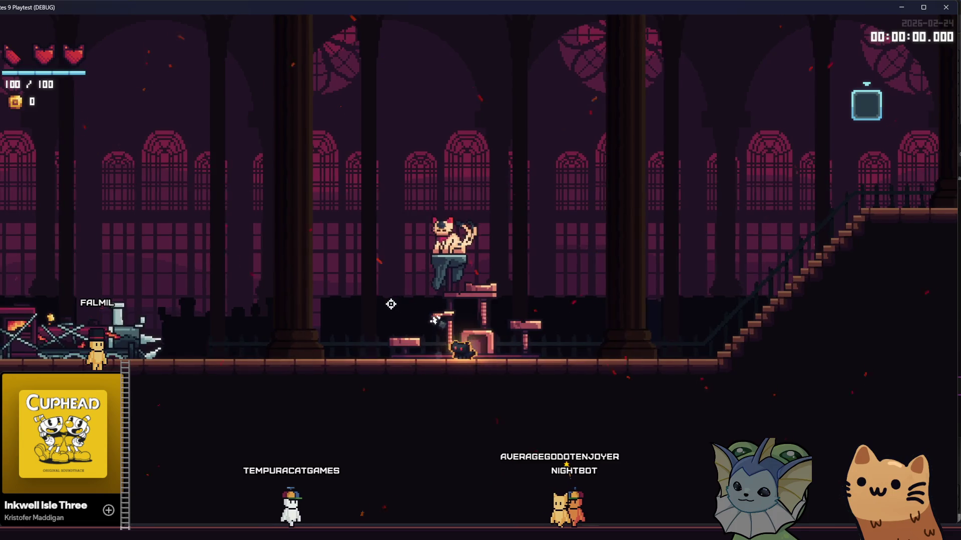
key("a")
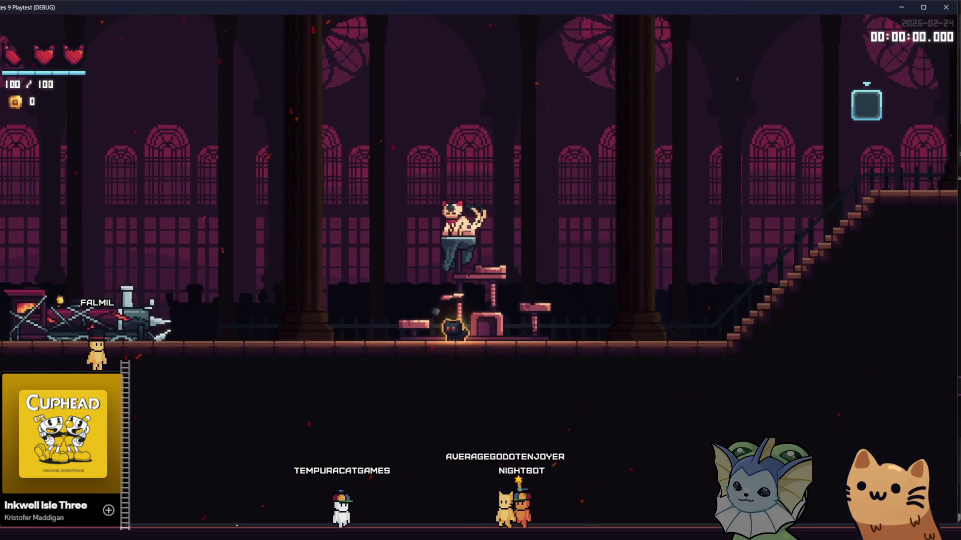
key("alt+Tab")
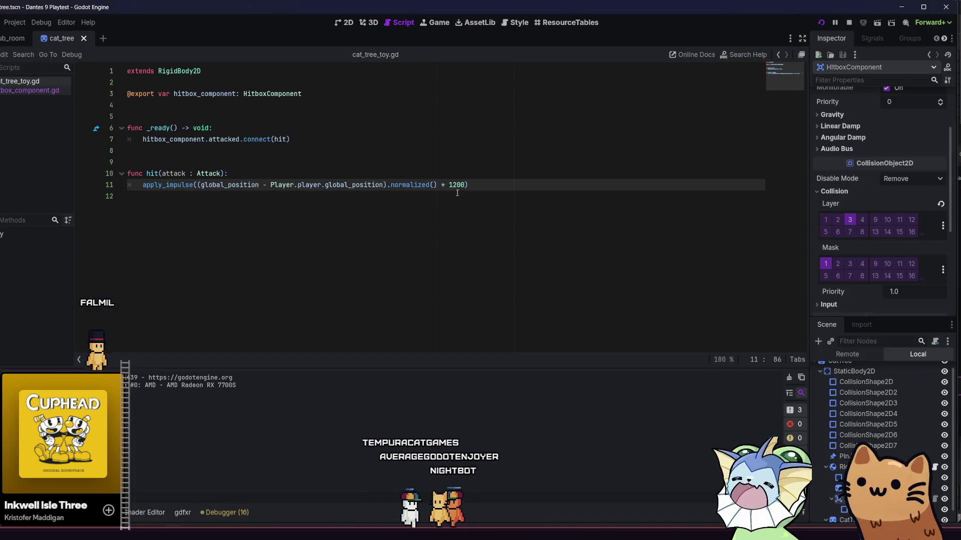
Playtest the knockback with the impulse at 1200 and then at 12000.
left_click(458, 185)
key("F5")
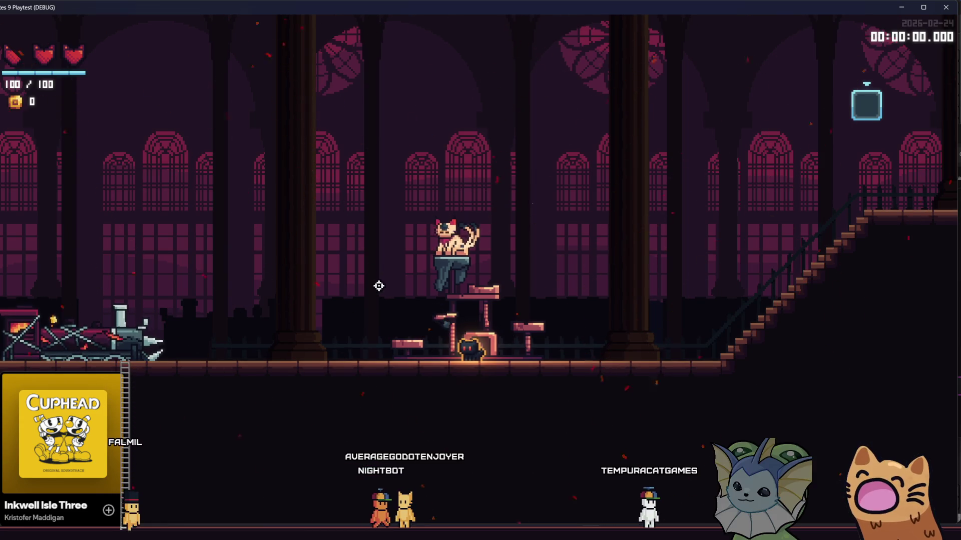
key("a")
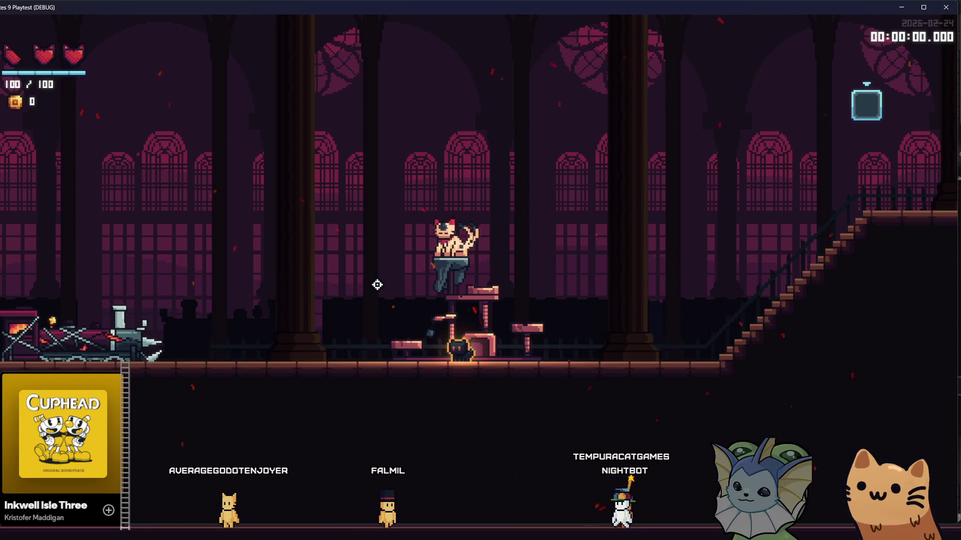
key("F8")
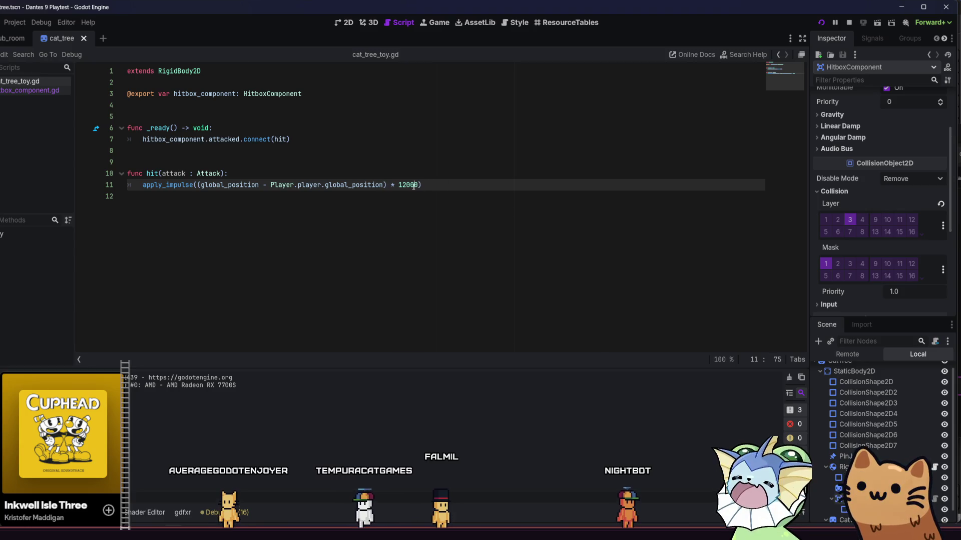
key("F5")
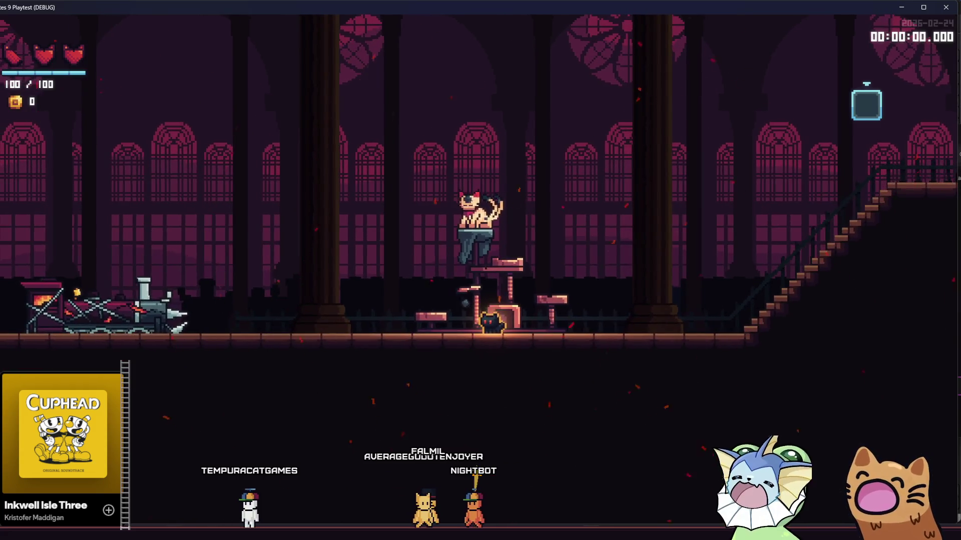
key("F8")
Restore normalized() with the impulse at 1200, save, and walk the cat around the hub.
key("ctrl+z")
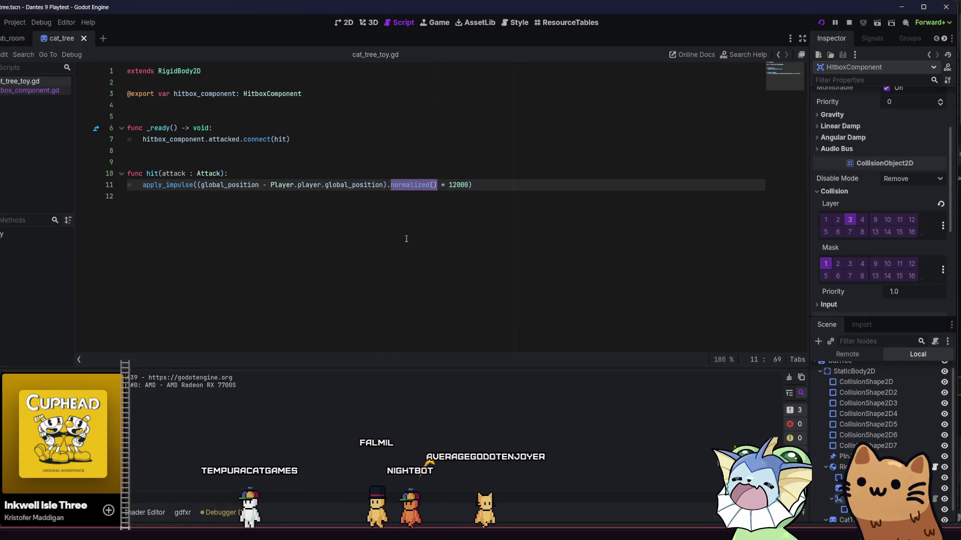
left_click(464, 185)
key("BackSpace")
key("ctrl+s")
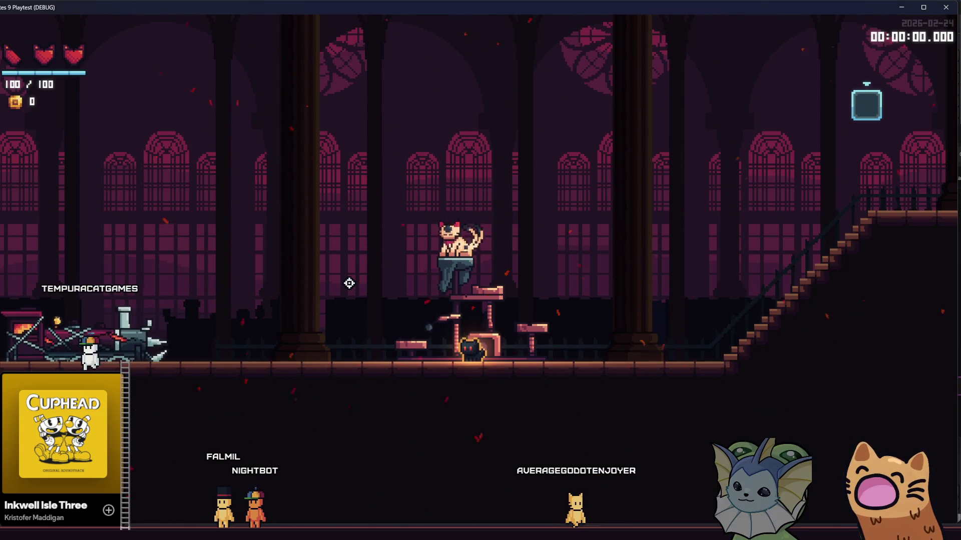
key("d")
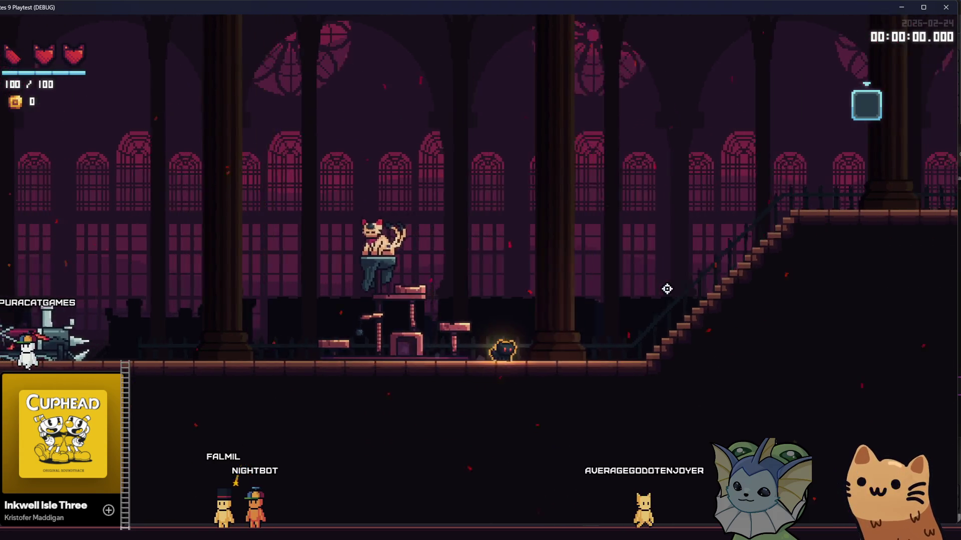
key("a")
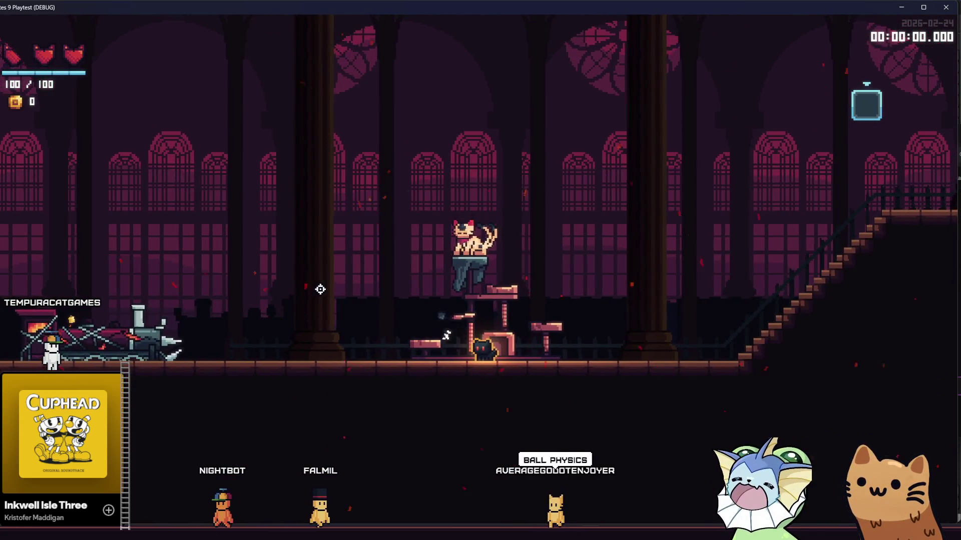
Set the game's Render Scale to Hella Low and resume play.
key("Escape")
left_click(338, 215)
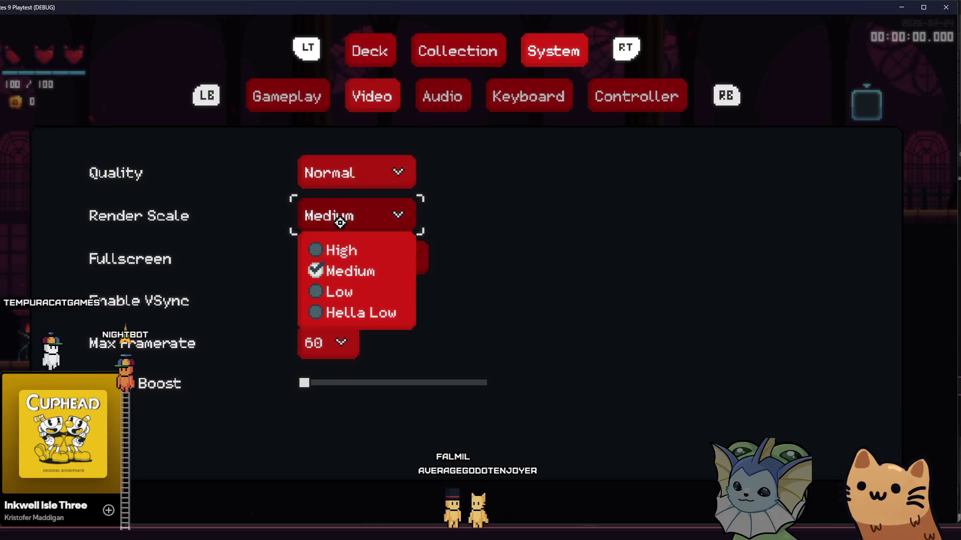
left_click(355, 312)
key("Escape")
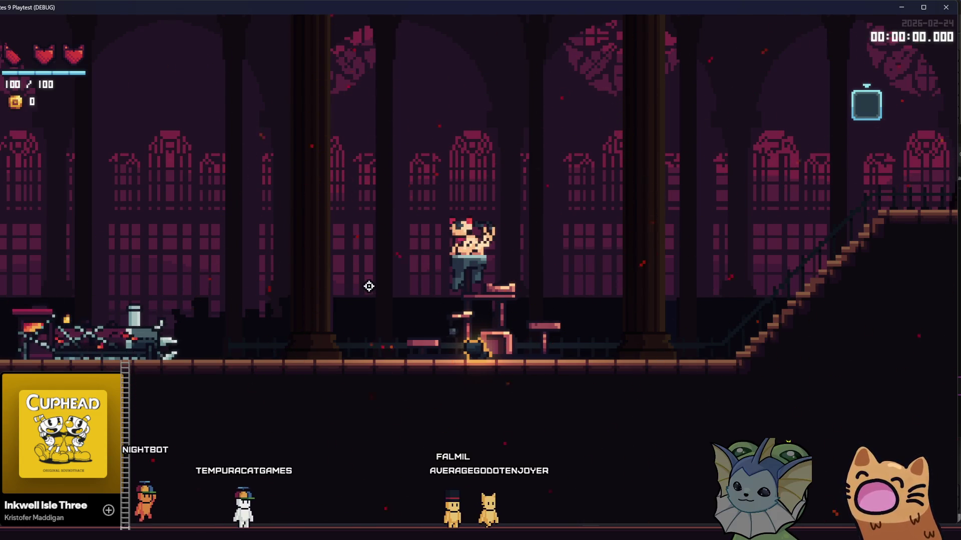
Reopen System > Video to check the render scale options, then resume.
key("Escape")
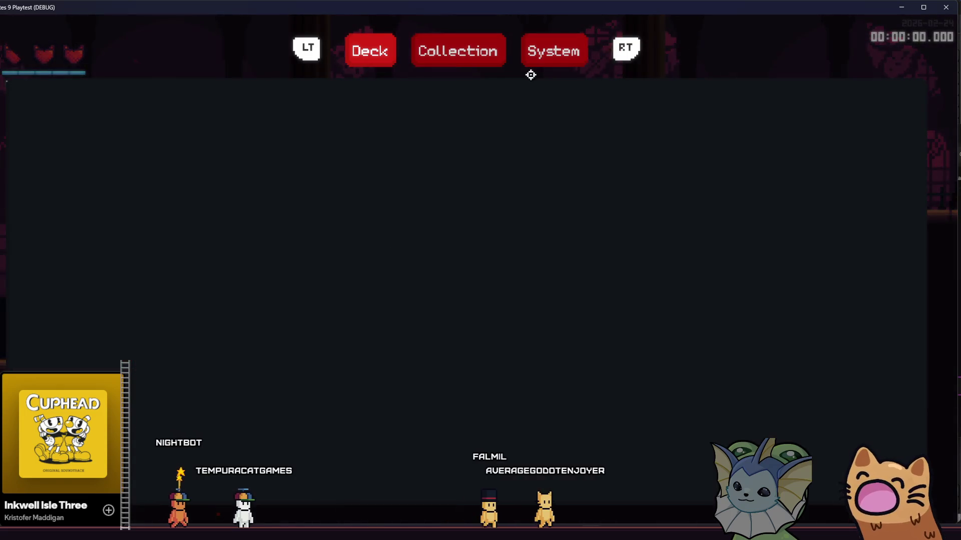
left_click(553, 56)
left_click(371, 96)
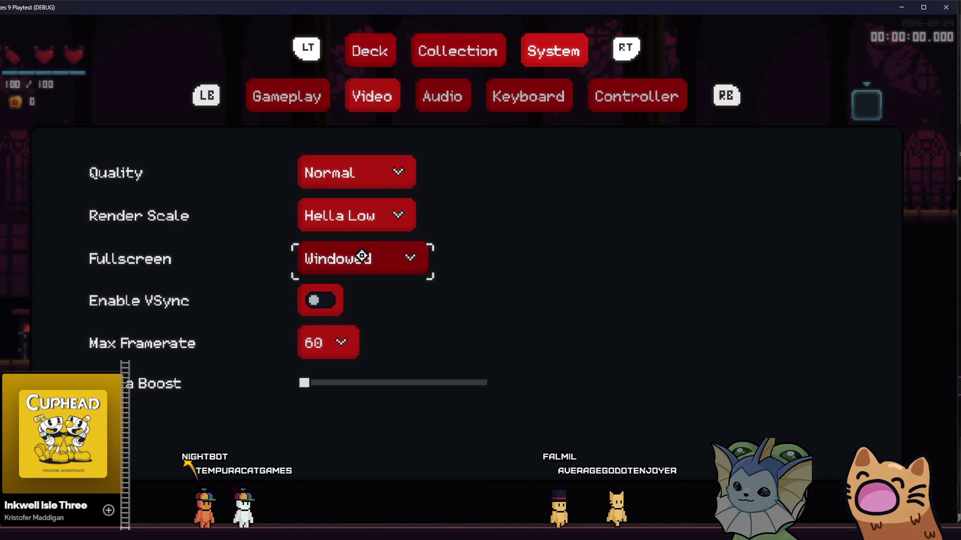
left_click(350, 215)
left_click(350, 295)
key("Escape")
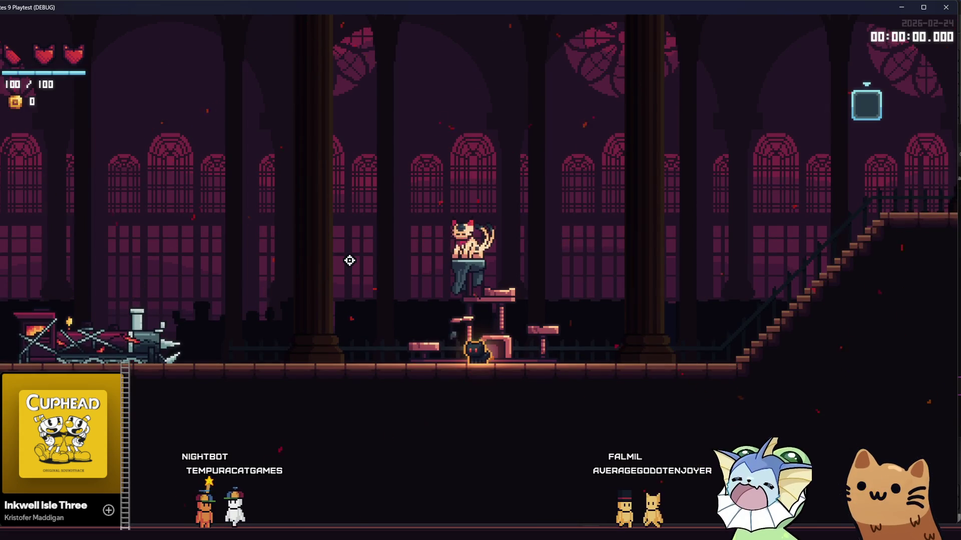
Lower the Quality setting below Normal in System > Video and resume play.
key("Escape")
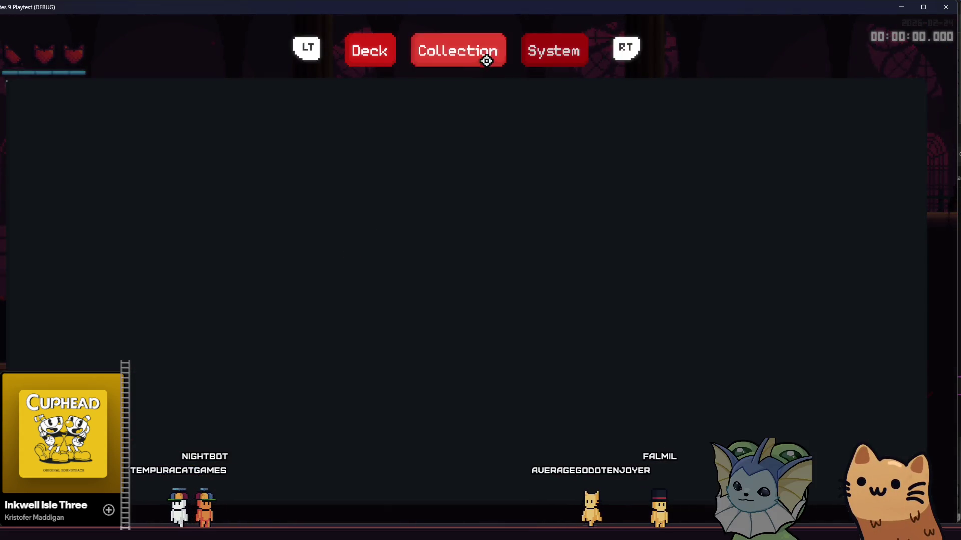
left_click(525, 56)
left_click(397, 104)
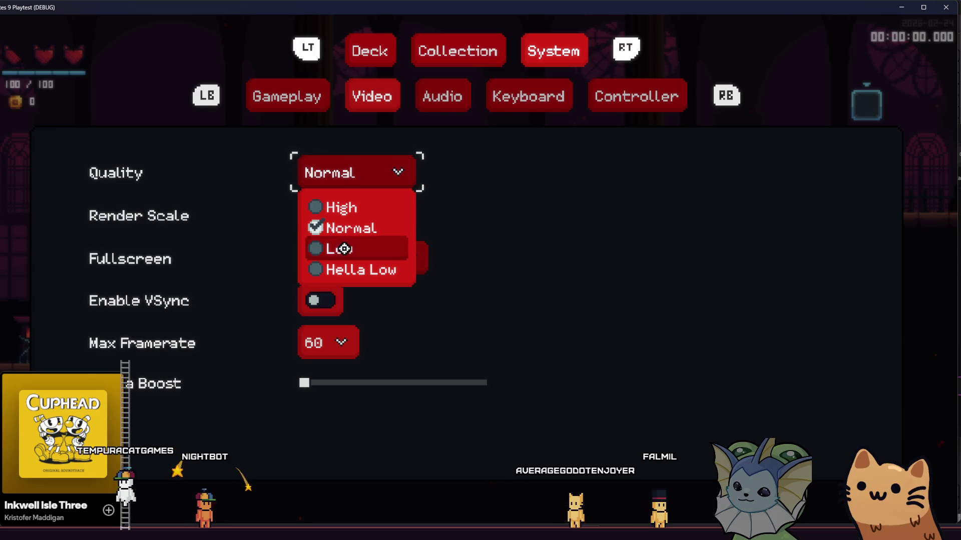
left_click(347, 266)
key("Escape")
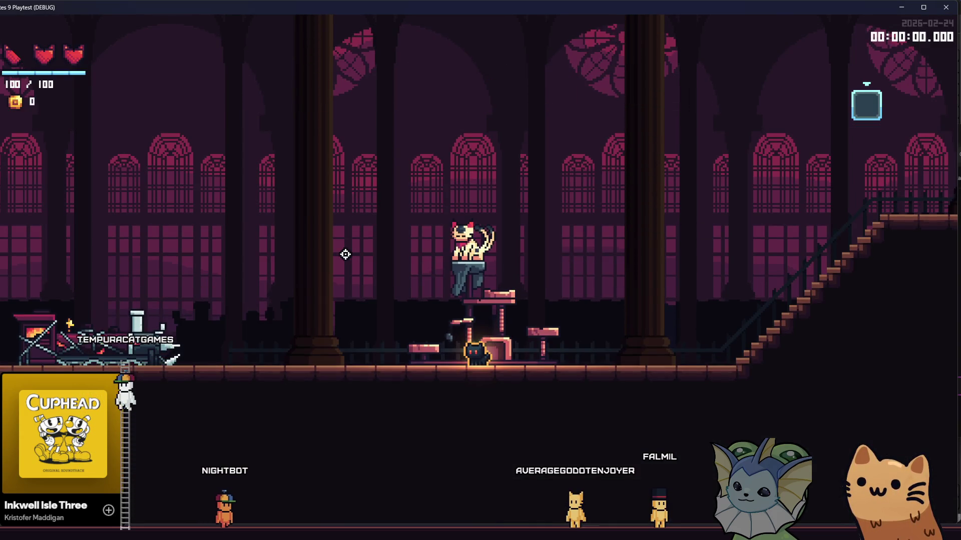
Walk the cat back and forth through the hub, toggle the pause menu, then stop with F8.
key("d")
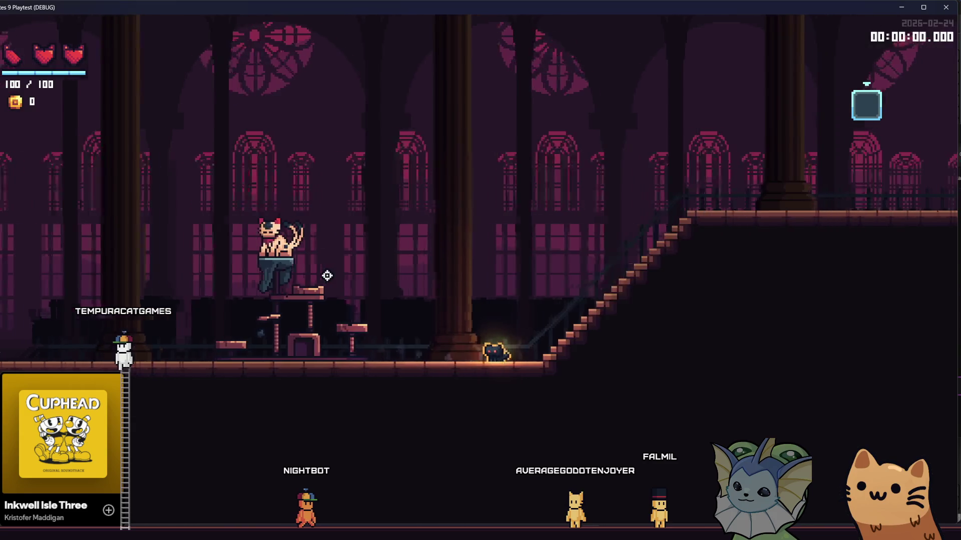
key("a")
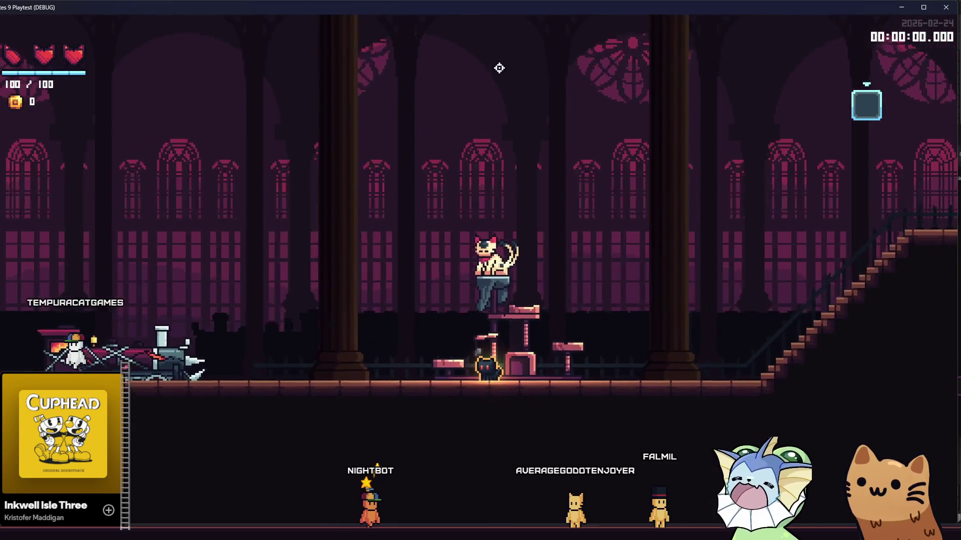
key("d")
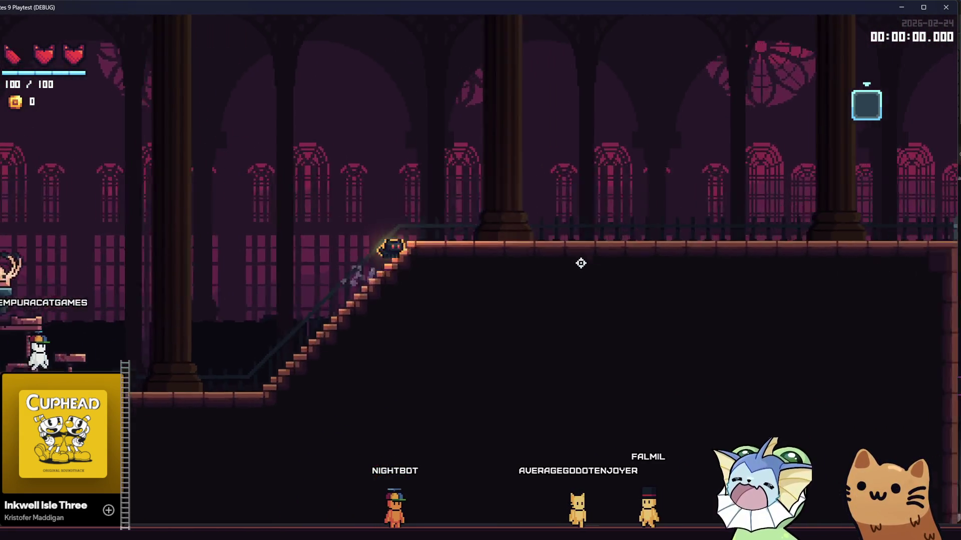
key("a")
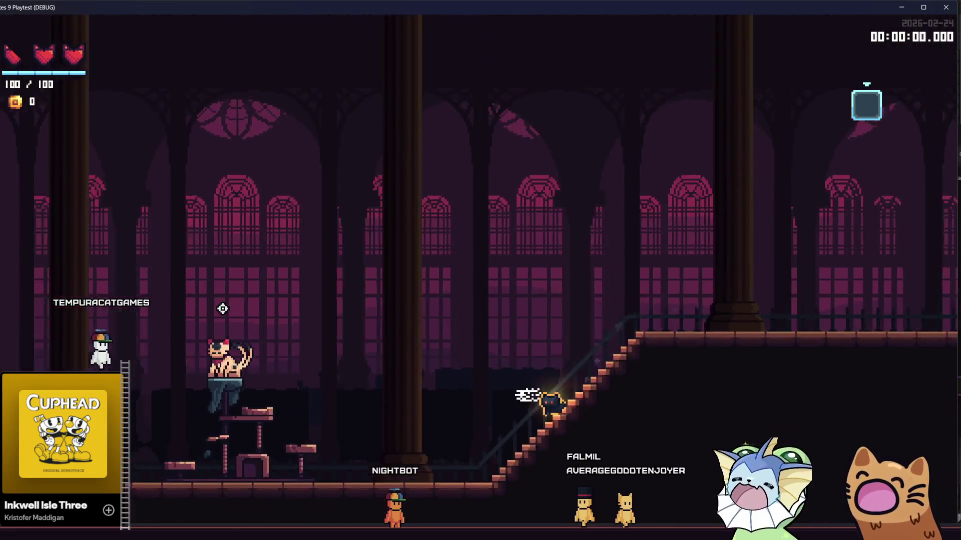
key("a")
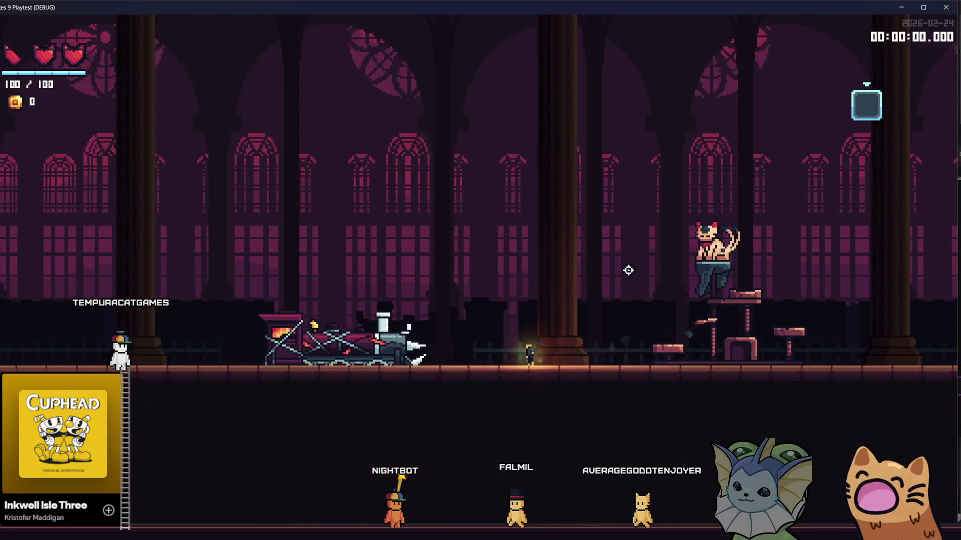
key("d")
key("Escape")
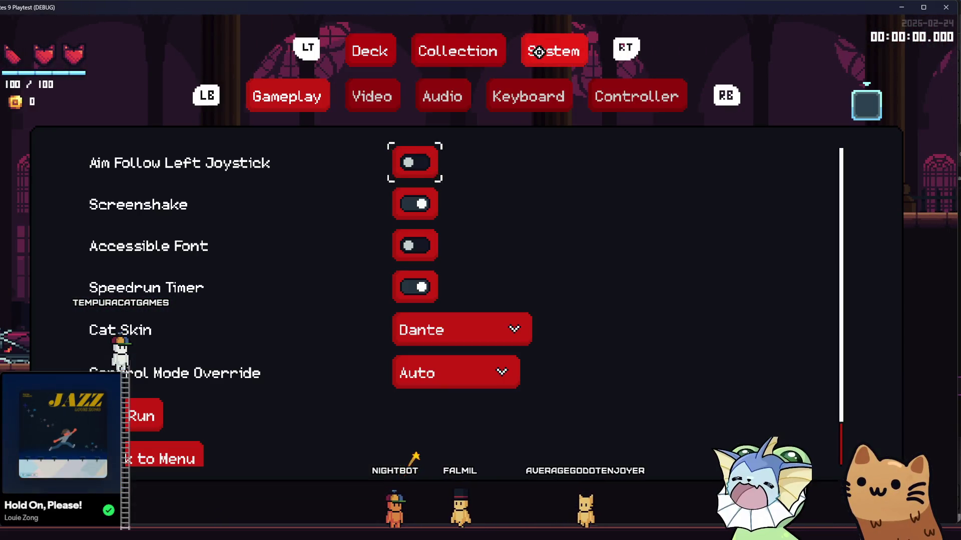
key("Escape")
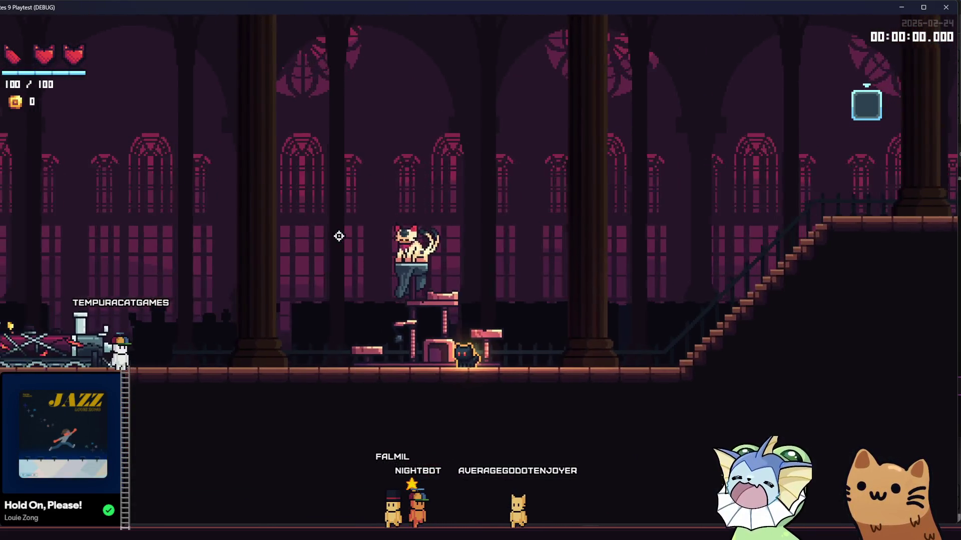
key("a")
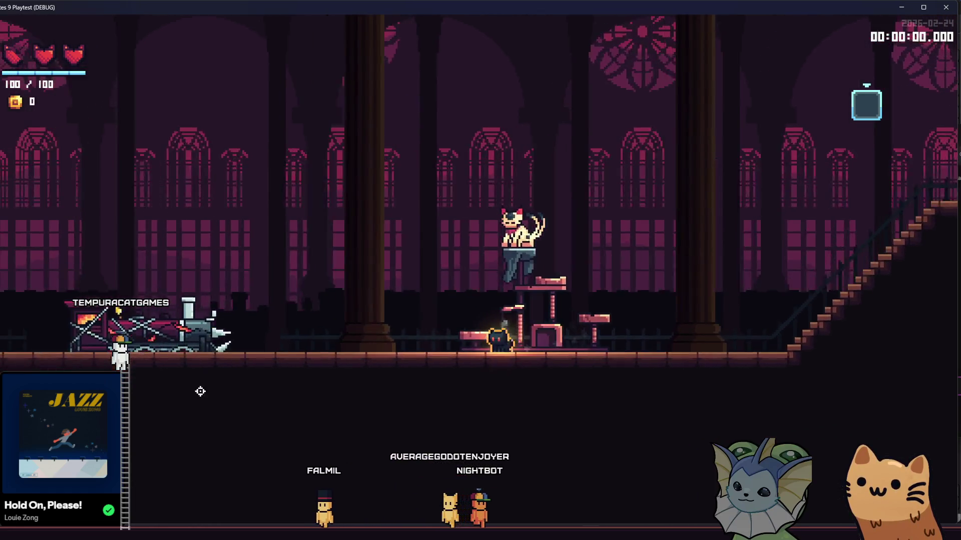
key("F8")
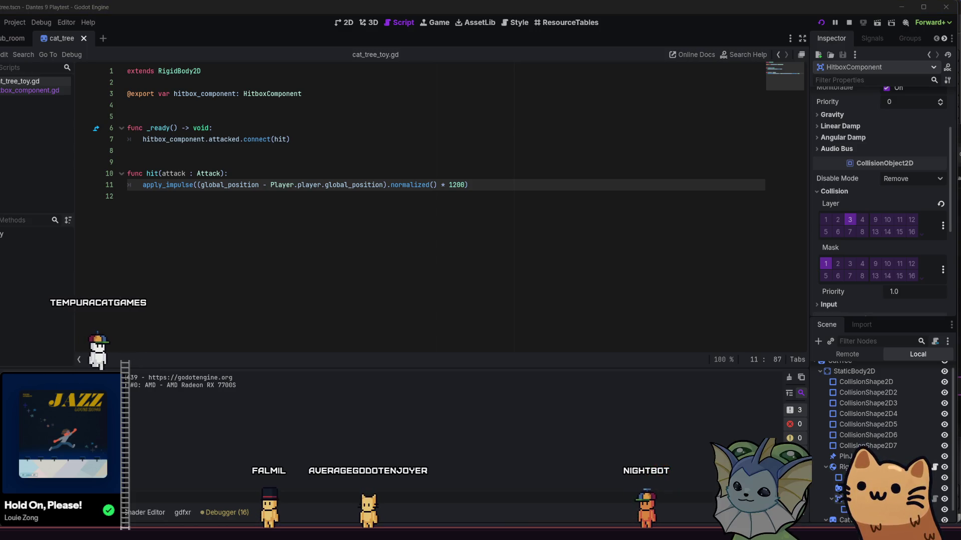
Check resource usage in Task Manager, moving it aside before closing it.
key("ctrl+shift+Escape")
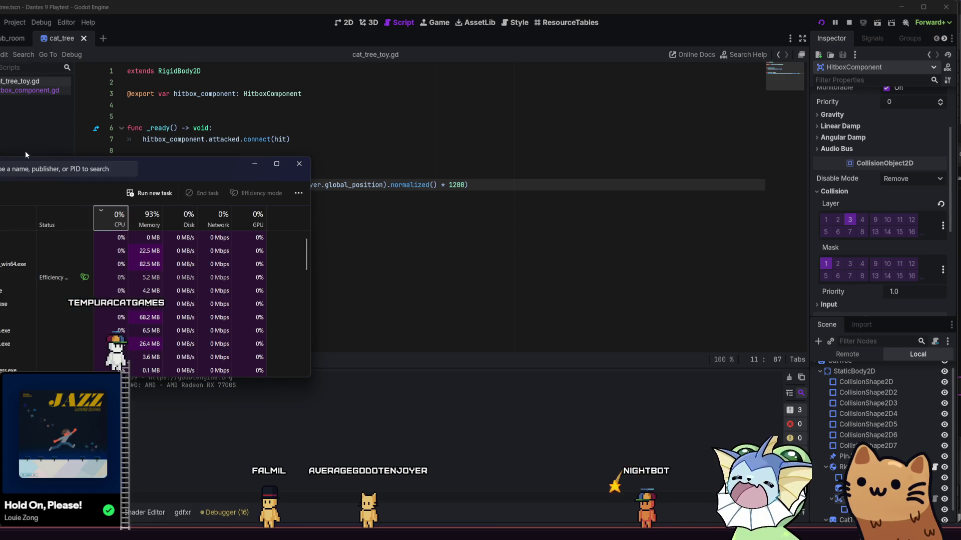
left_click_drag(201, 164, 105, 170)
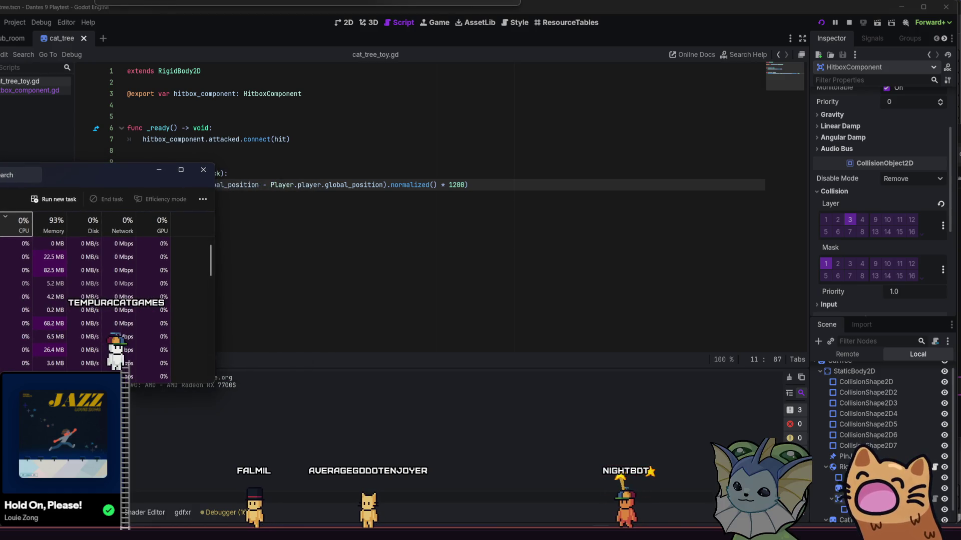
key("alt+F4")
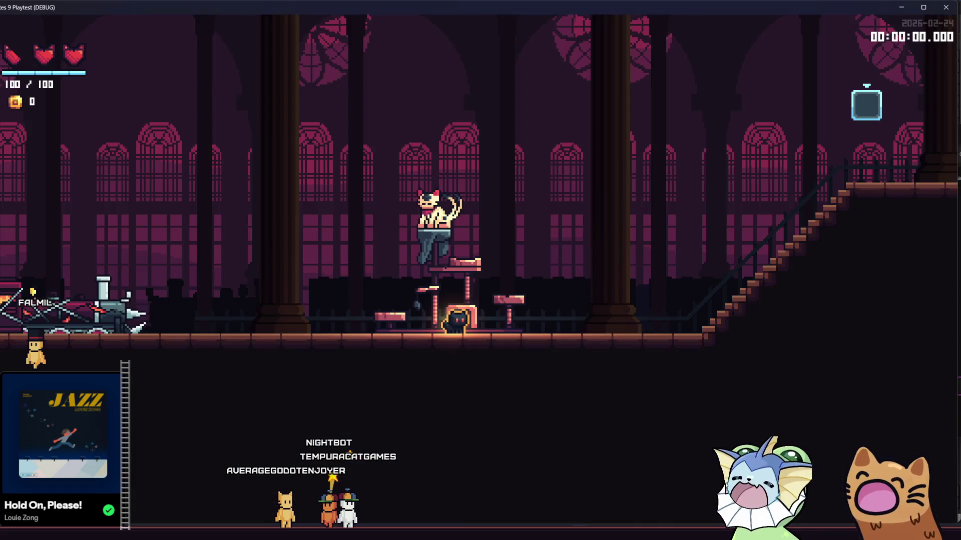
Run and jump the cat around the hall to knock the cat tree toy, then return to the editor.
key("Left")
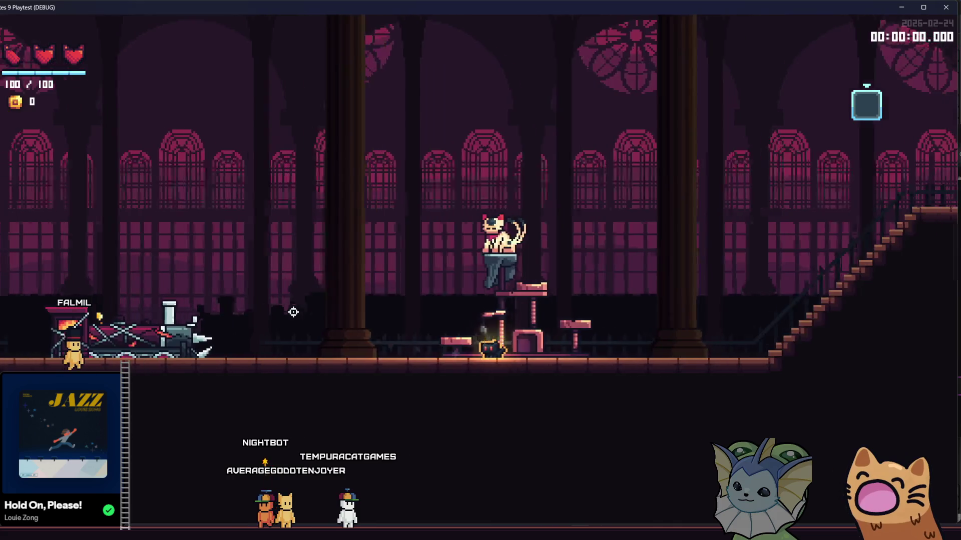
key("space")
key("Right")
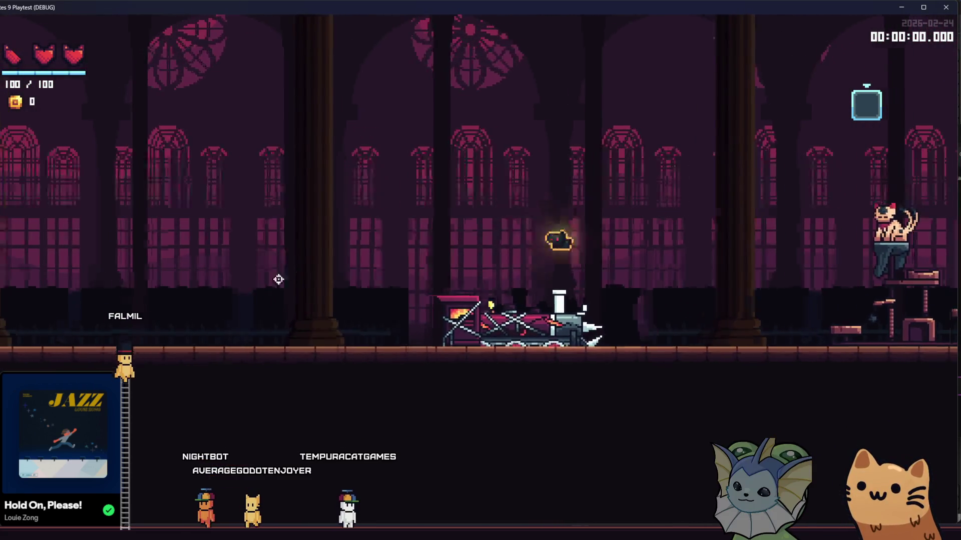
key("Left")
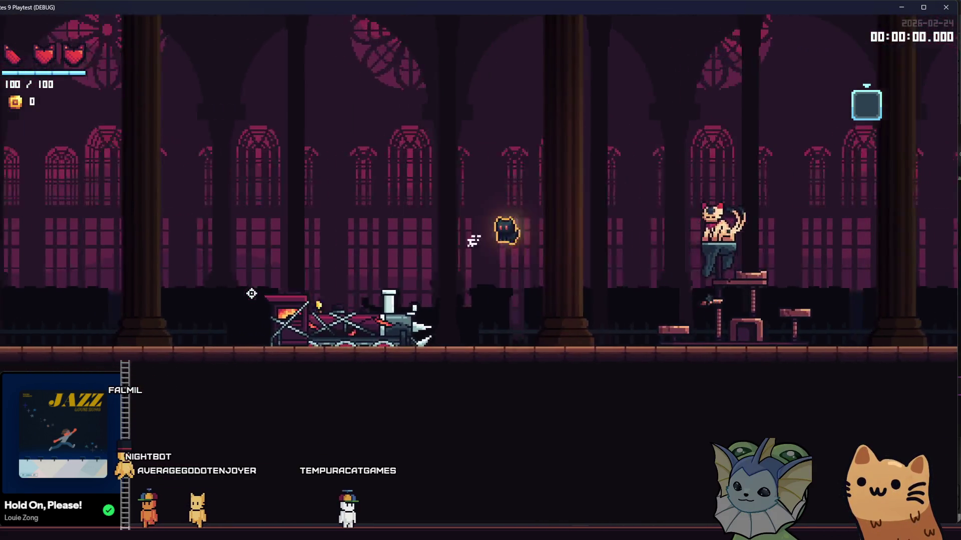
key("Right")
key("space")
key("Left")
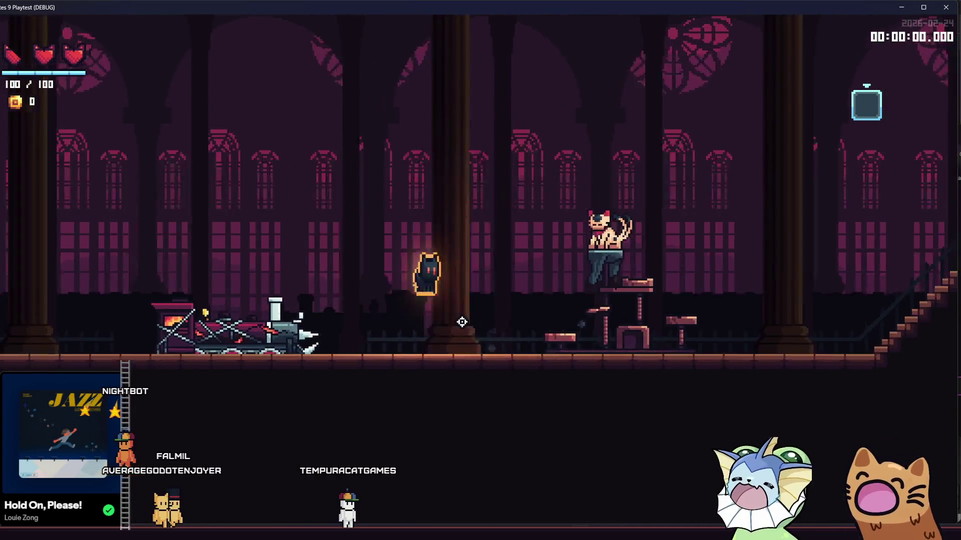
key("Left")
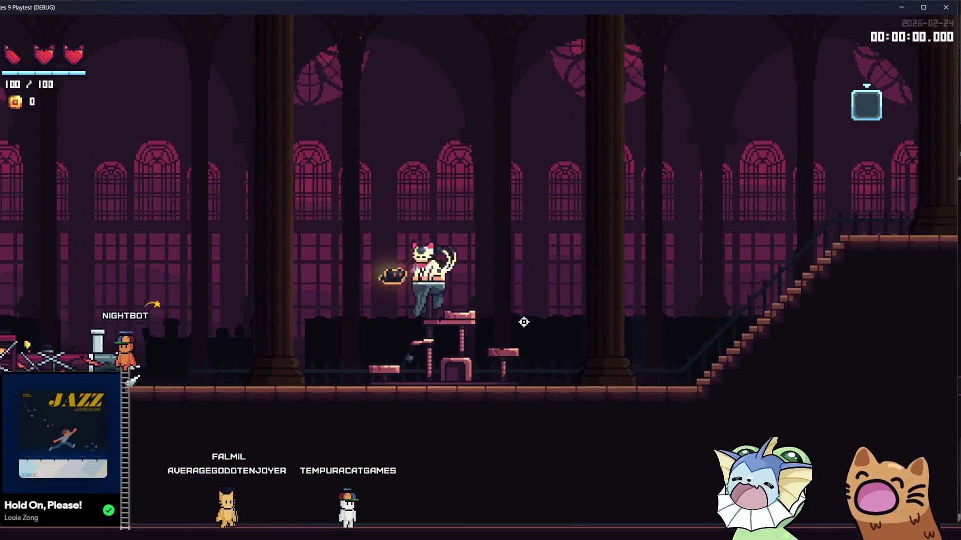
key("Right")
key("space")
key("Right")
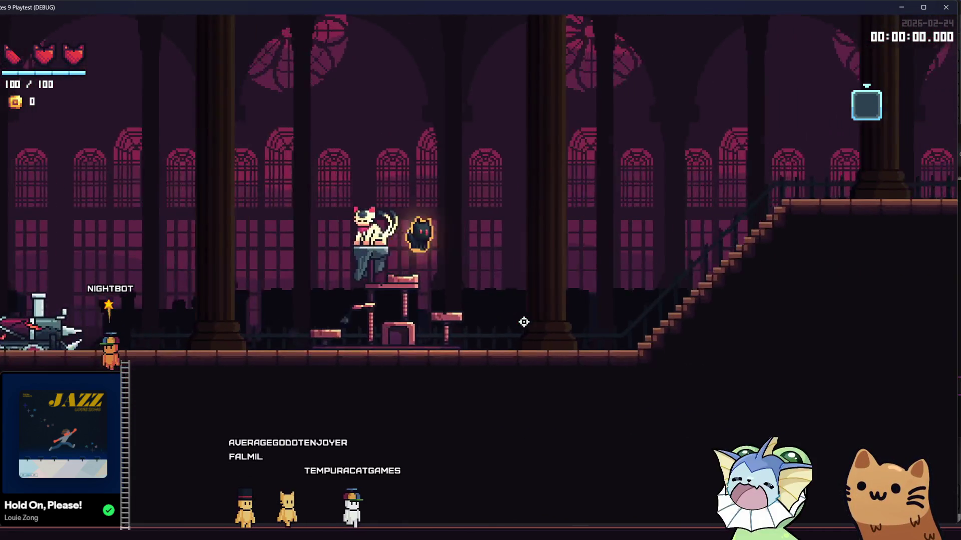
key("Left")
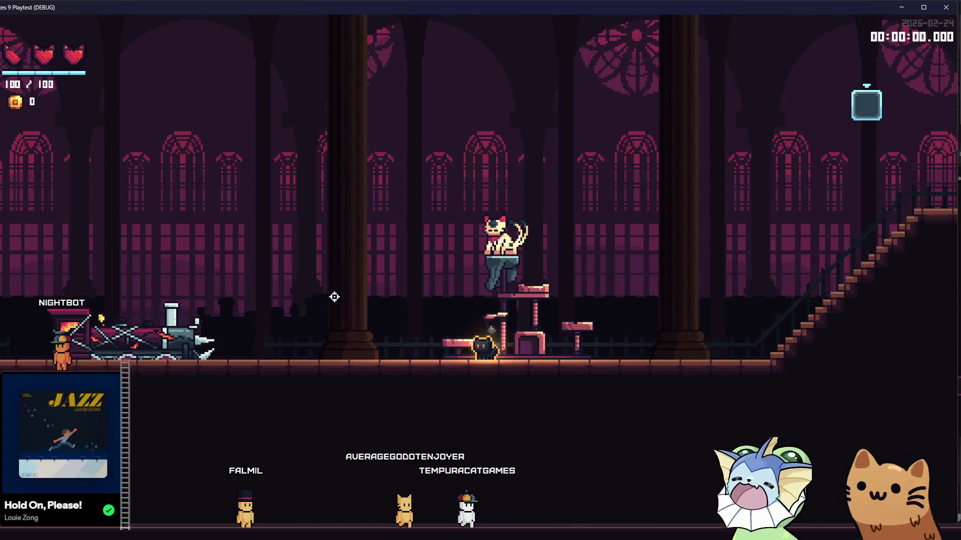
key("alt+Tab")
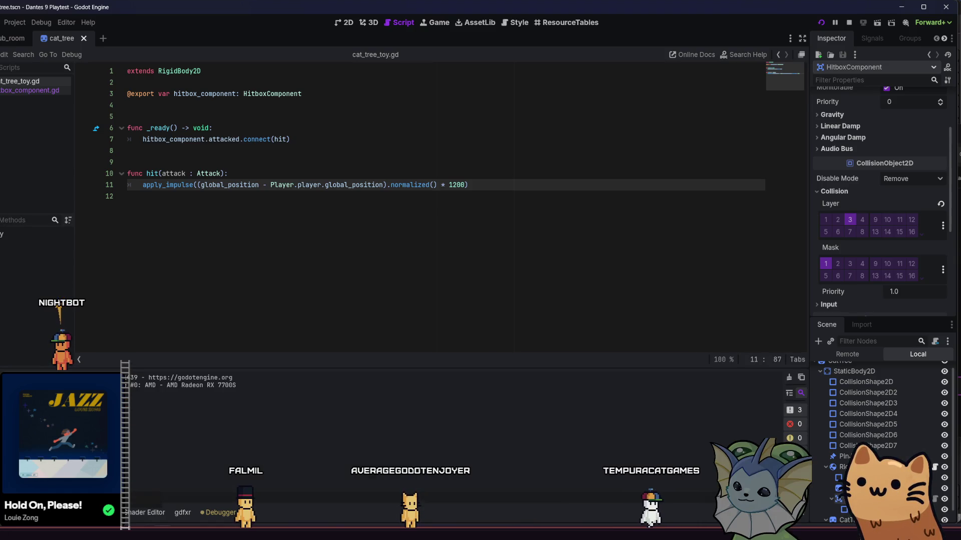
Start frame-time recording in the debugger's Profiler and check the Visual Profiler view.
left_click(234, 514)
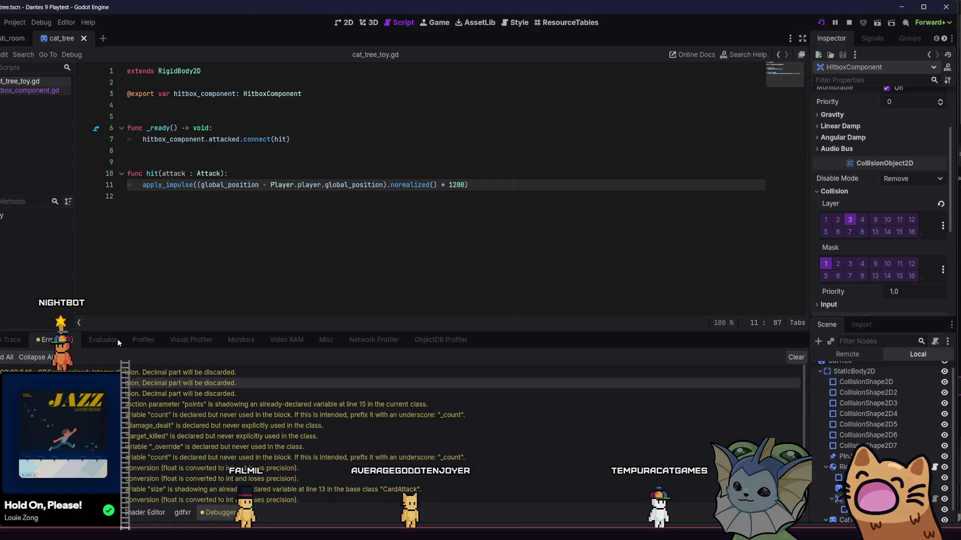
left_click(144, 340)
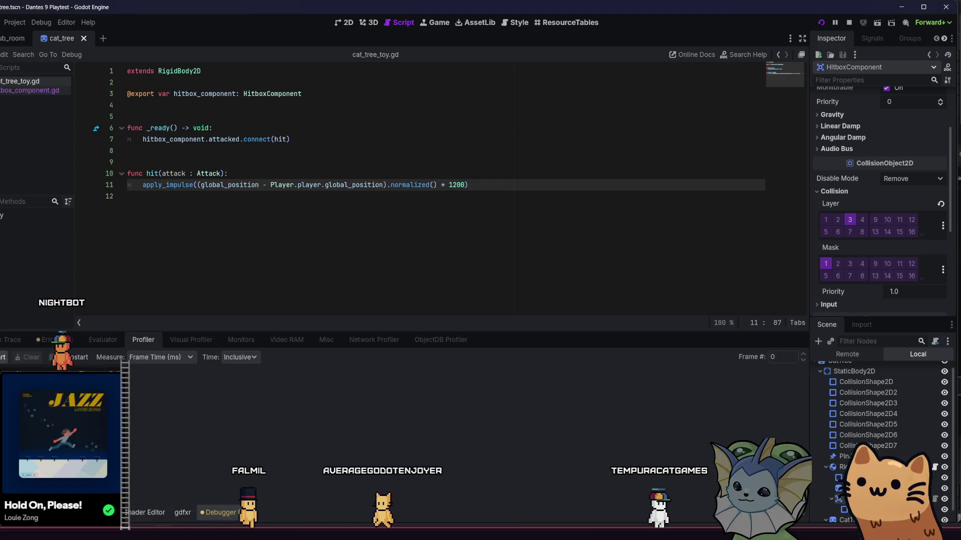
left_click(4, 357)
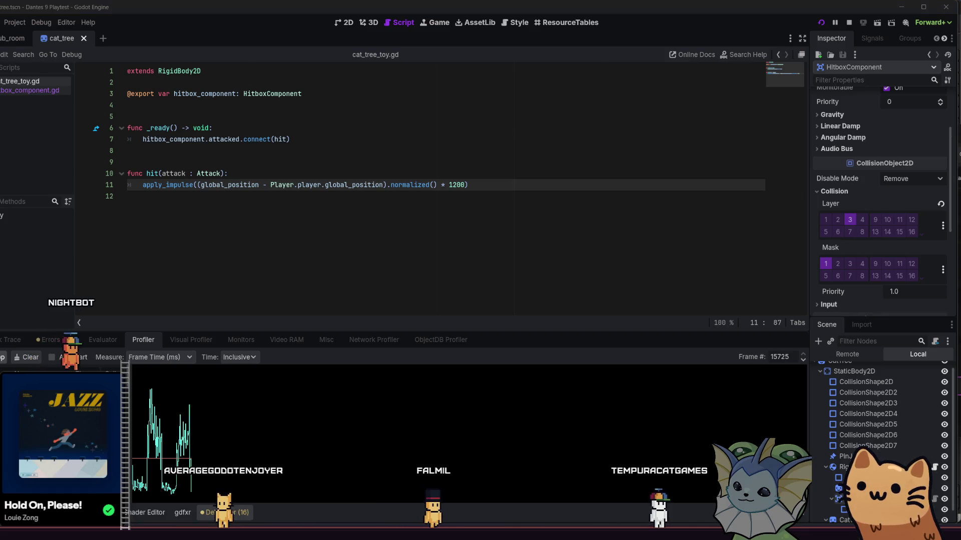
left_click(173, 340)
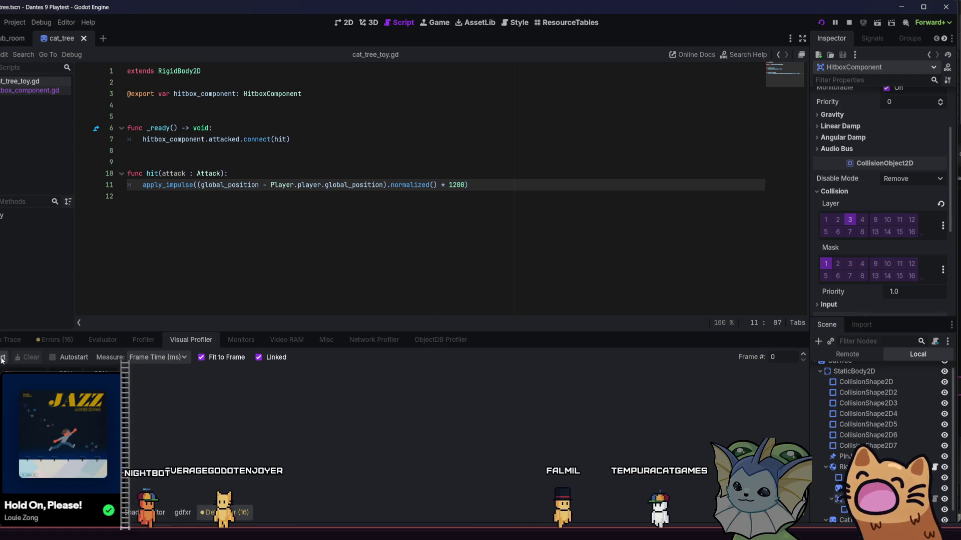
Restart Profiler recording with a cleared graph and bring the playtest game to the front.
left_click(145, 342)
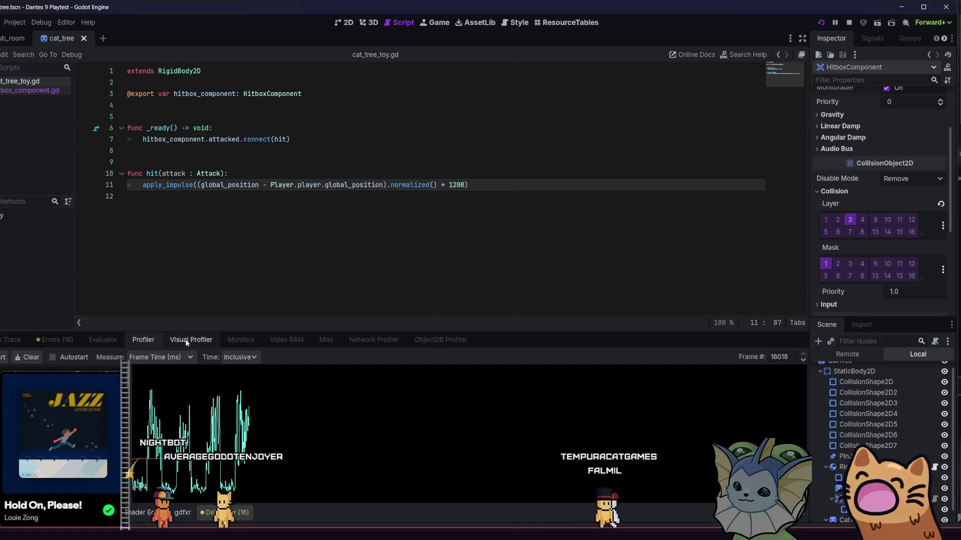
left_click(3, 357)
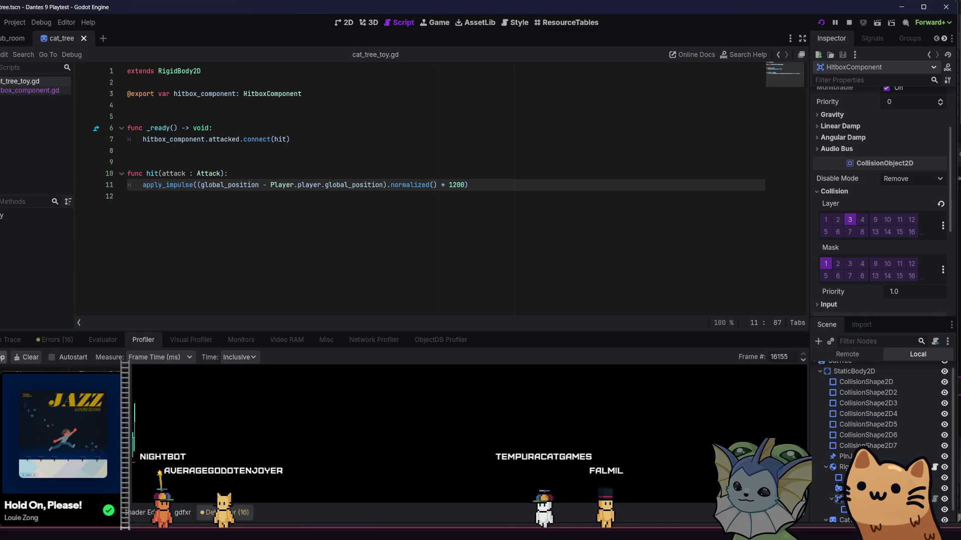
key("alt+Tab")
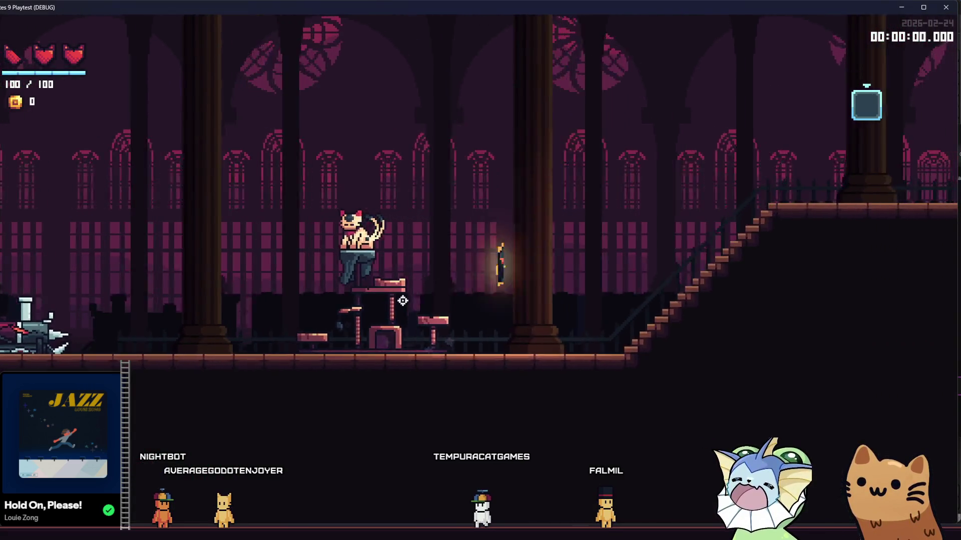
Walk the cat left to attack the cat tree toy, then stop the profiler in the editor.
key("a")
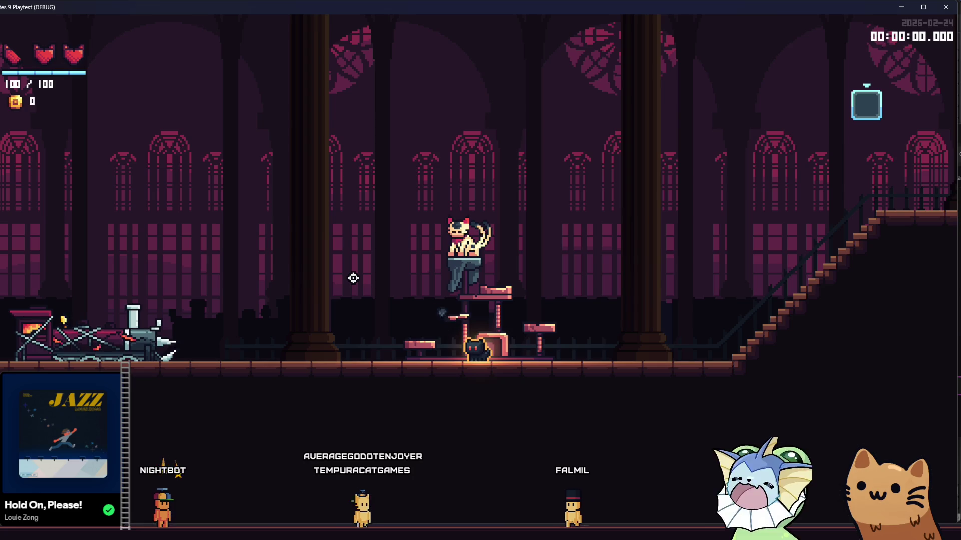
left_click(354, 278)
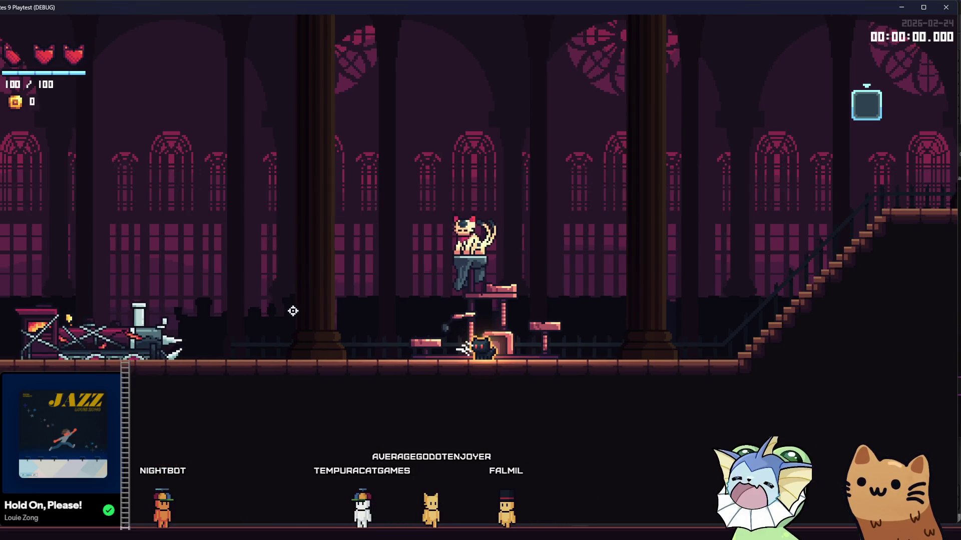
key("alt+Tab")
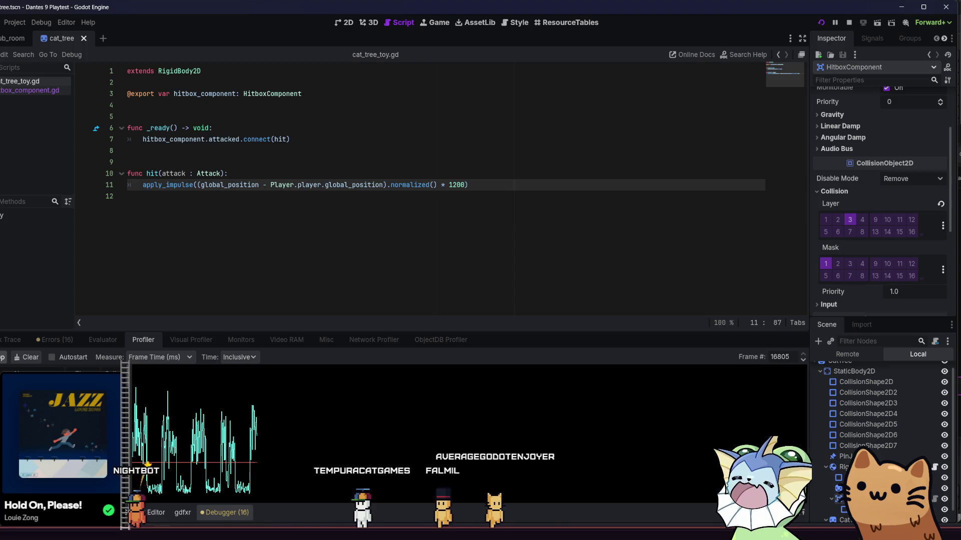
left_click(1, 358)
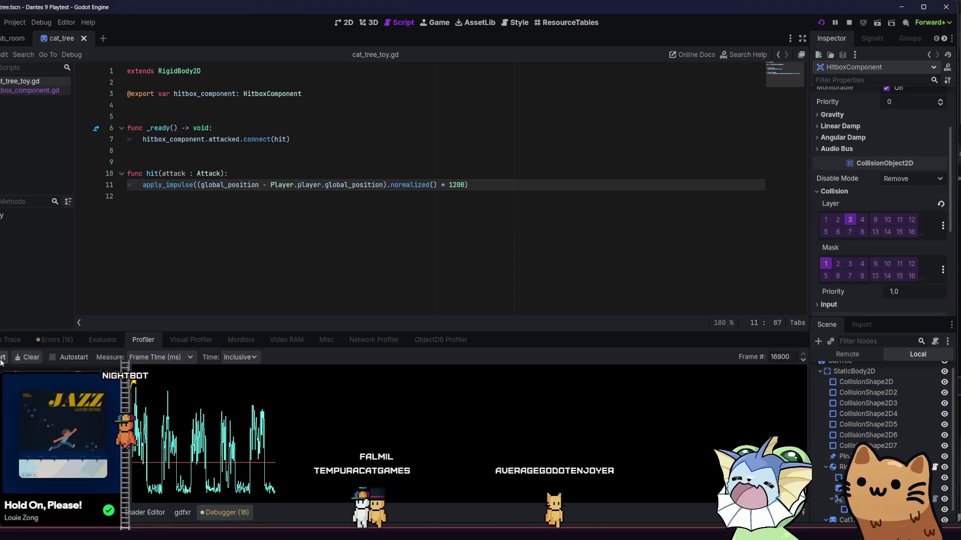
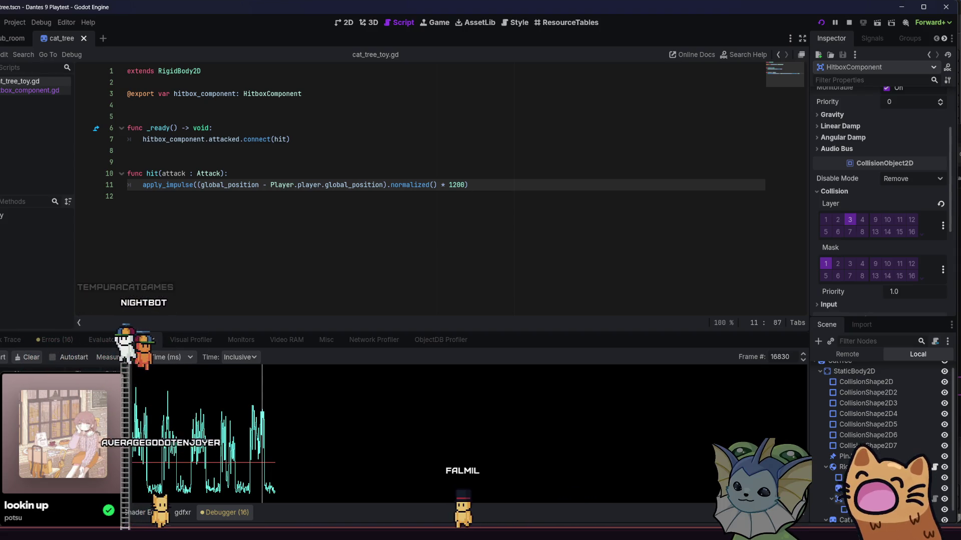
Inspect a few frames in the Profiler graph, then start a Visual Profiler recording.
left_click(254, 428)
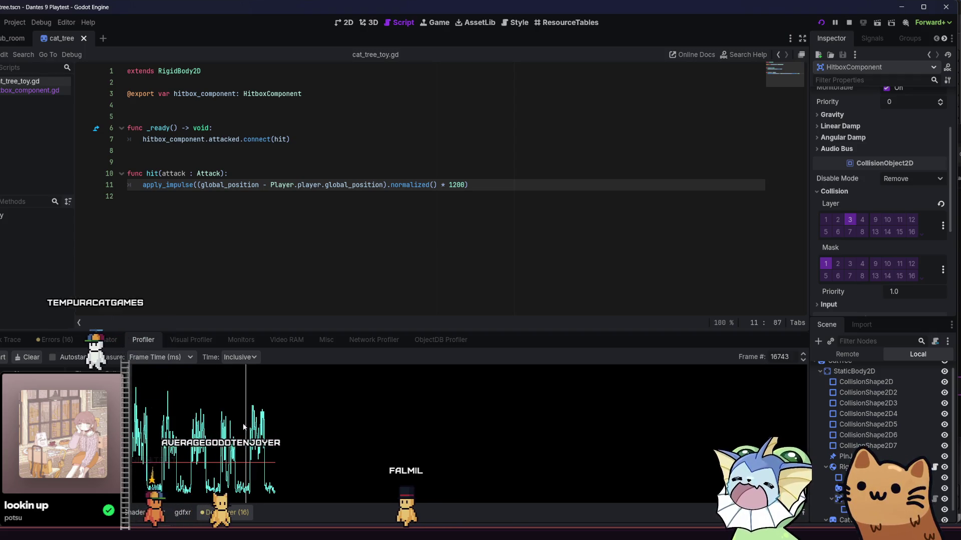
left_click(268, 431)
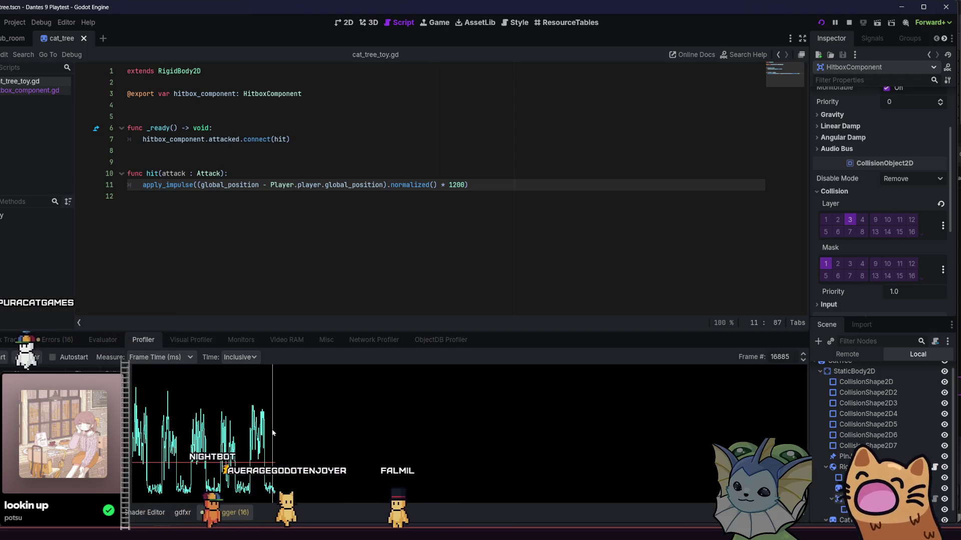
left_click(251, 429)
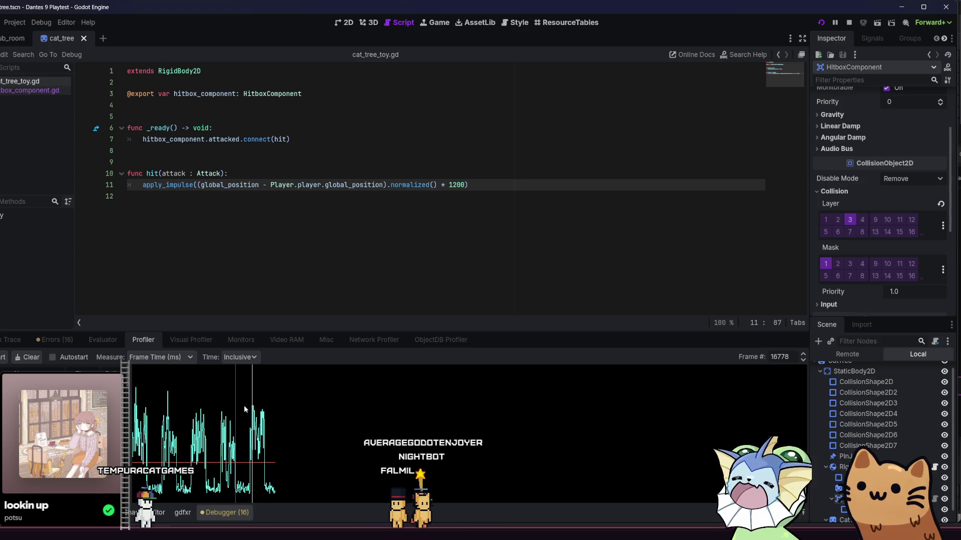
left_click(190, 340)
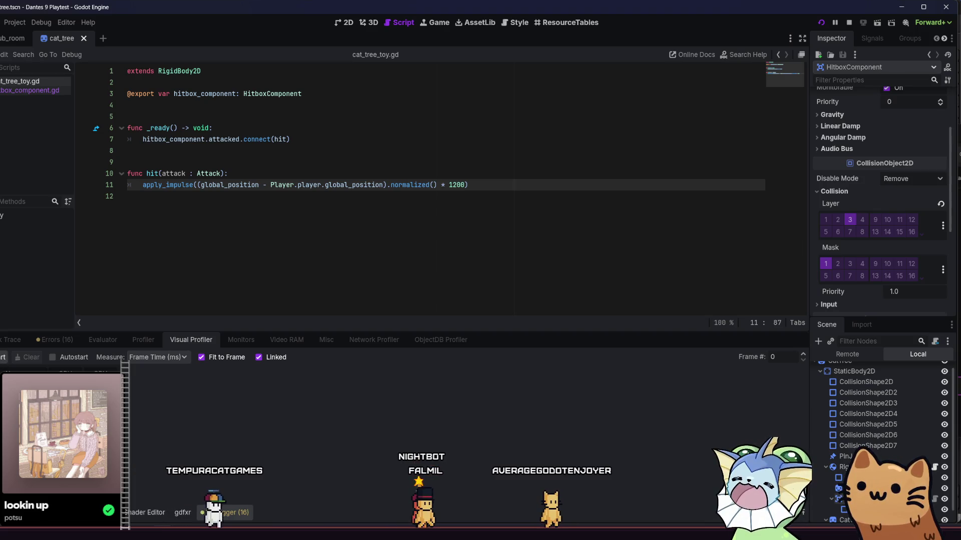
left_click(3, 356)
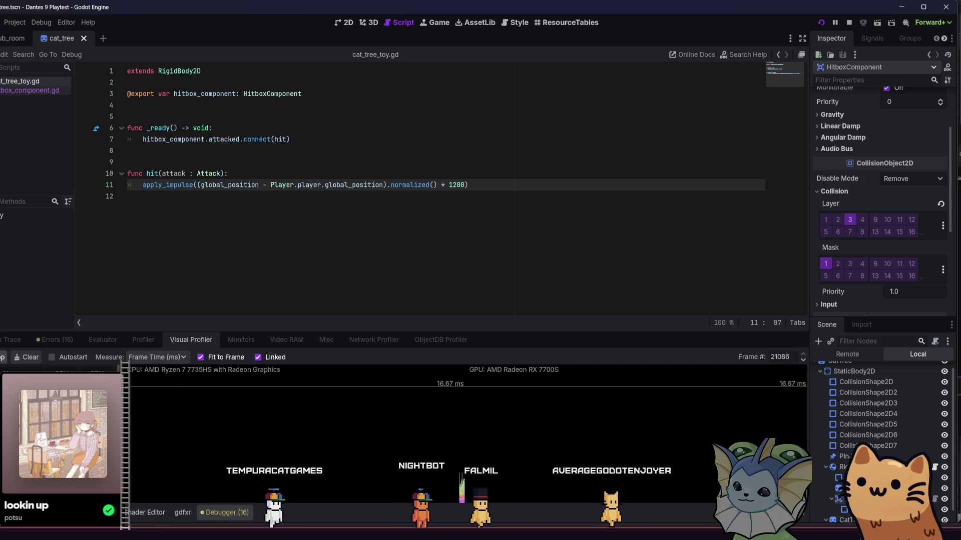
Run, jump, dash and slash with the cat around the cat tower, then return to Godot.
key("alt+Tab")
key("d")
key("space")
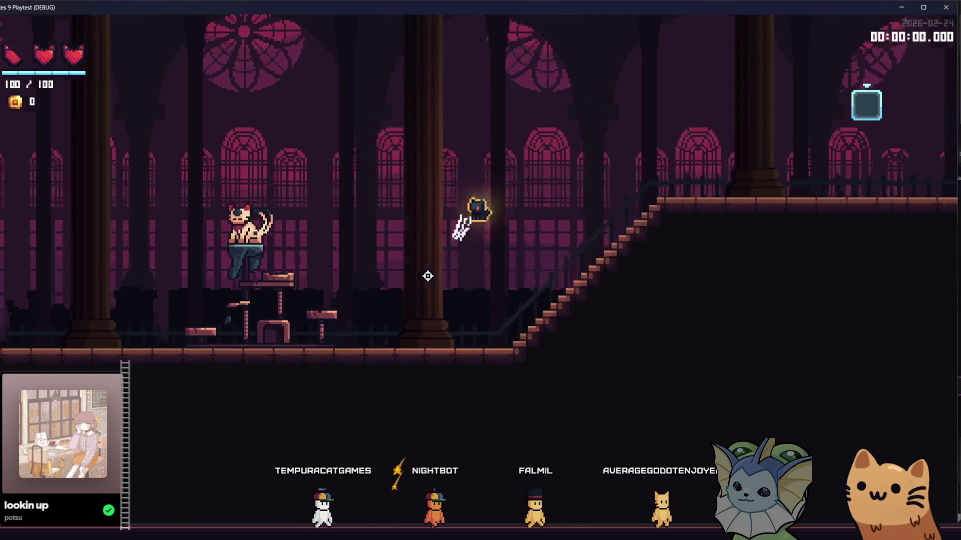
key("a")
left_click(359, 309)
key("a")
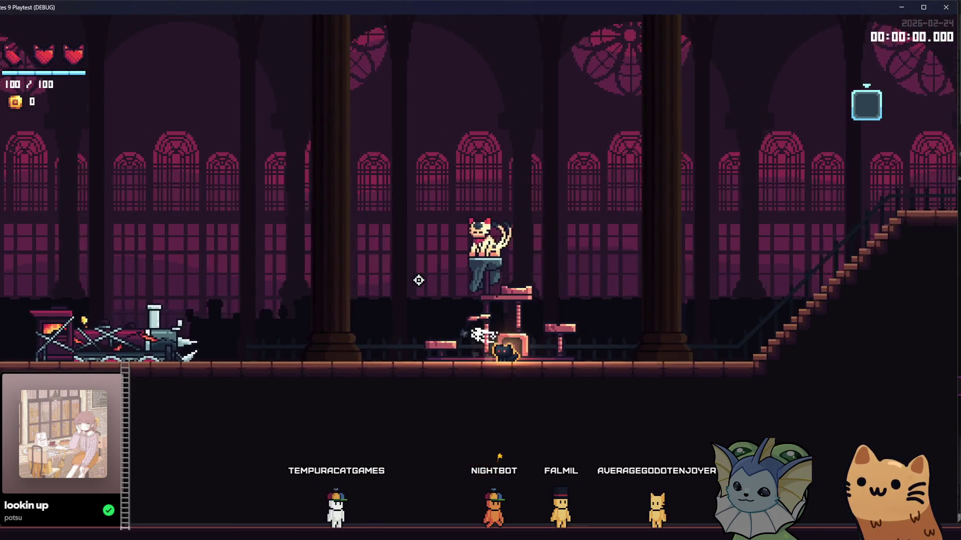
left_click(412, 290)
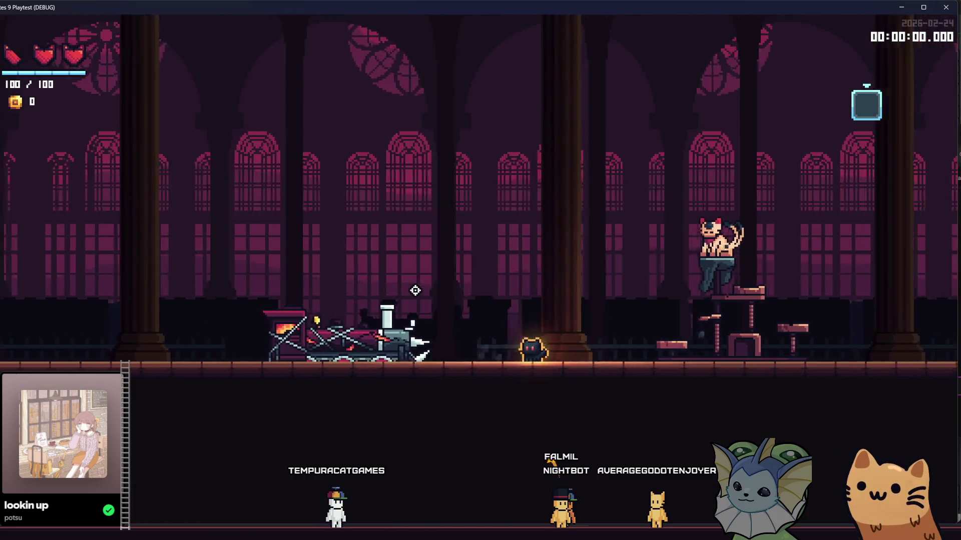
key("d")
key("a")
key("d")
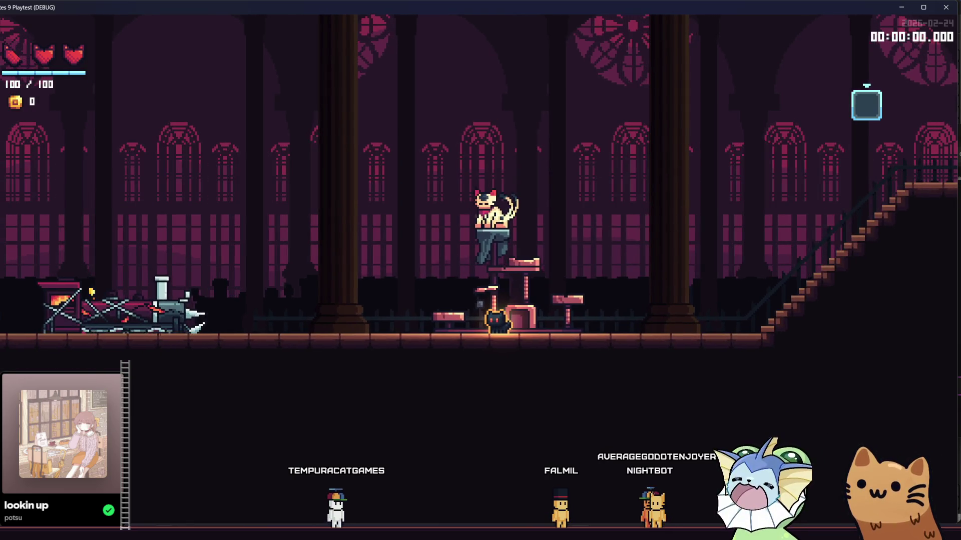
key("alt+Tab")
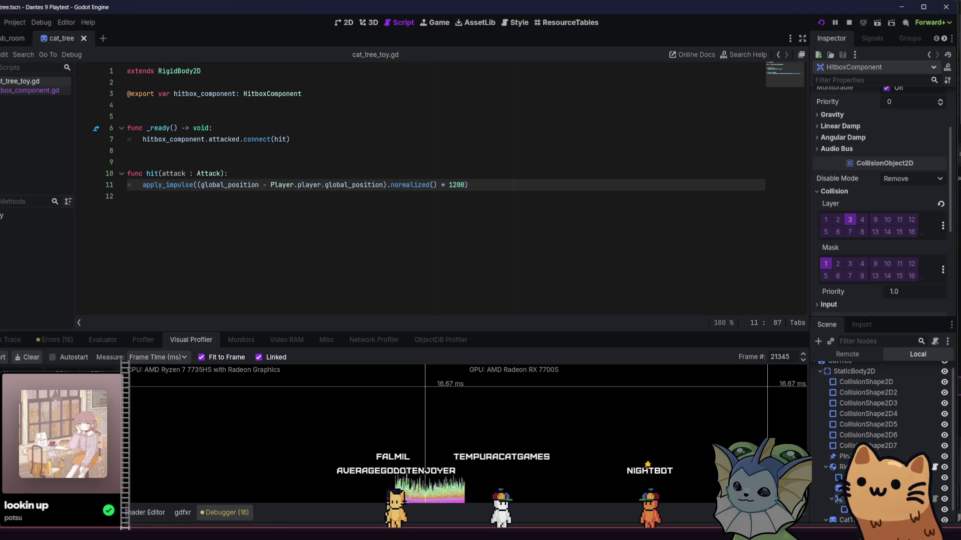
Turn off Fit to Frame in the Visual Profiler and bring up the game's pause menu.
left_click(201, 357)
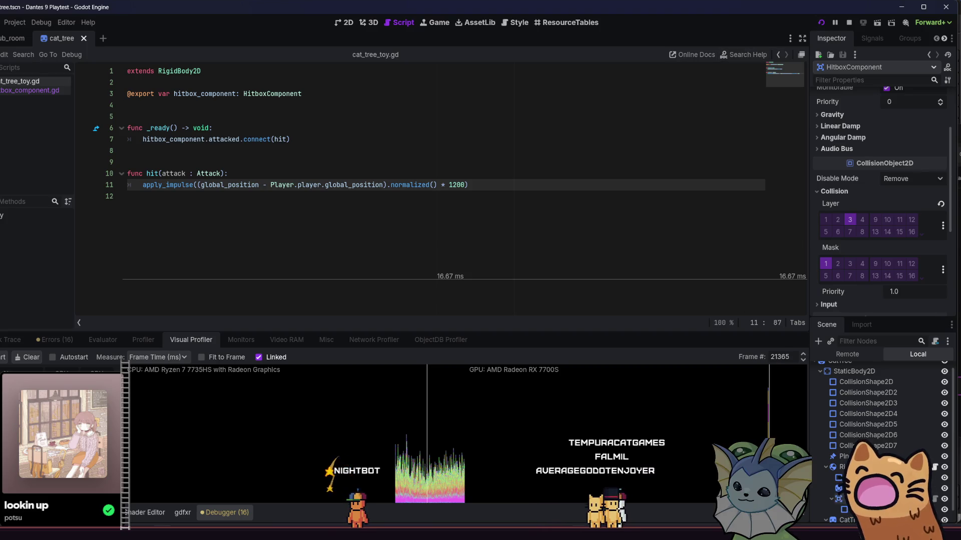
key("alt+Tab")
key("Escape")
Leave the game's System settings and go back to the main menu.
left_click(523, 59)
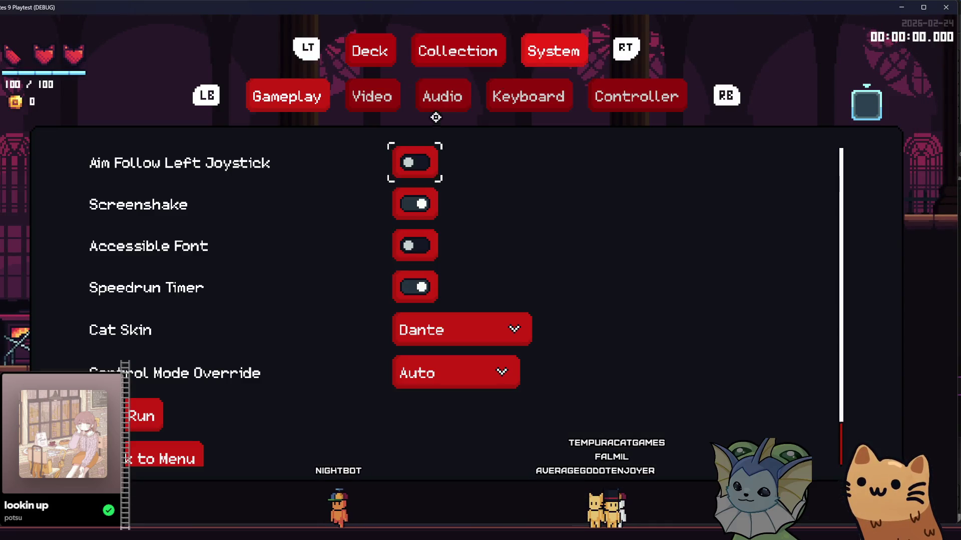
scroll(190, 446, "down", 1)
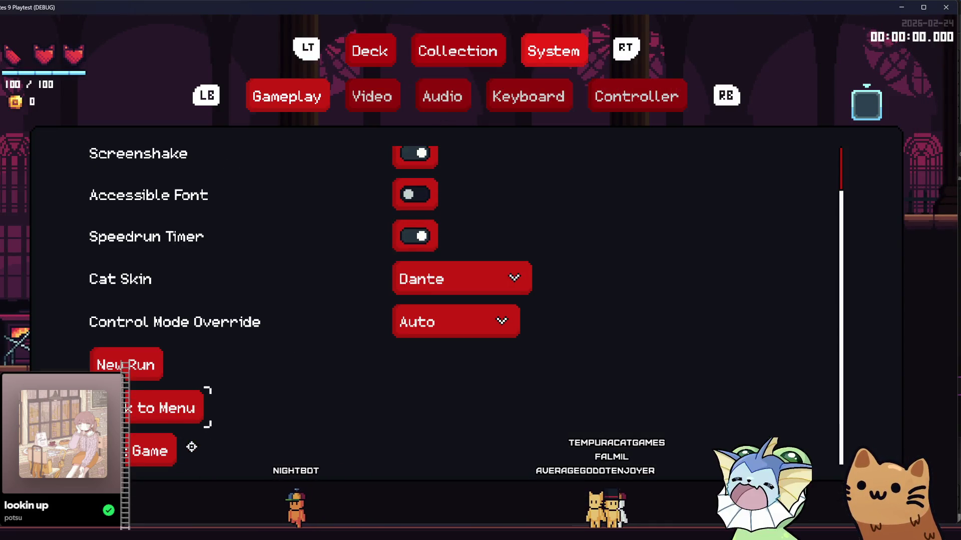
left_click(182, 415)
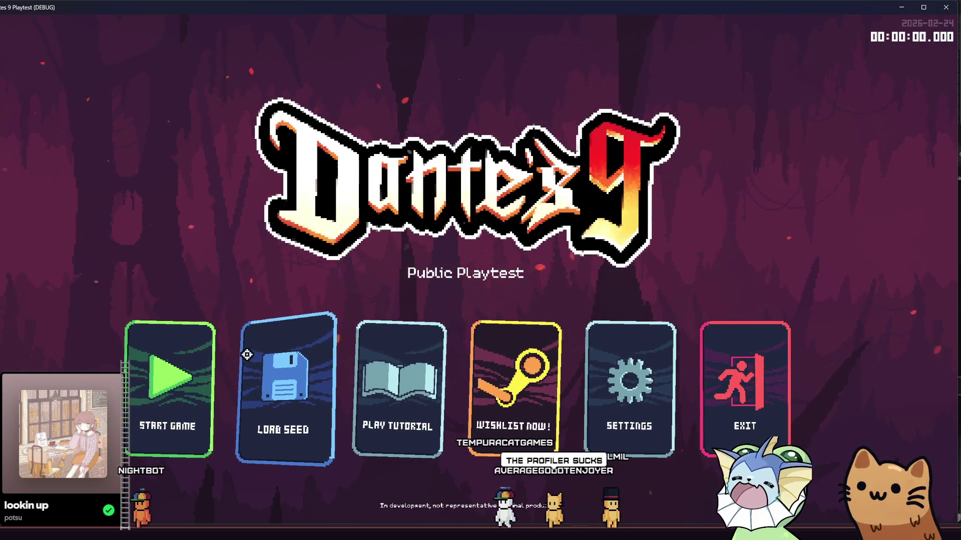
Start a fresh recording in Godot's regular Profiler while the game runs.
key("alt+Tab")
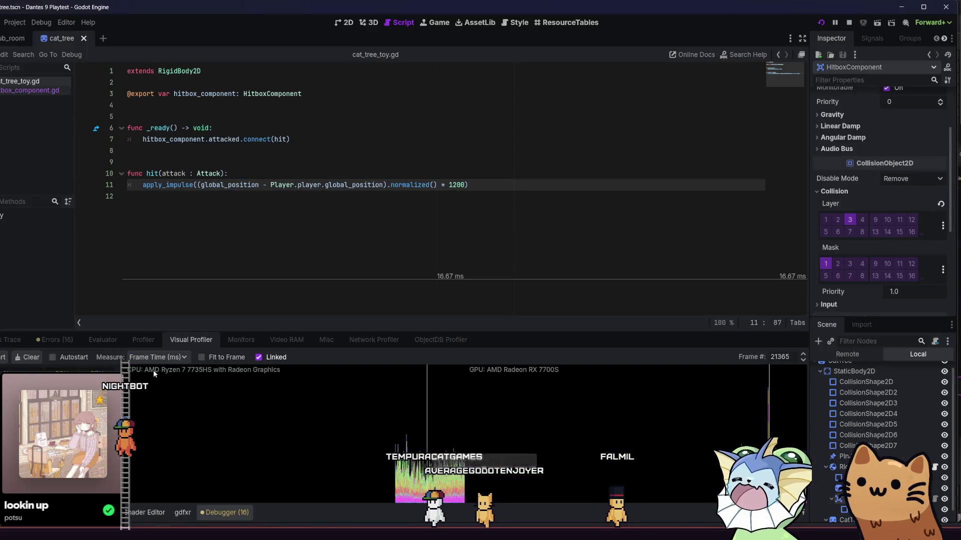
left_click(146, 342)
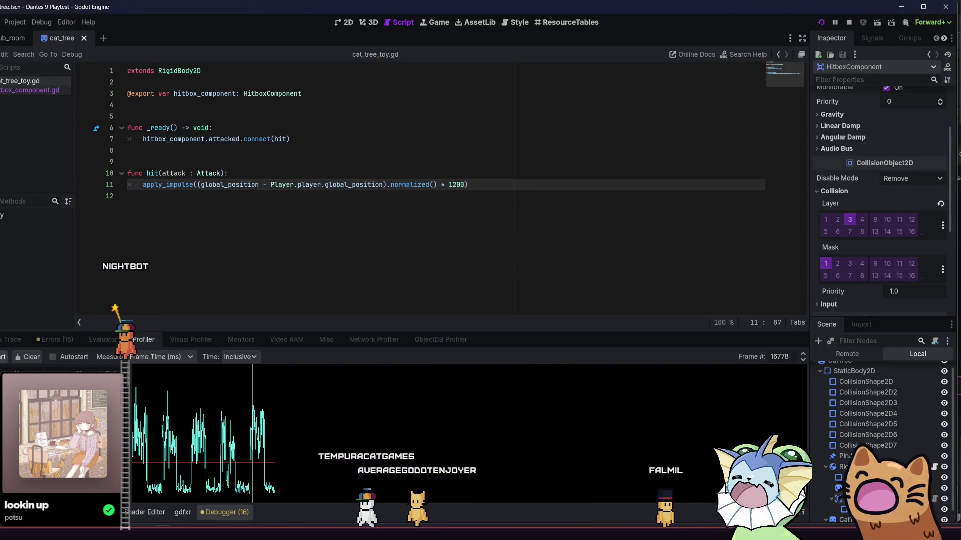
left_click(2, 357)
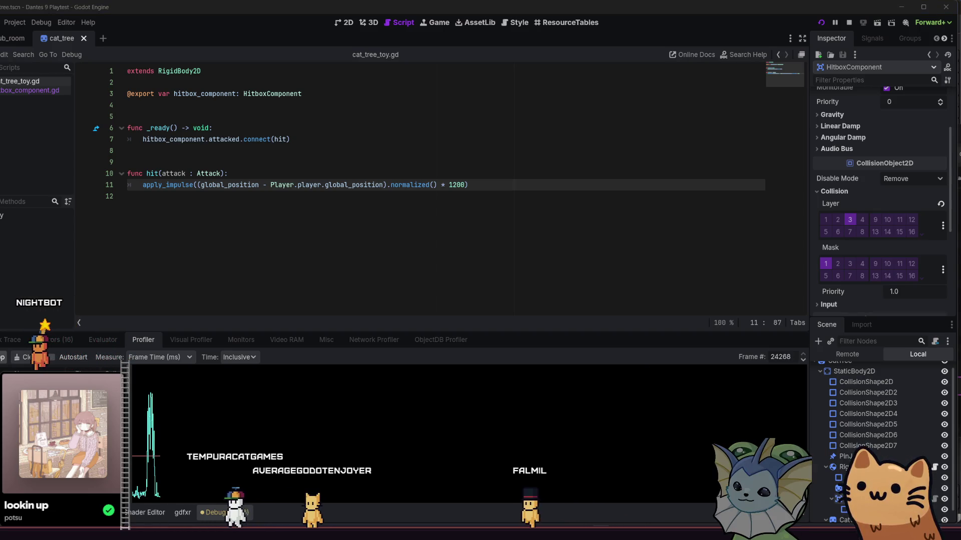
key("alt+Tab")
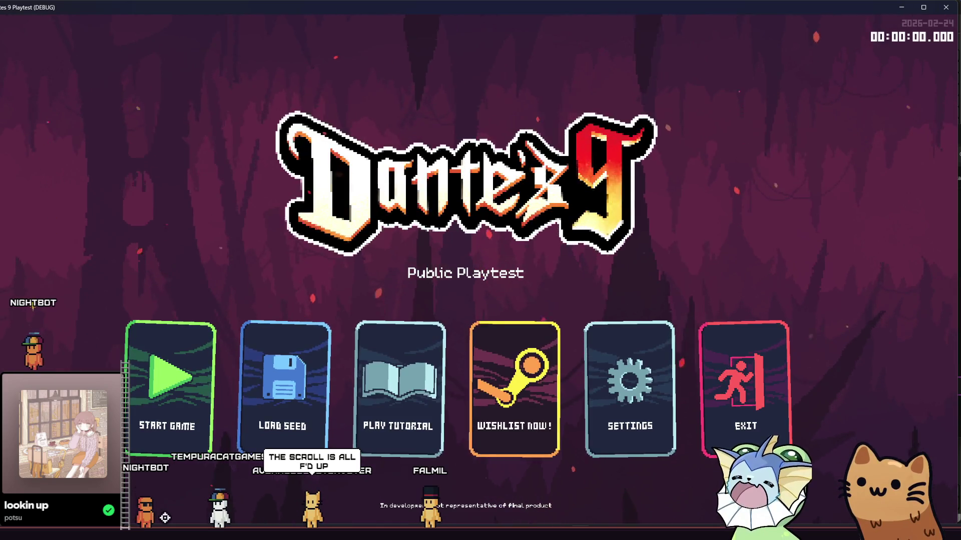
key("alt+Tab")
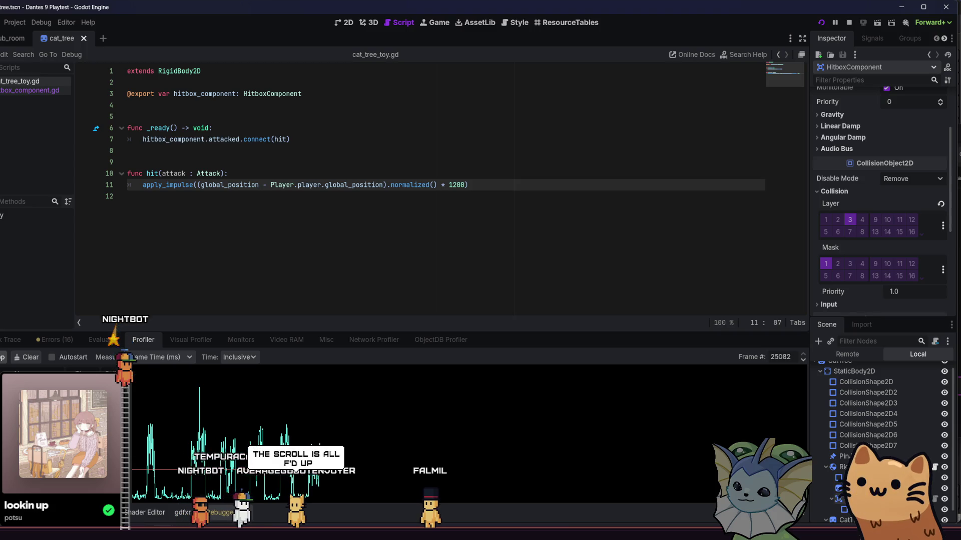
Pause the running game and scrub through the captured Profiler frames.
key("F7")
left_click(232, 459)
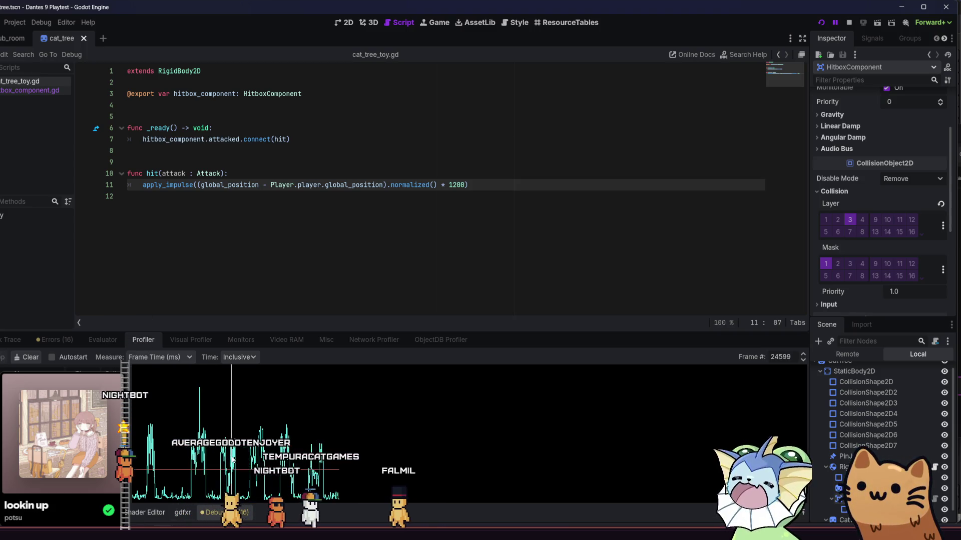
left_click(234, 460)
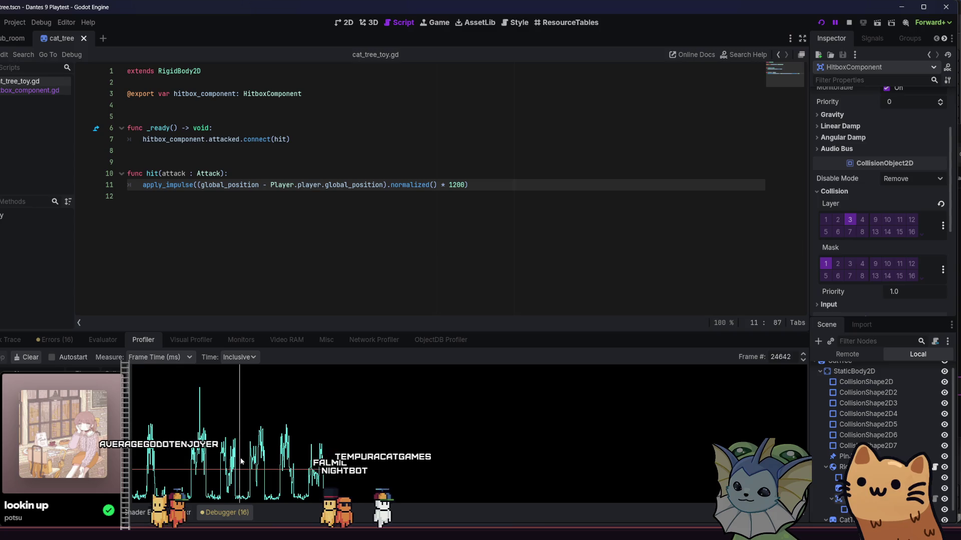
left_click_drag(261, 461, 288, 465)
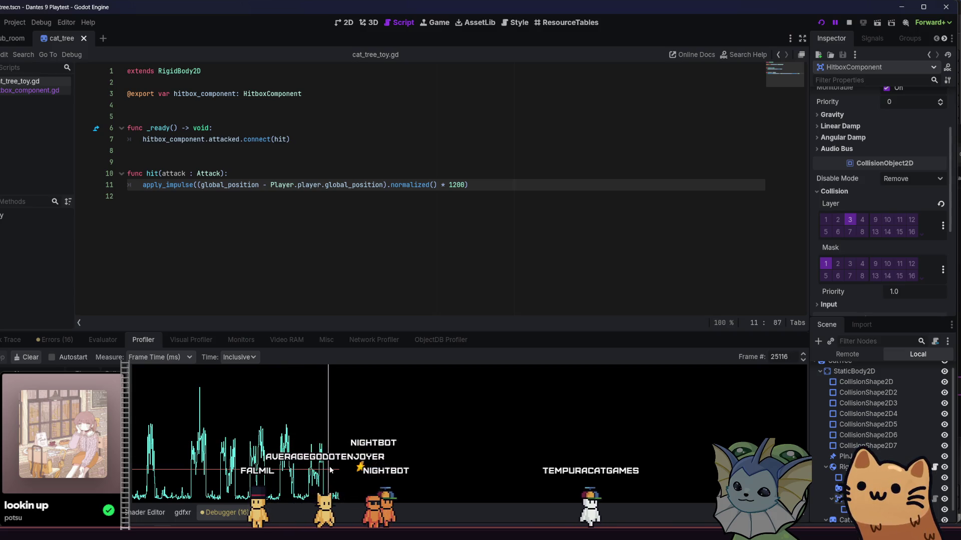
left_click(328, 470)
Check the game window and Stack Trace tab, then restart the running project.
mouse_move(620, 521)
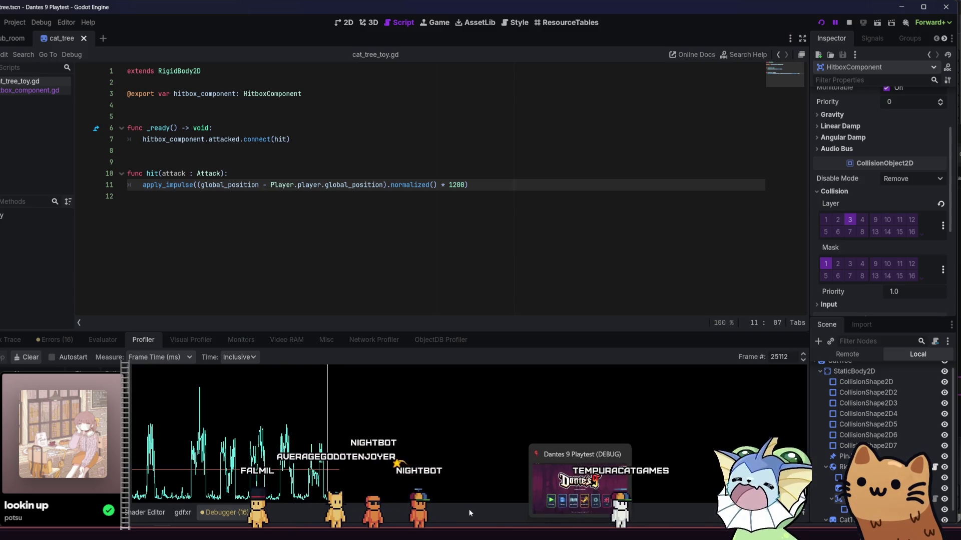
left_click(595, 478)
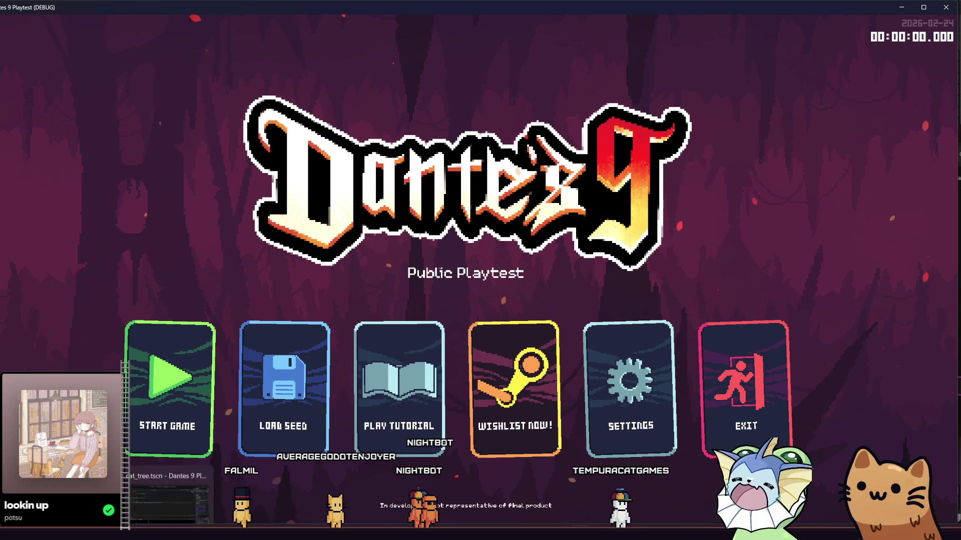
key("alt+Tab")
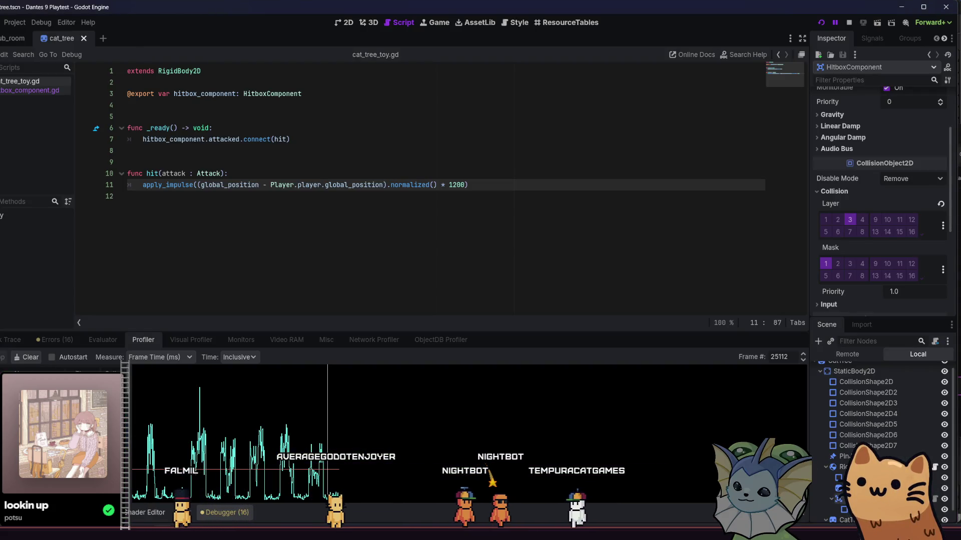
left_click(15, 340)
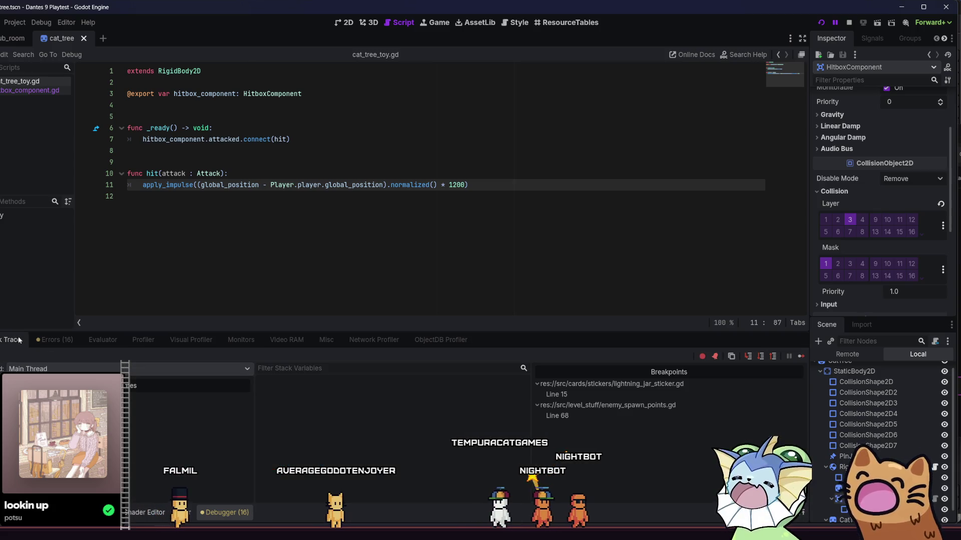
left_click(144, 340)
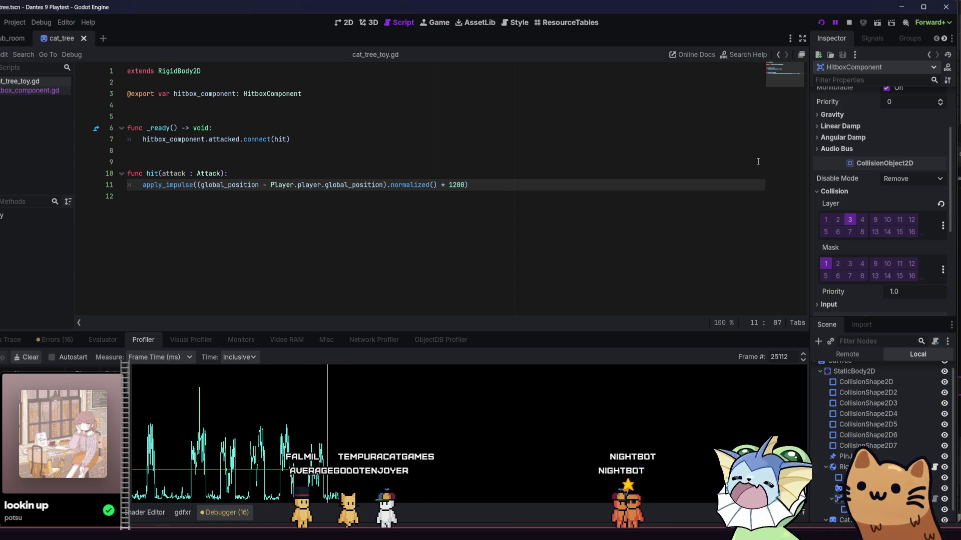
left_click(821, 24)
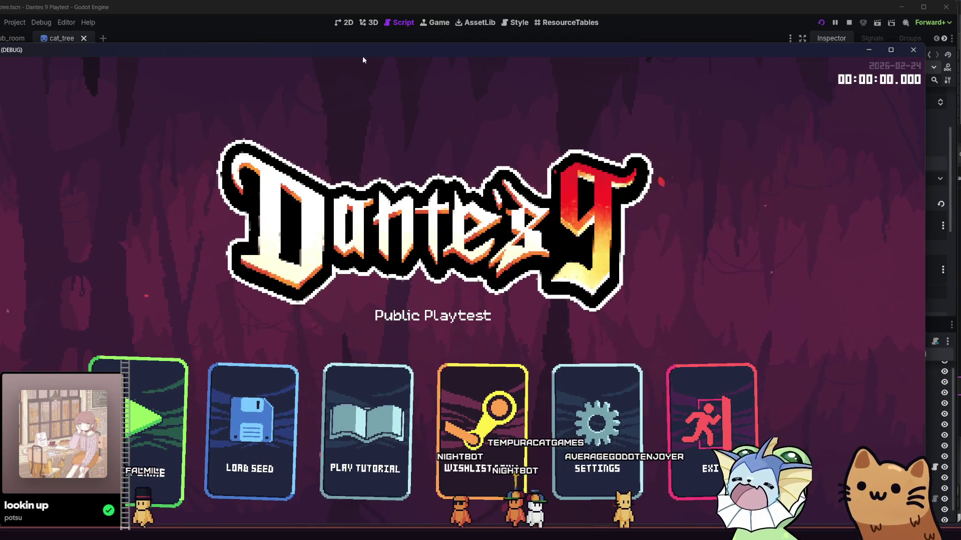
Maximize the game window and switch between it and the Godot editor.
double_click(368, 48)
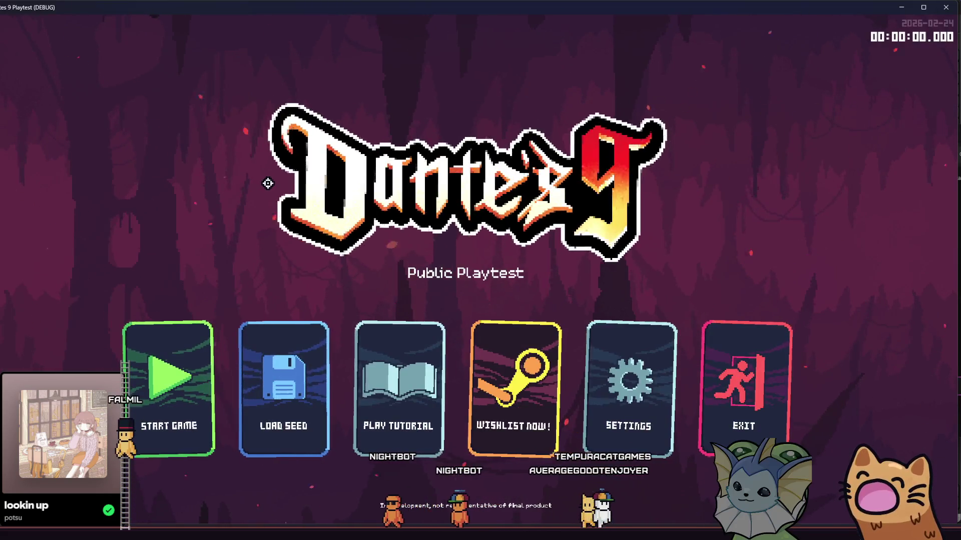
mouse_move(169, 535)
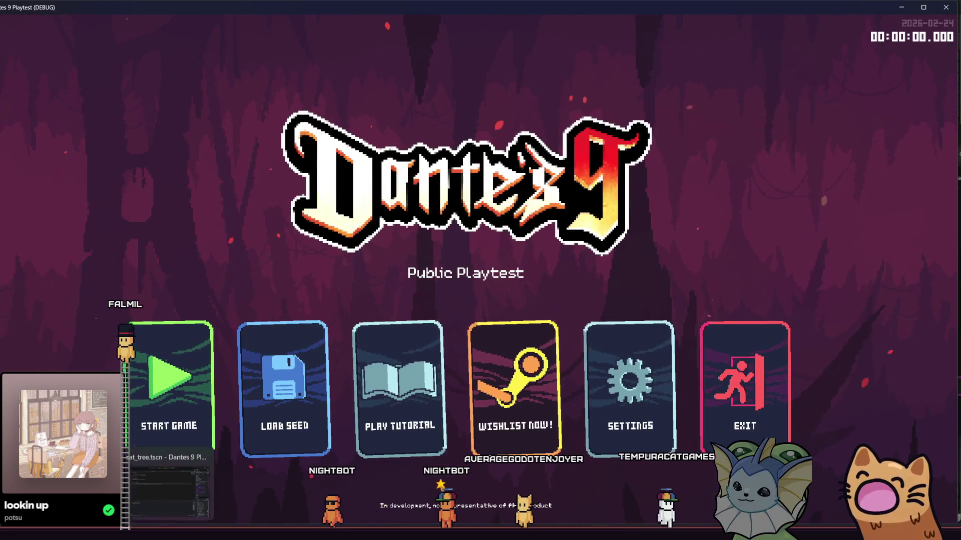
left_click(169, 483)
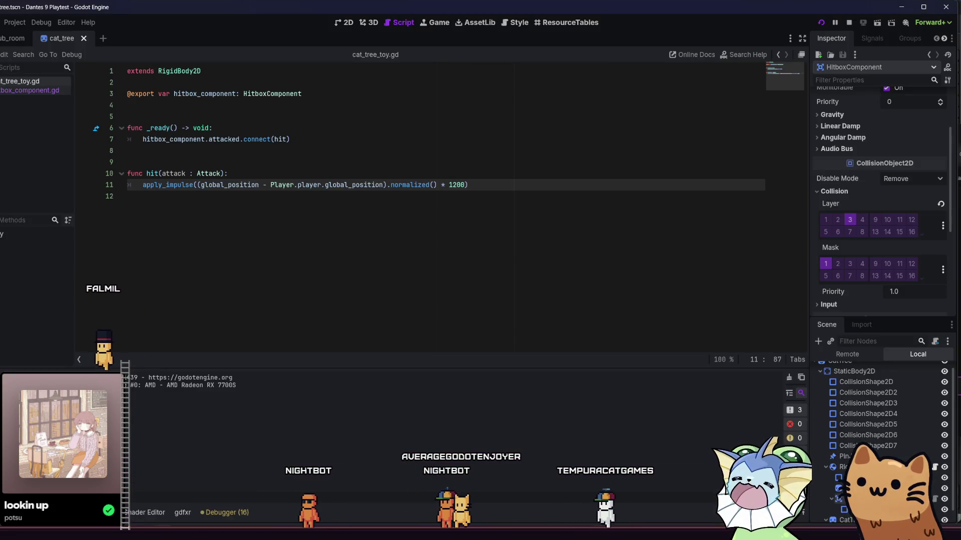
key("alt+Tab")
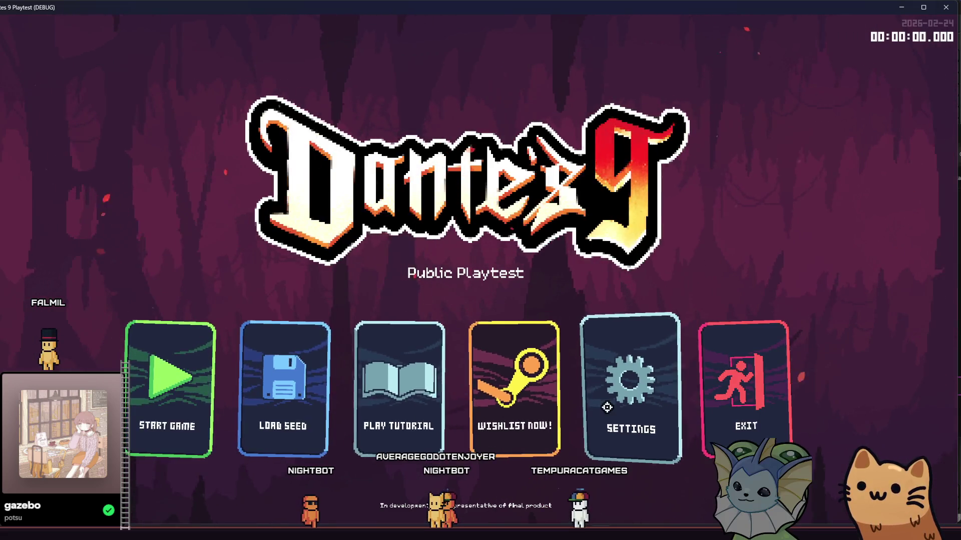
View the game's Video settings, back out to the title menu, and close the window.
left_click(630, 391)
left_click(395, 46)
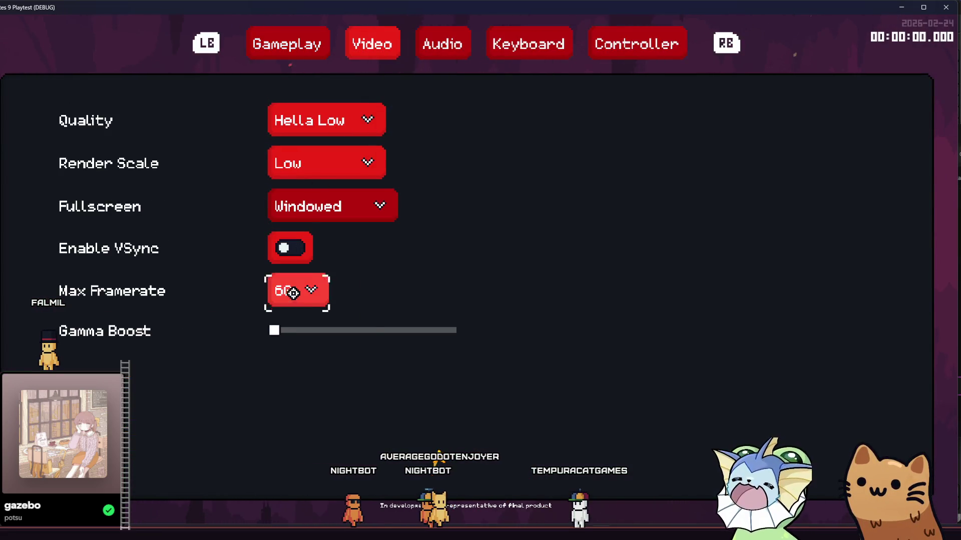
key("Escape")
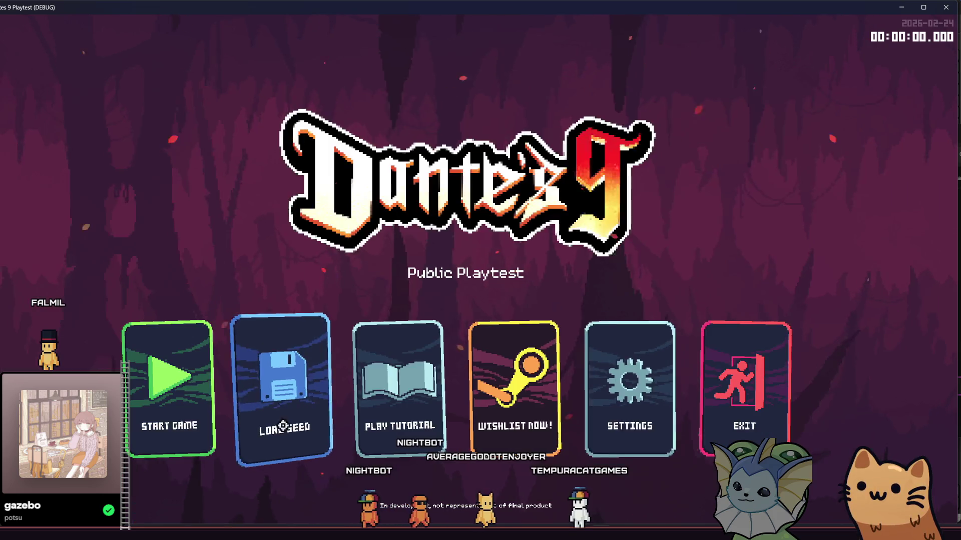
key("alt+F4")
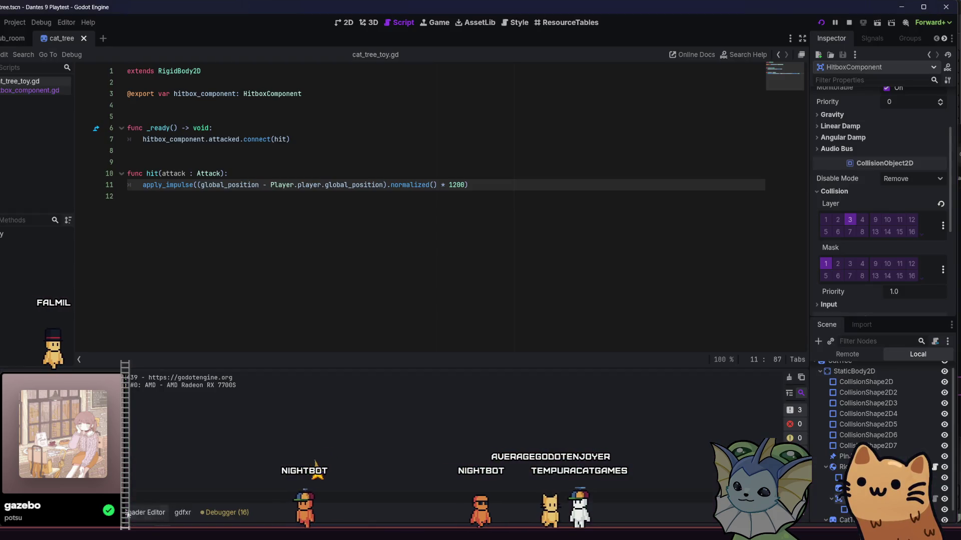
Open the Profiler for the running game and step through its graphed frames.
left_click(220, 513)
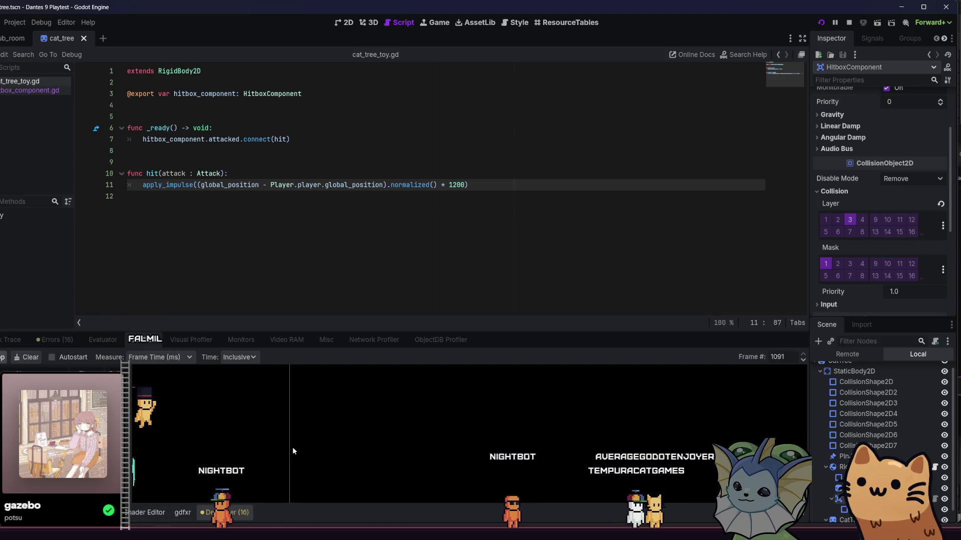
left_click(601, 485)
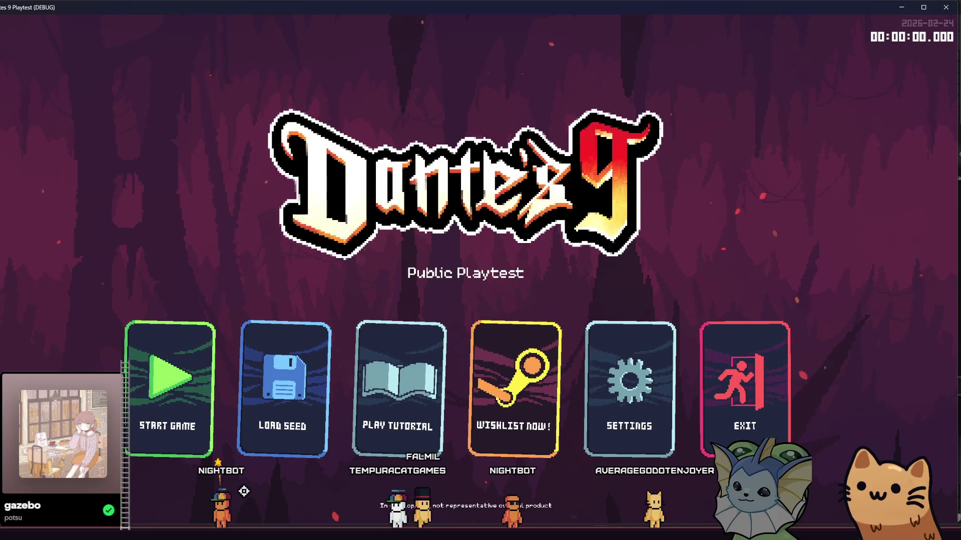
key("alt+Tab")
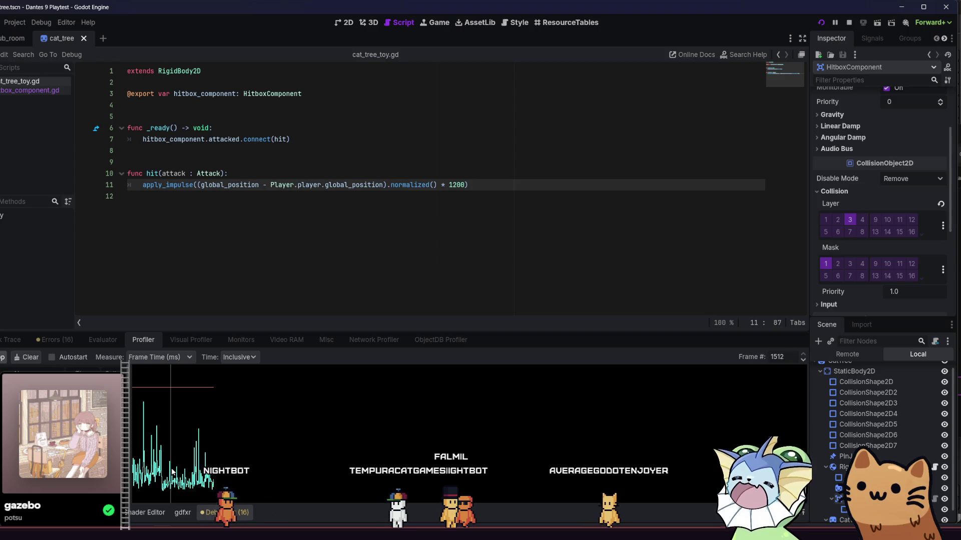
left_click(142, 452)
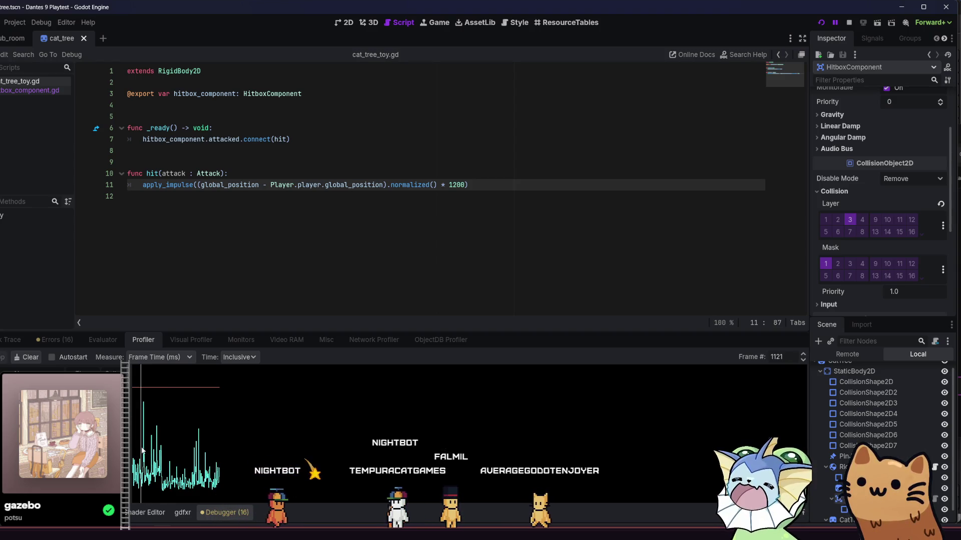
left_click_drag(144, 450, 220, 454)
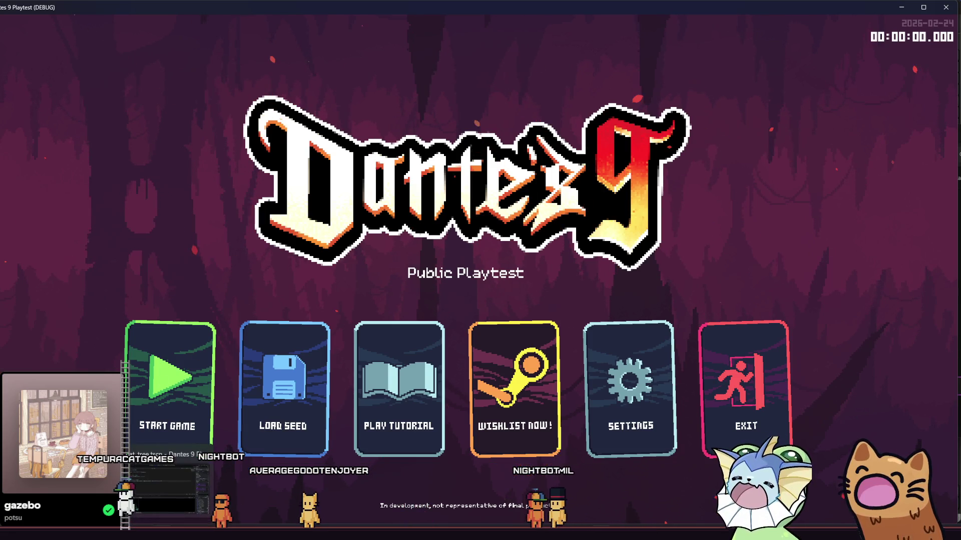
Switch back and forth between the Godot editor and the running game.
left_click(600, 534)
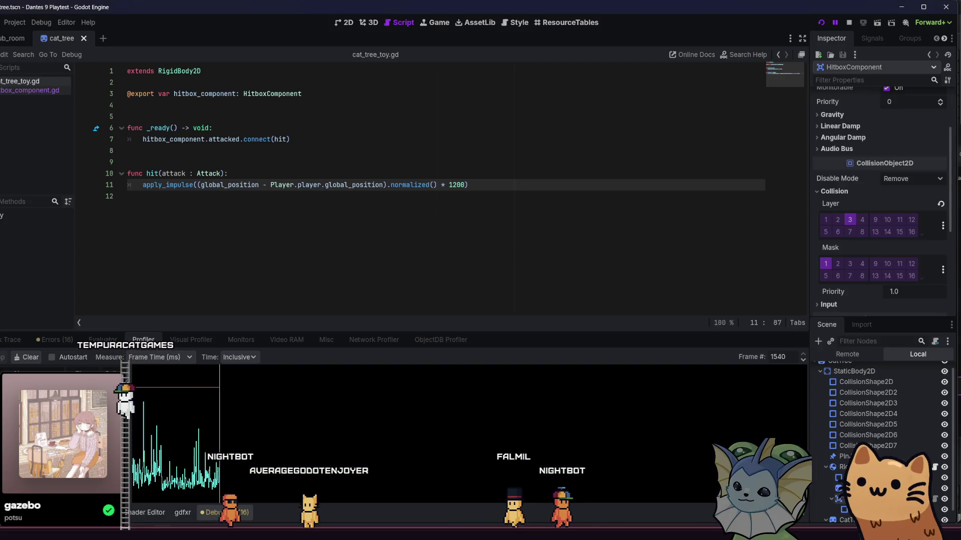
mouse_move(600, 534)
left_click(600, 491)
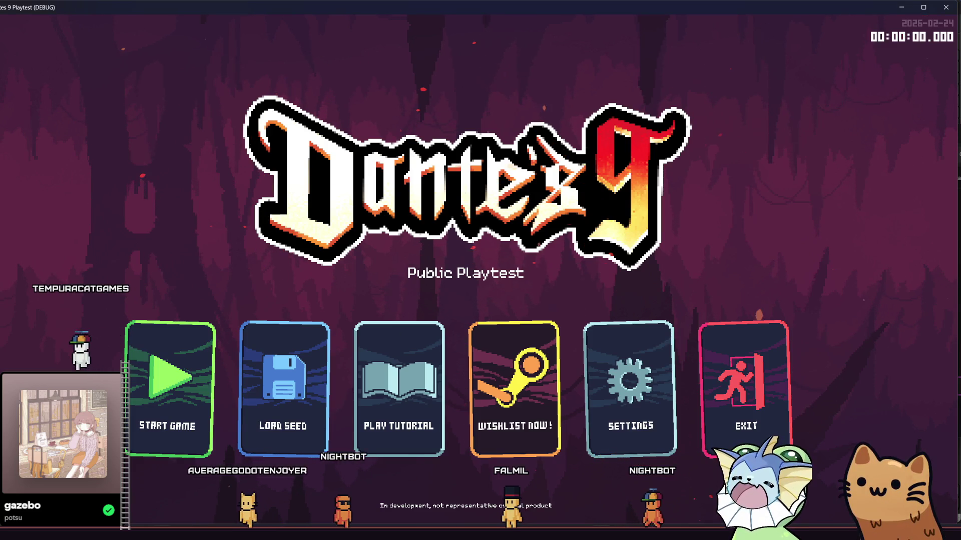
key("alt+Tab")
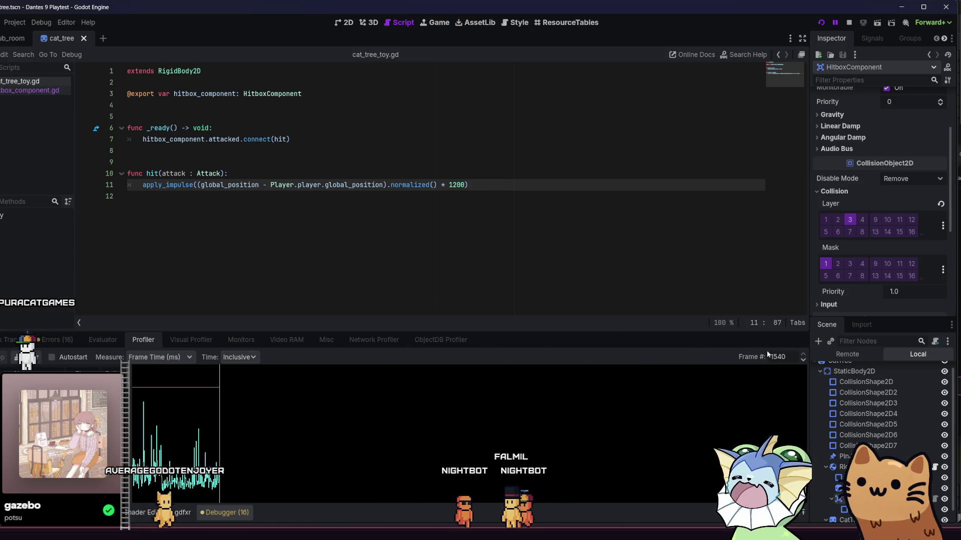
left_click(837, 26)
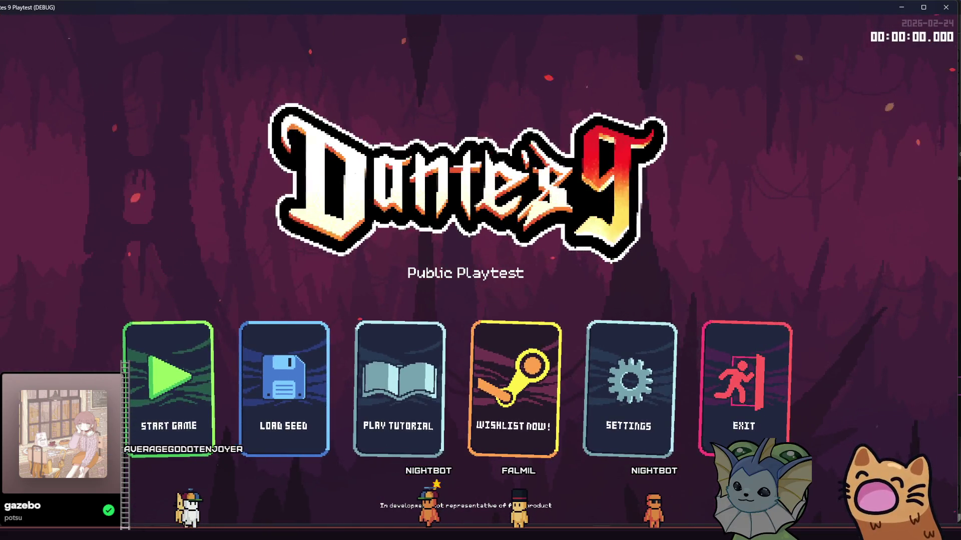
Stop the game, relaunch it with F5, and open its debug panel.
key("F8")
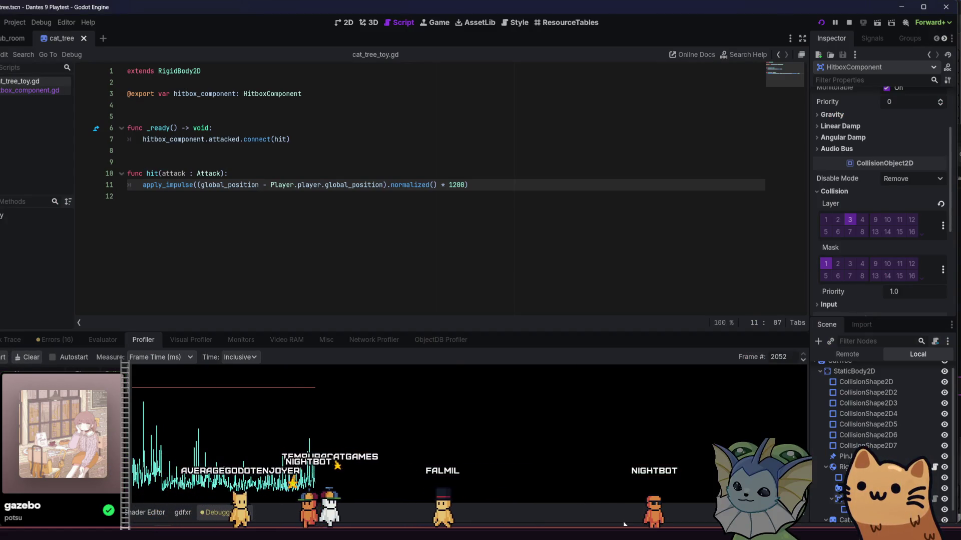
key("F5")
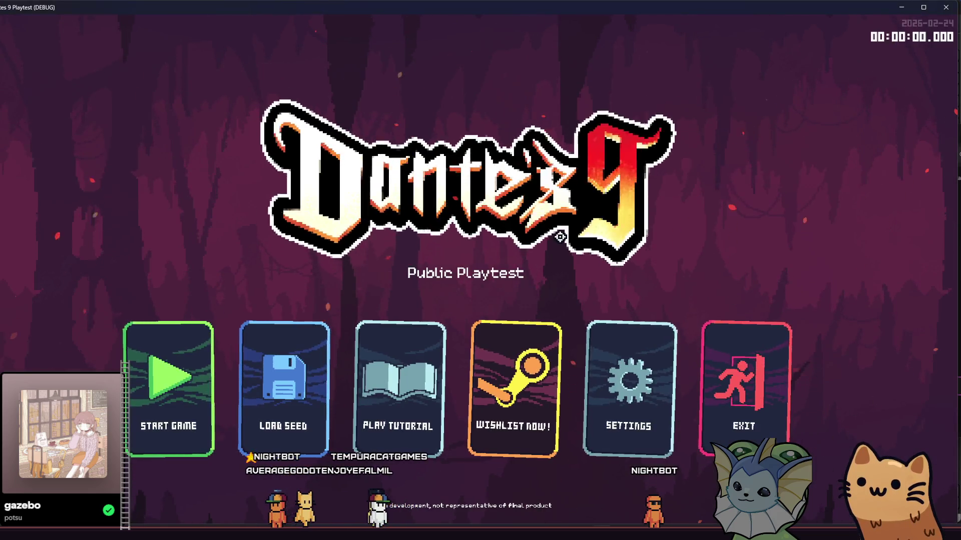
key("grave")
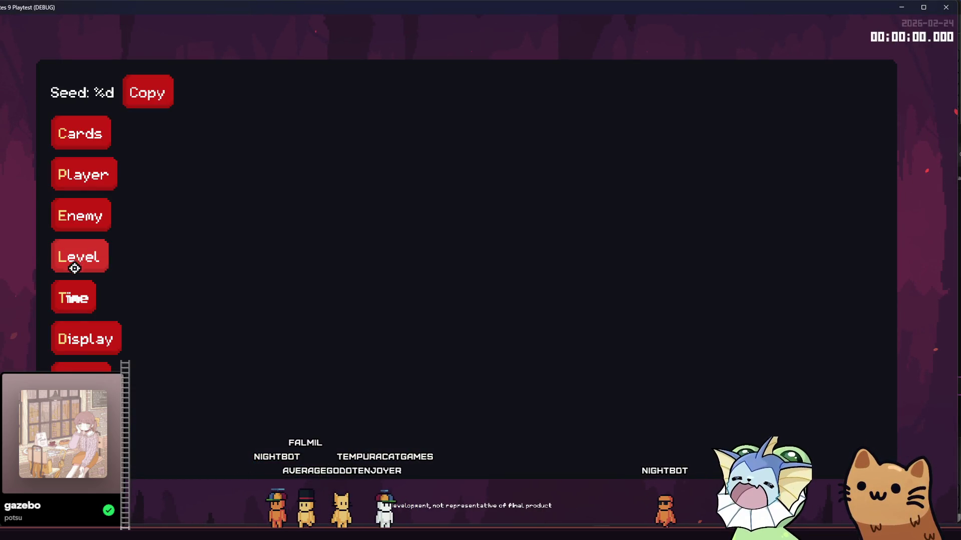
Enable the Fps option under Display in the debug panel, then close the panel.
left_click(82, 344)
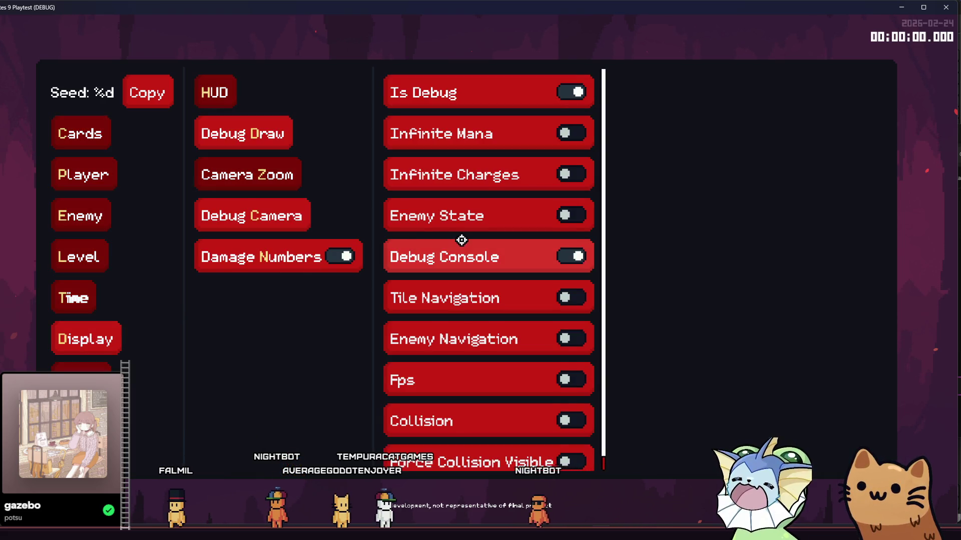
scroll(460, 240, "down", 1)
left_click(576, 363)
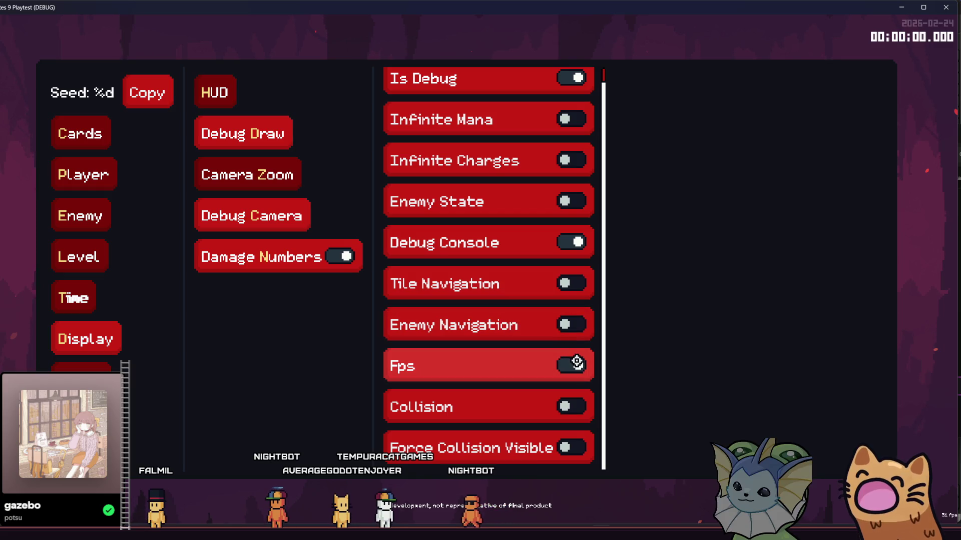
key("Escape")
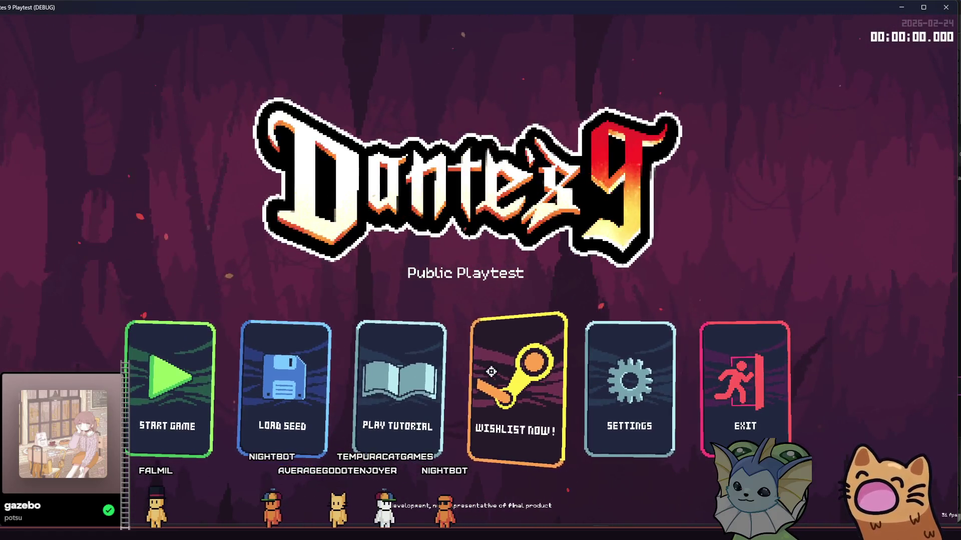
Change Video settings Max Framerate from 30 to 60 and return to the title menu.
left_click(638, 392)
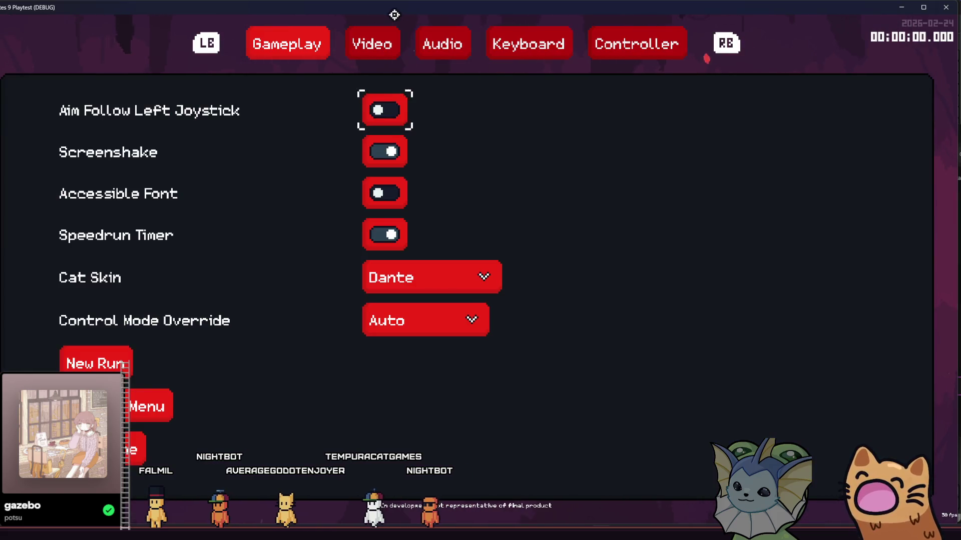
left_click(386, 36)
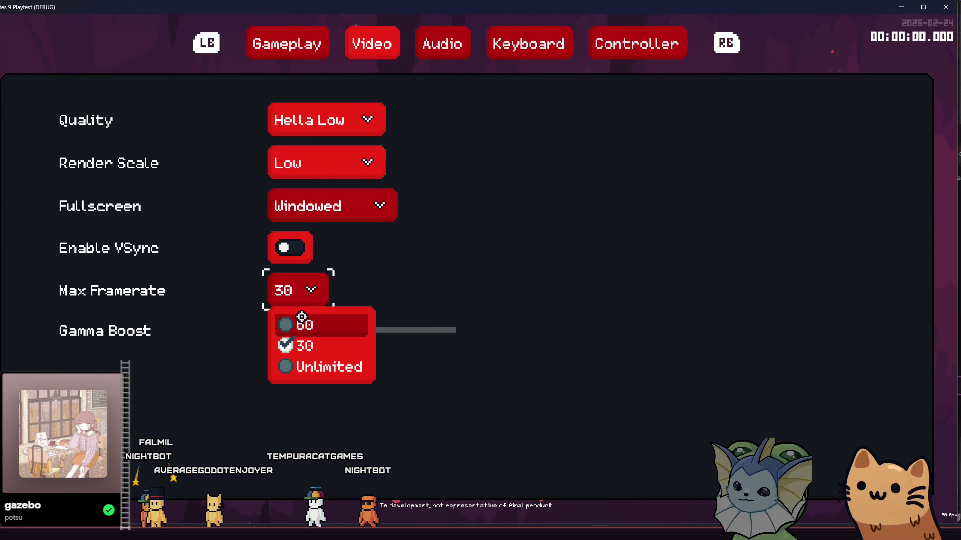
left_click(296, 324)
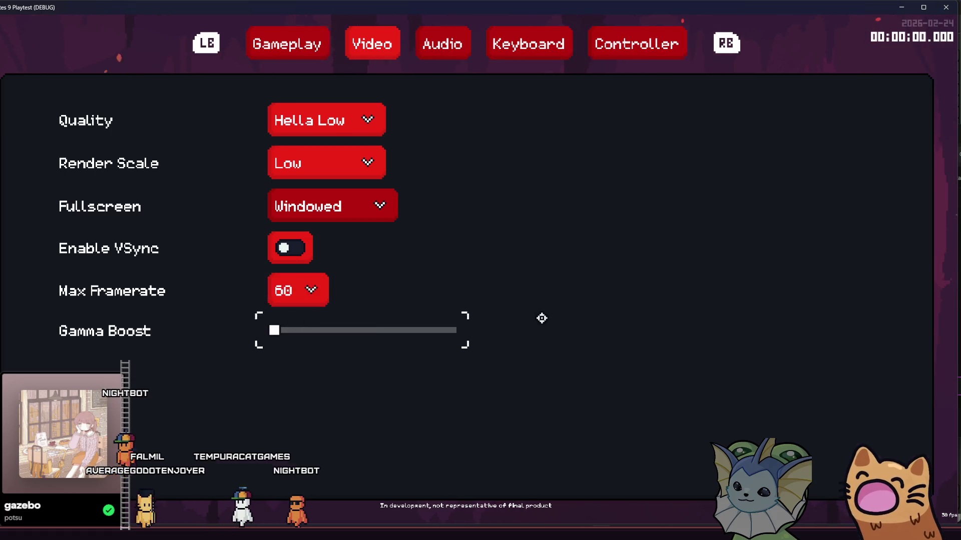
key("Escape")
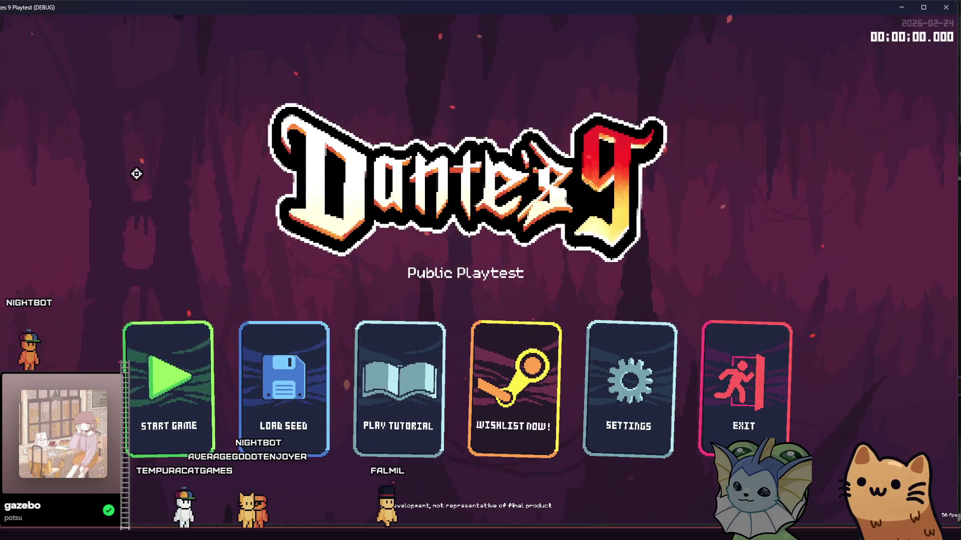
Start a new playtest game, walk the cat up and down the stairs, then return to the editor.
left_click(144, 377)
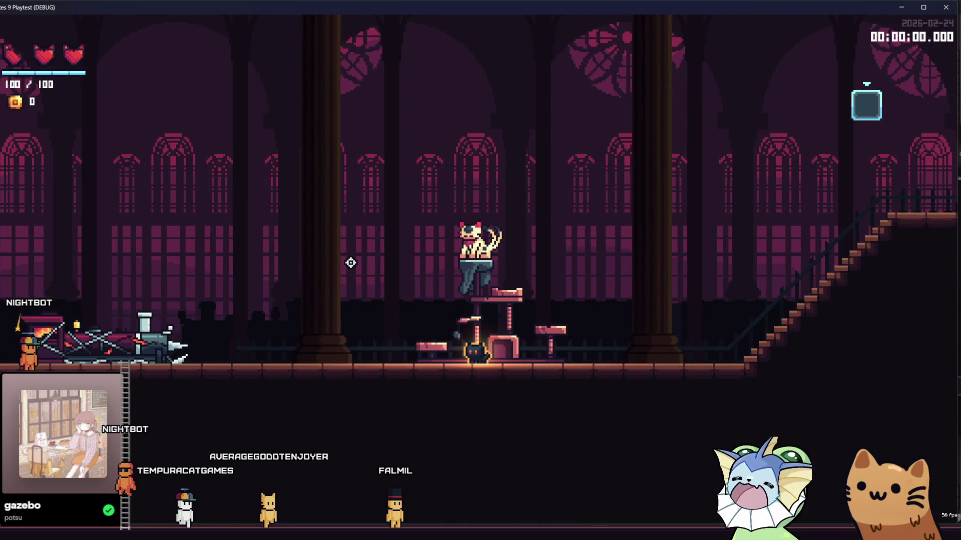
key("d")
key("space")
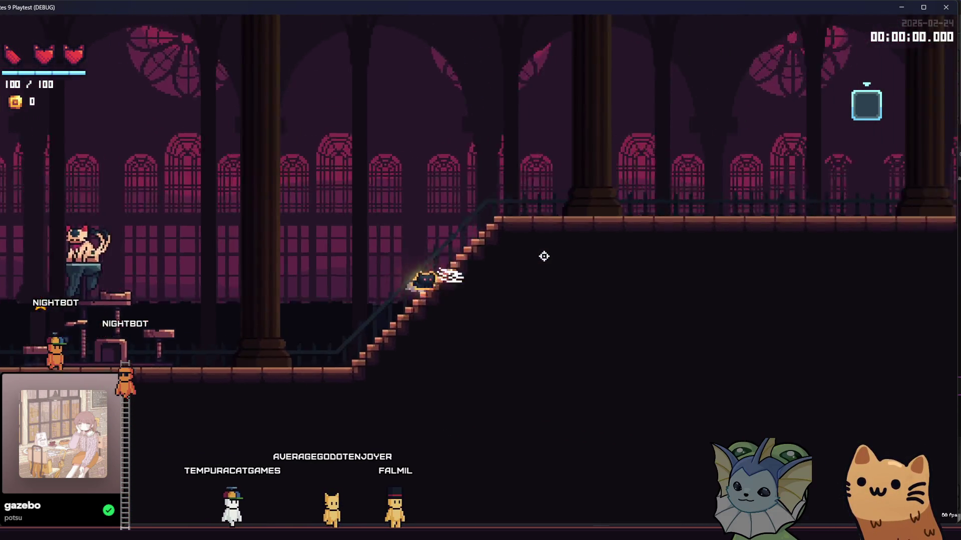
key("a")
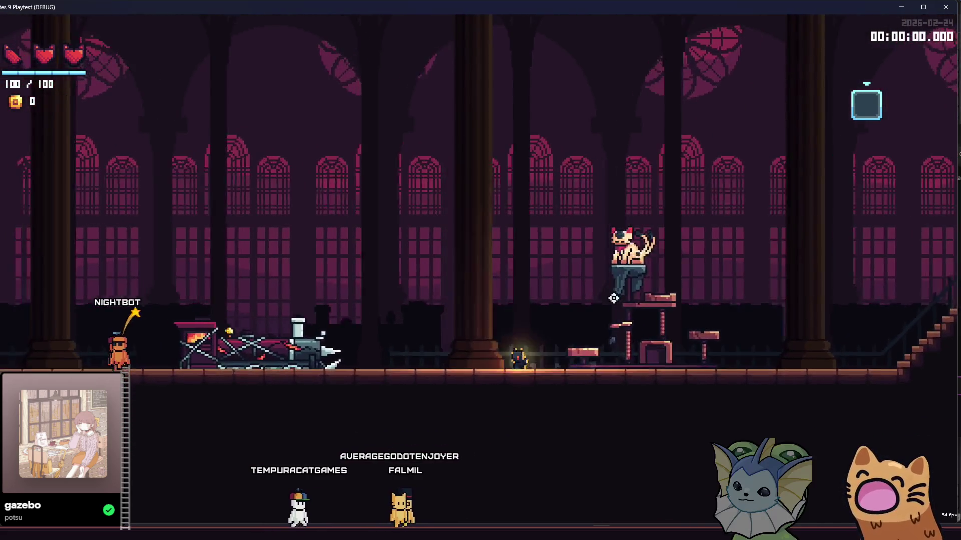
key("d")
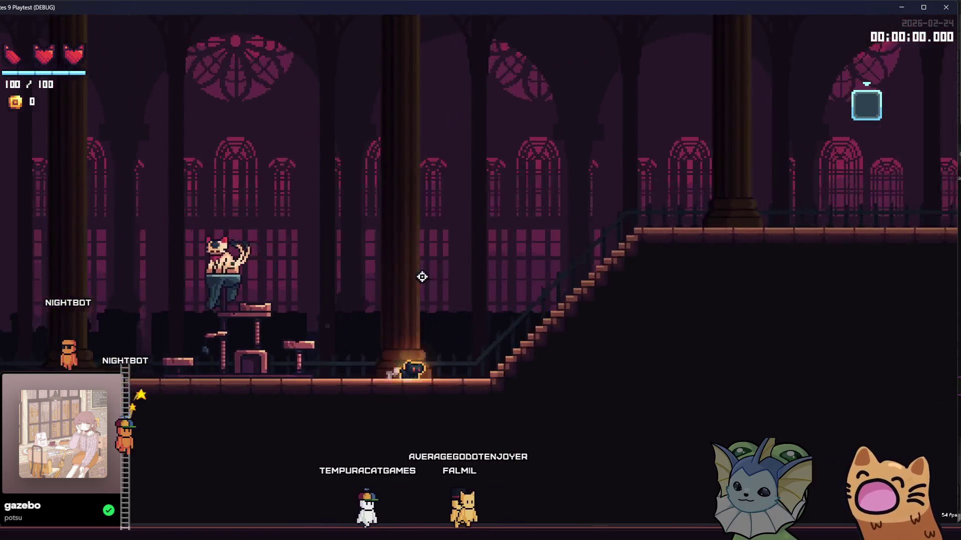
key("a")
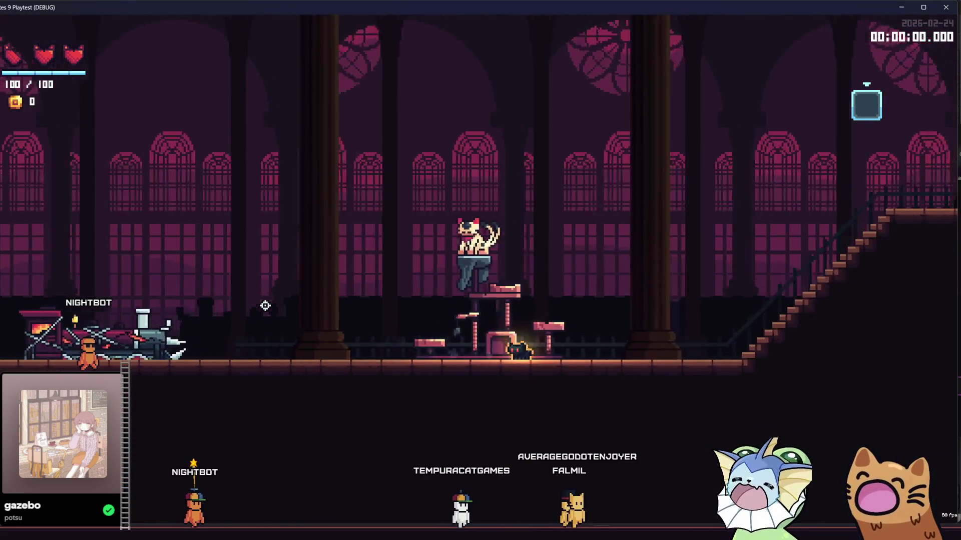
key("d")
key("a")
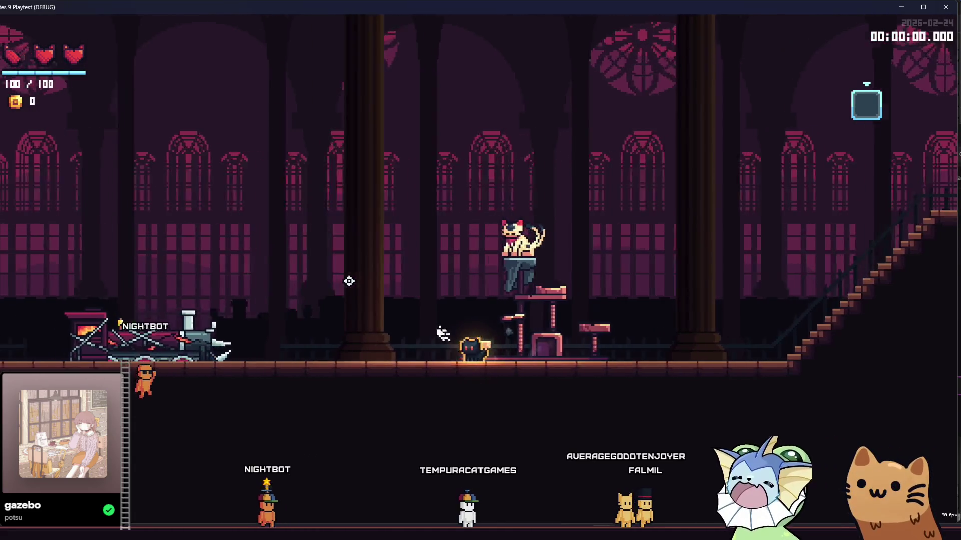
key("d")
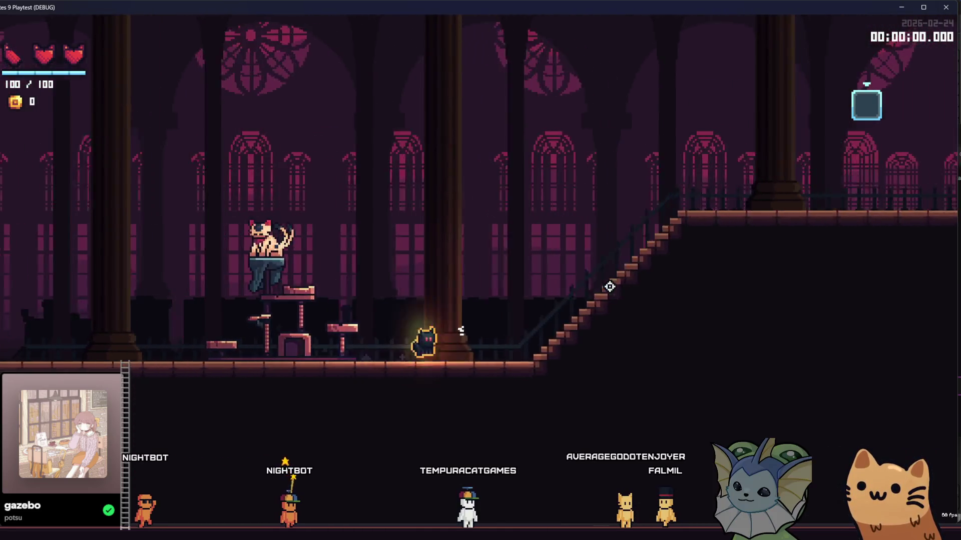
key("a")
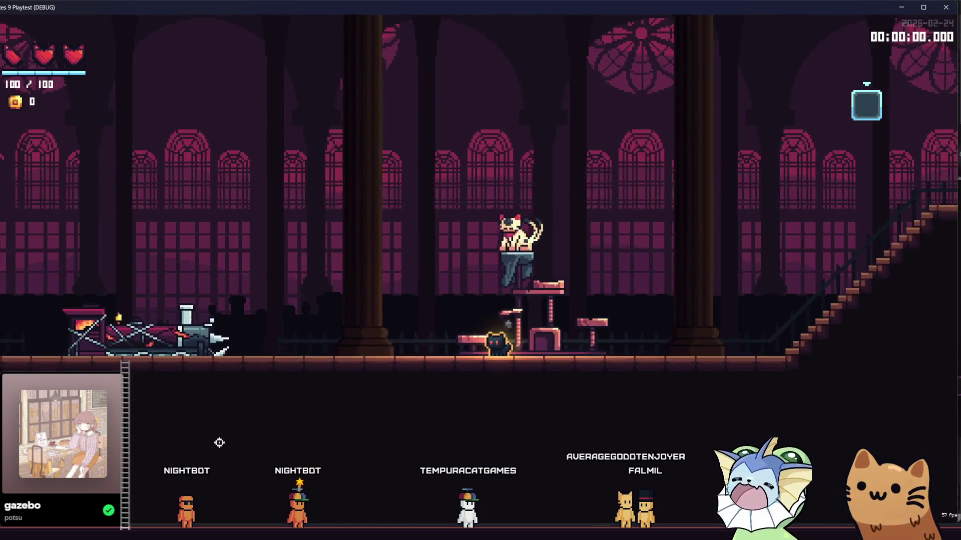
key("alt+Tab")
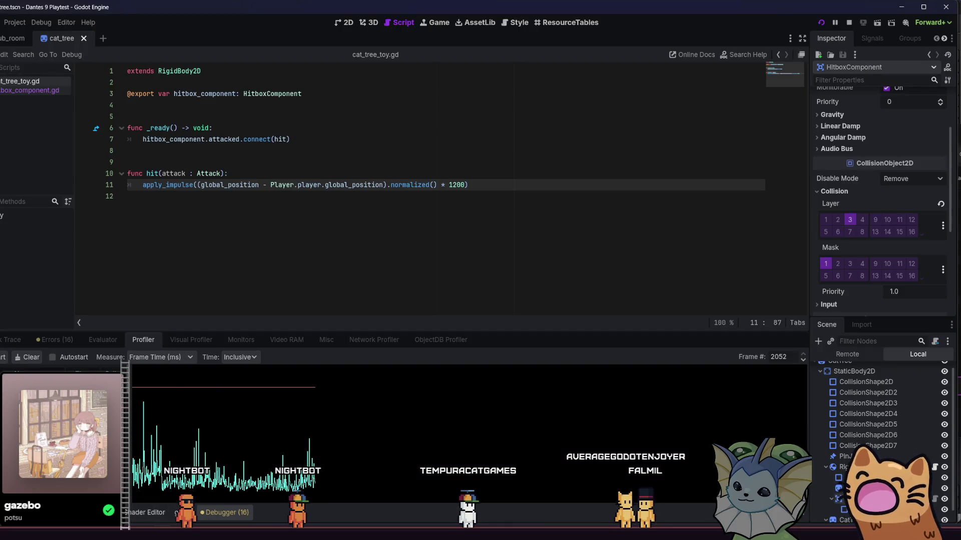
Restart the Profiler capture and bring the running playtest window back in front.
left_click(3, 357)
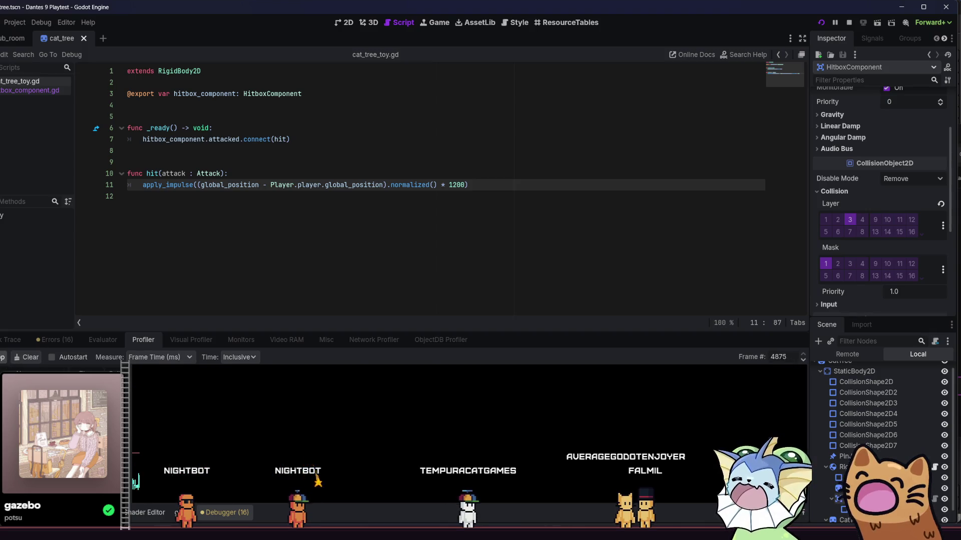
mouse_move(600, 533)
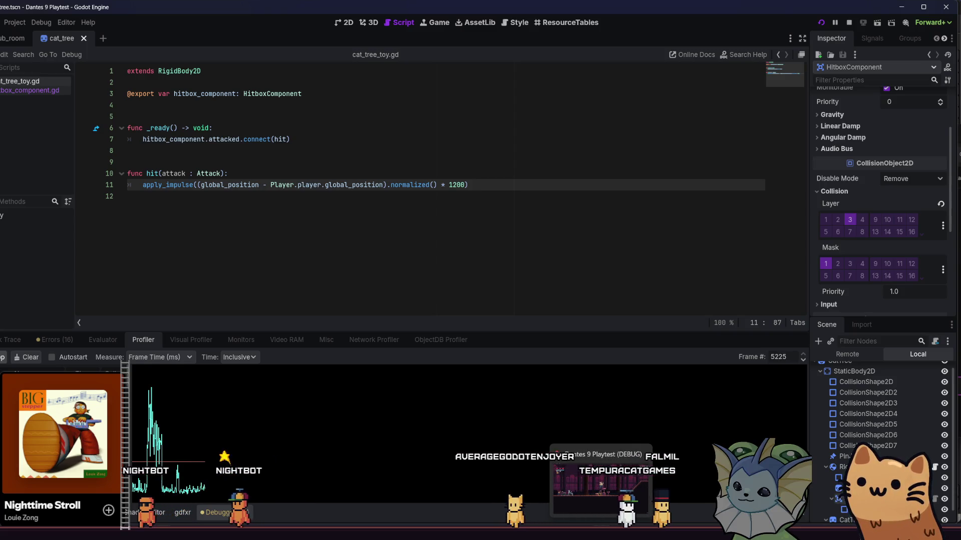
left_click(600, 488)
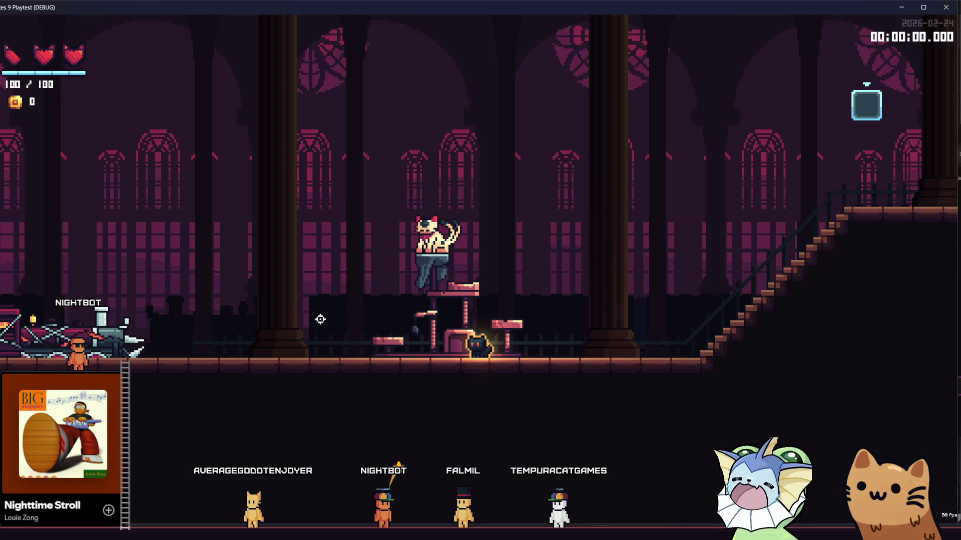
key("a")
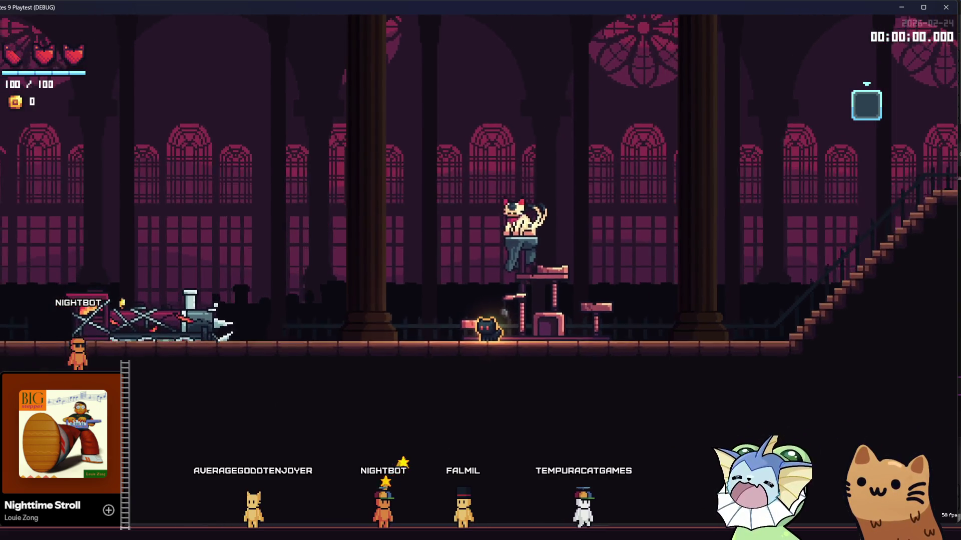
key("alt+Tab")
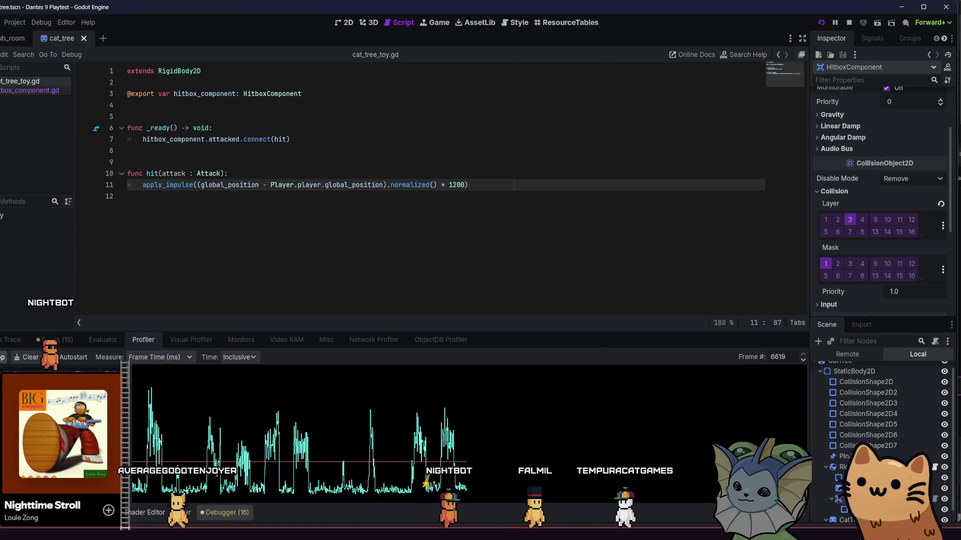
key("alt+Tab")
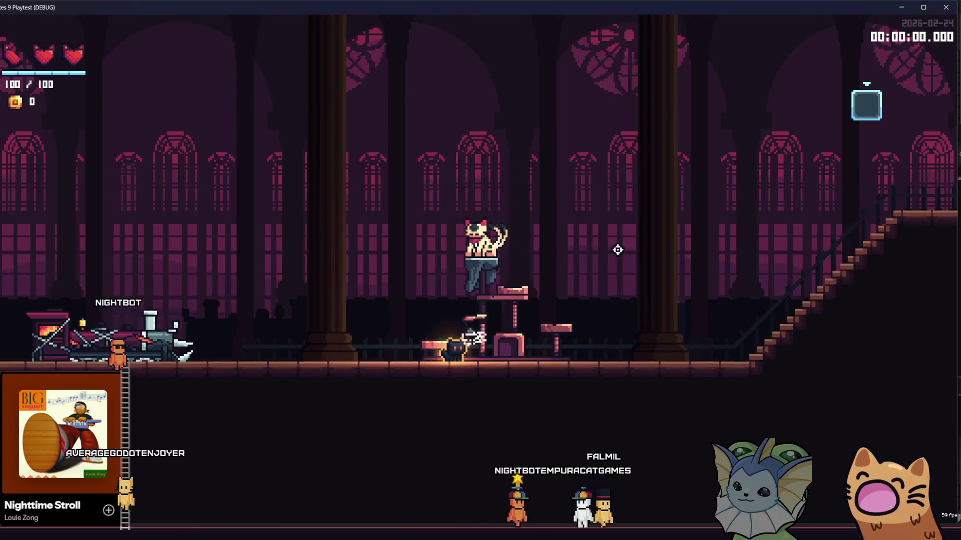
key("F1")
Look through the game's Cards and Level debug options, then close the debug menu.
left_click(98, 140)
left_click(81, 250)
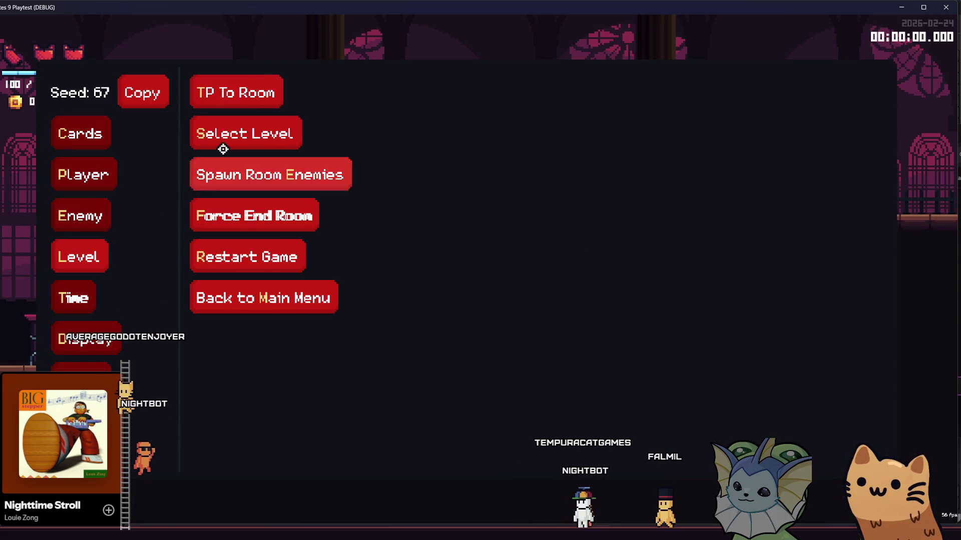
key("F1")
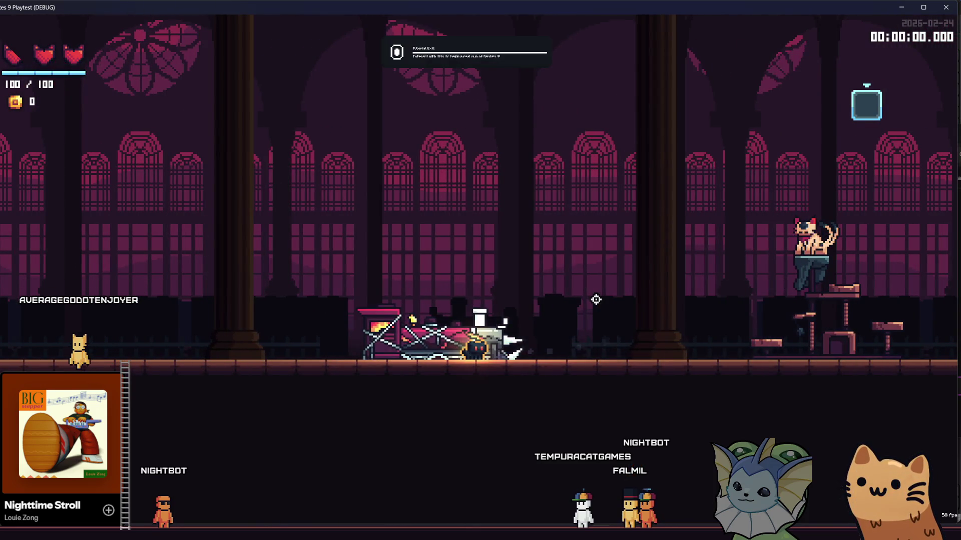
Enter the next cave level, hop onto the chest platform and back, then return to the editor.
key("e")
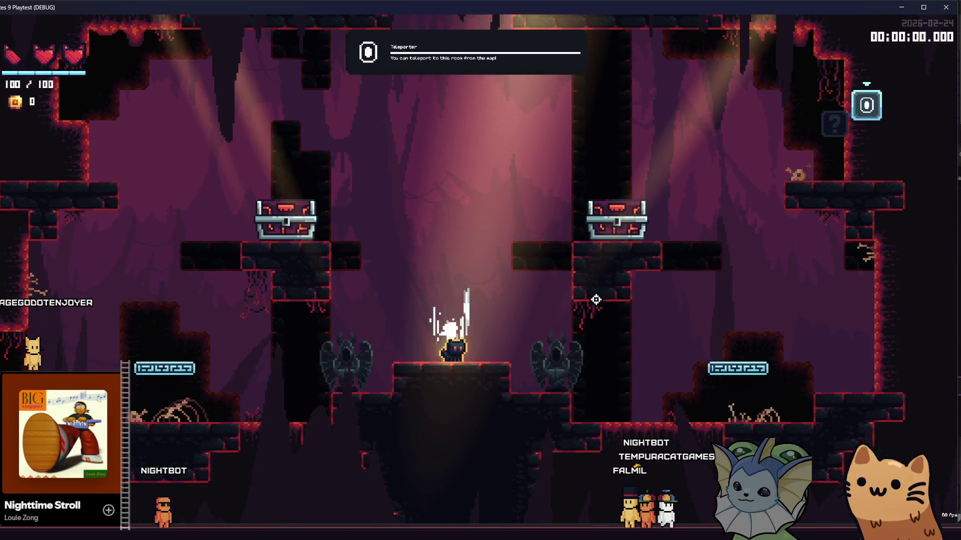
key("d")
key("space")
key("a")
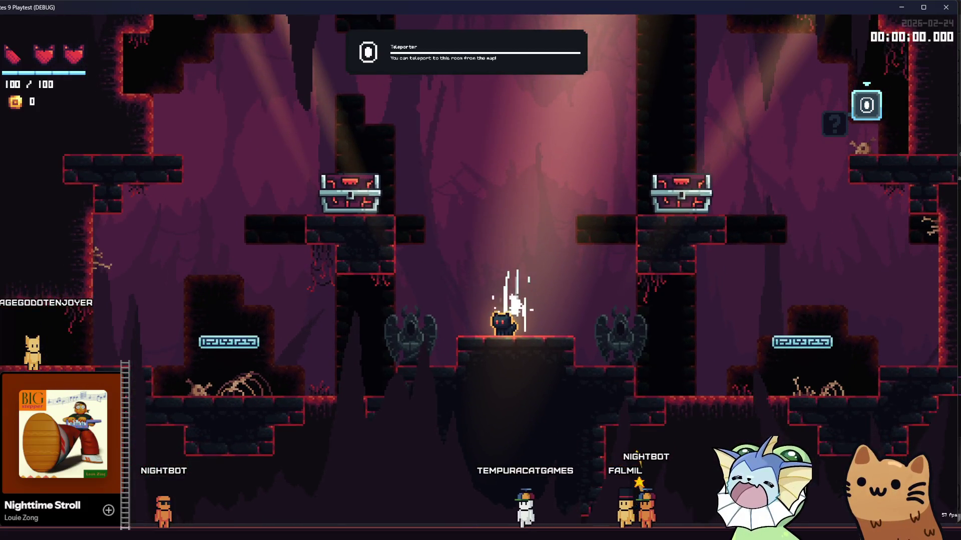
key("F8")
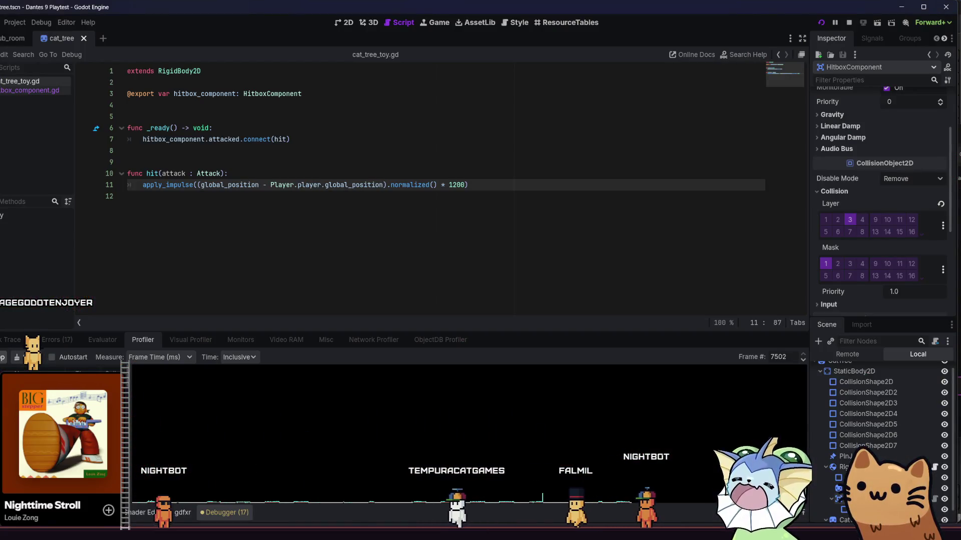
Inspect several earlier and later frames in the Profiler graph, then bring the game forward.
left_click(254, 437)
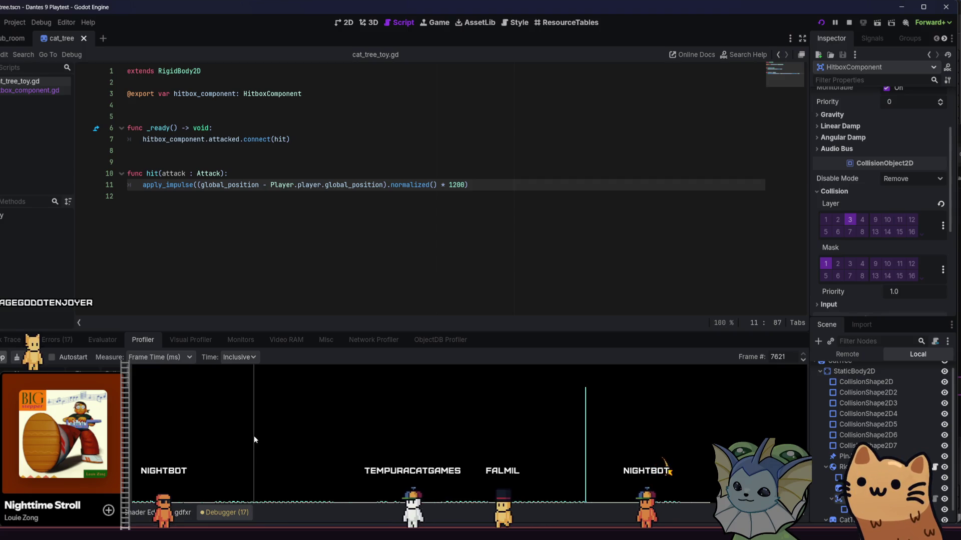
left_click_drag(254, 439, 381, 453)
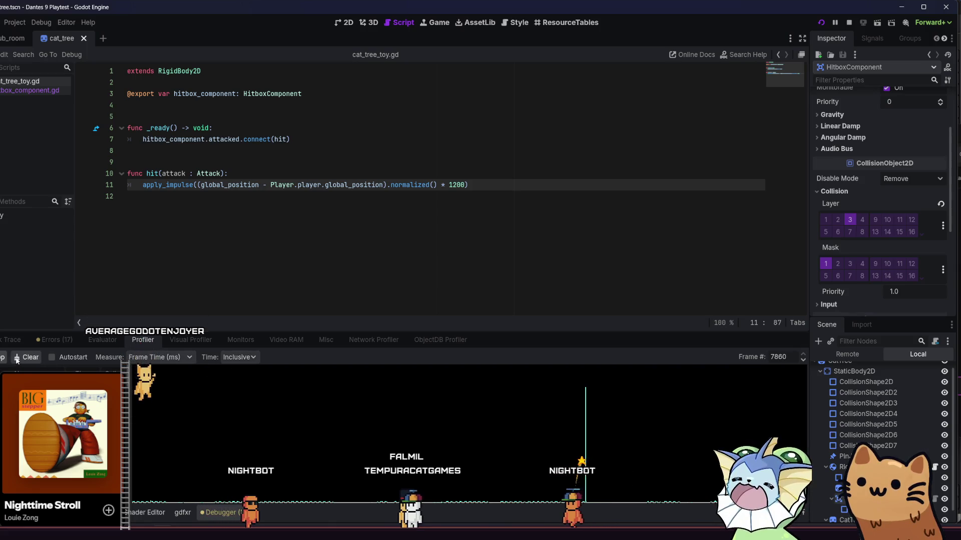
left_click(172, 459)
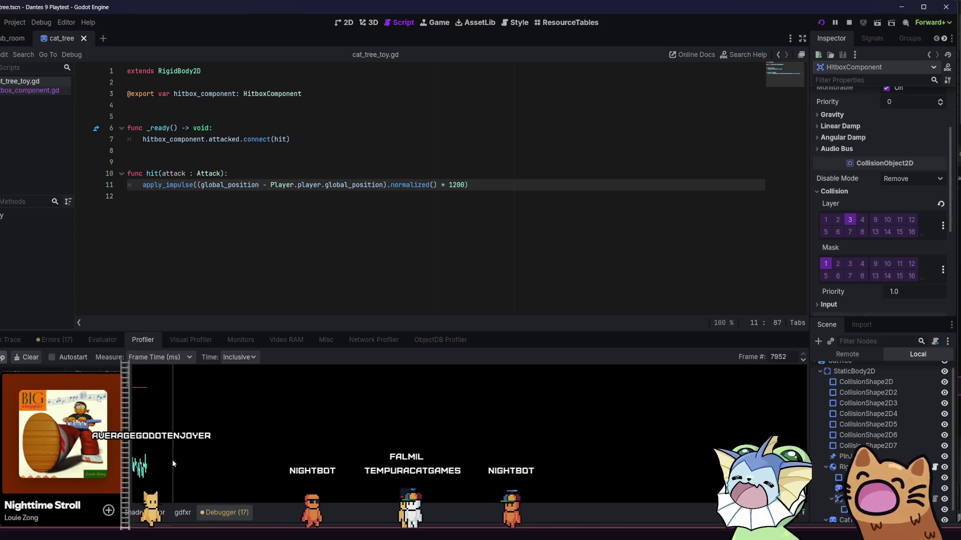
left_click(214, 424)
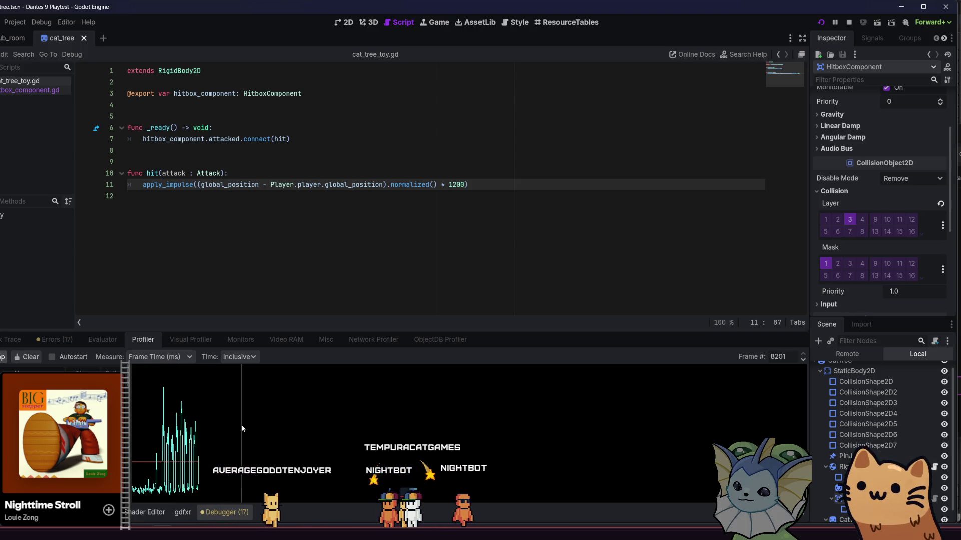
left_click(175, 424)
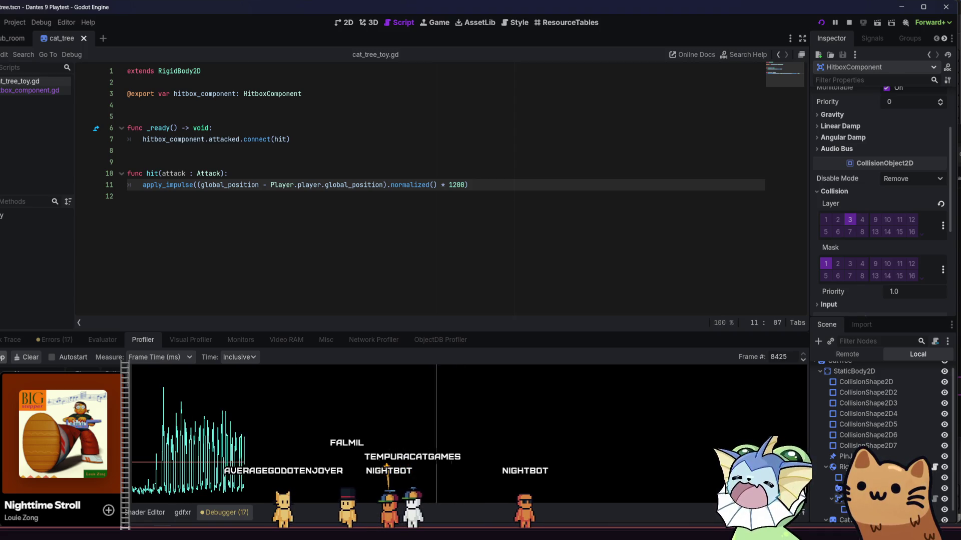
left_click(178, 450)
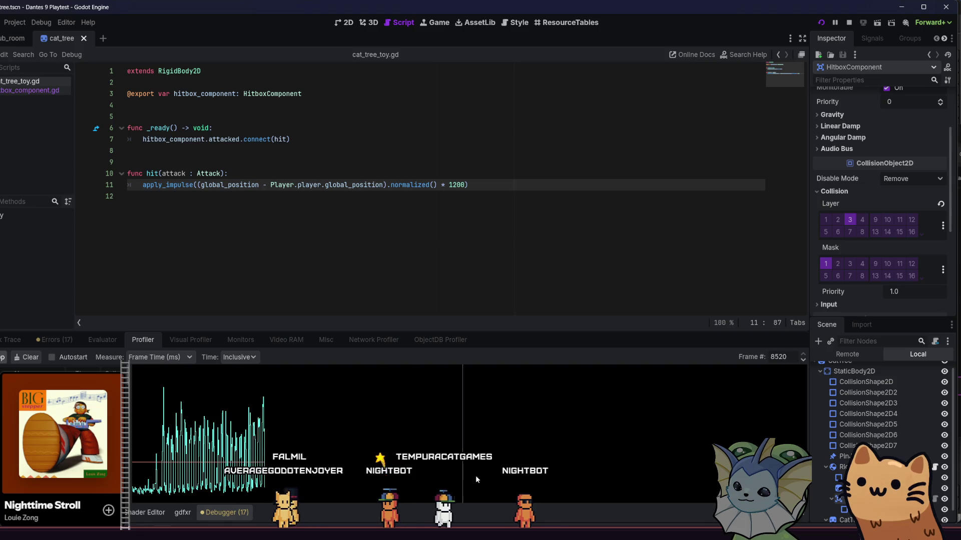
key("F5")
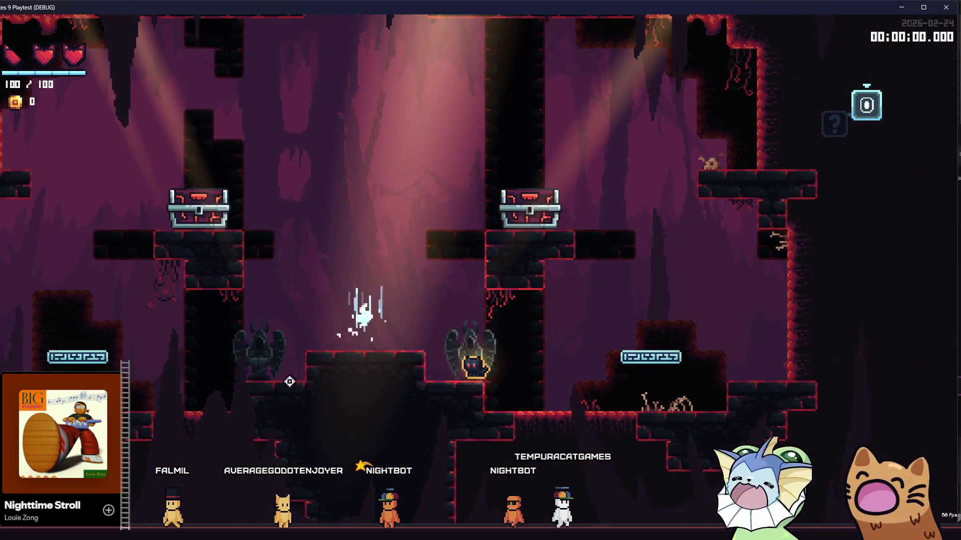
Make the cat jump off the cave pedestal and switch back to the Godot editor.
key("space")
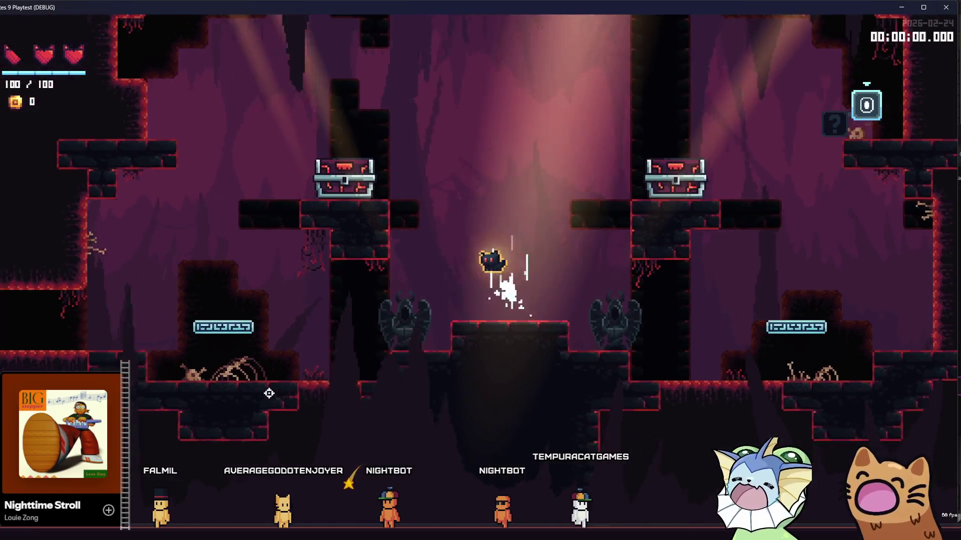
key("alt+Tab")
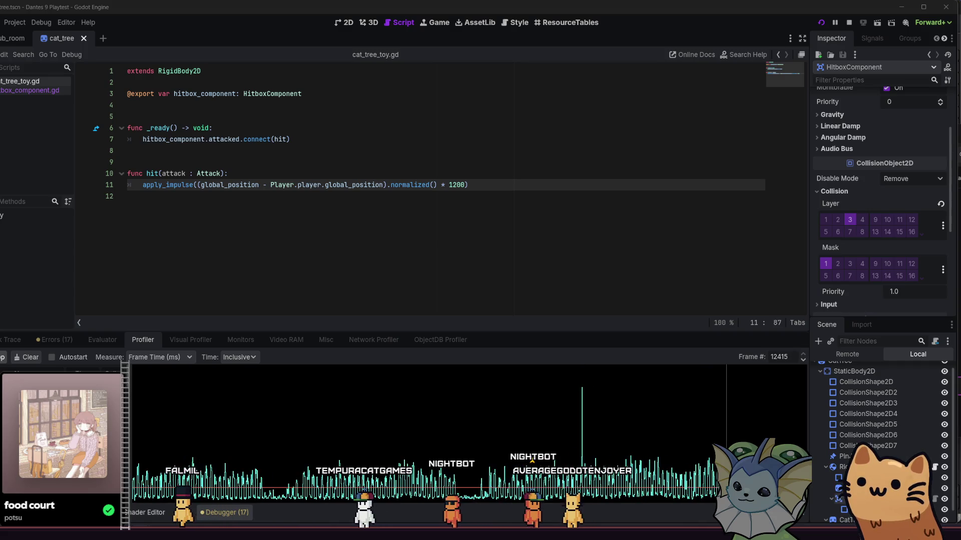
Pause the running game with F7 and put the script cursor on empty line 12.
key("F7")
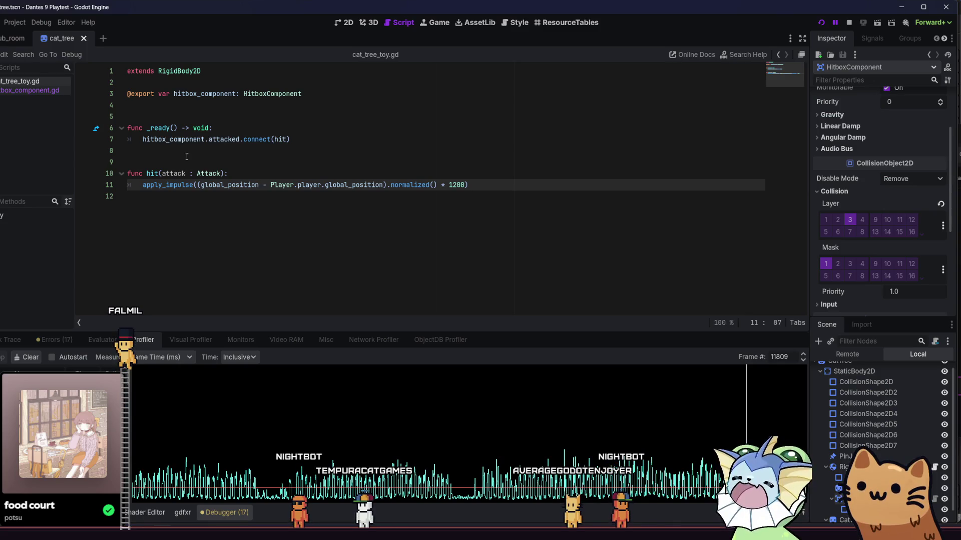
left_click(243, 242)
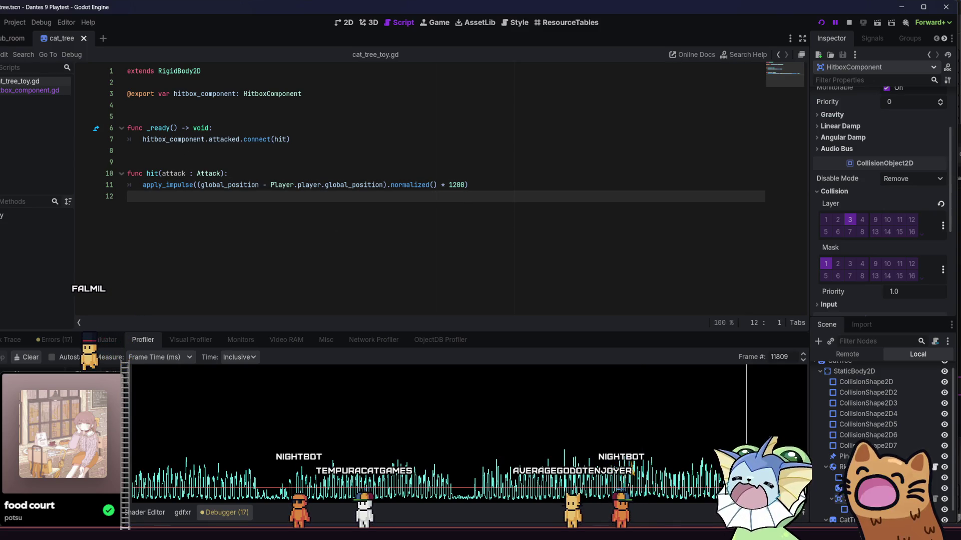
key("alt+Tab")
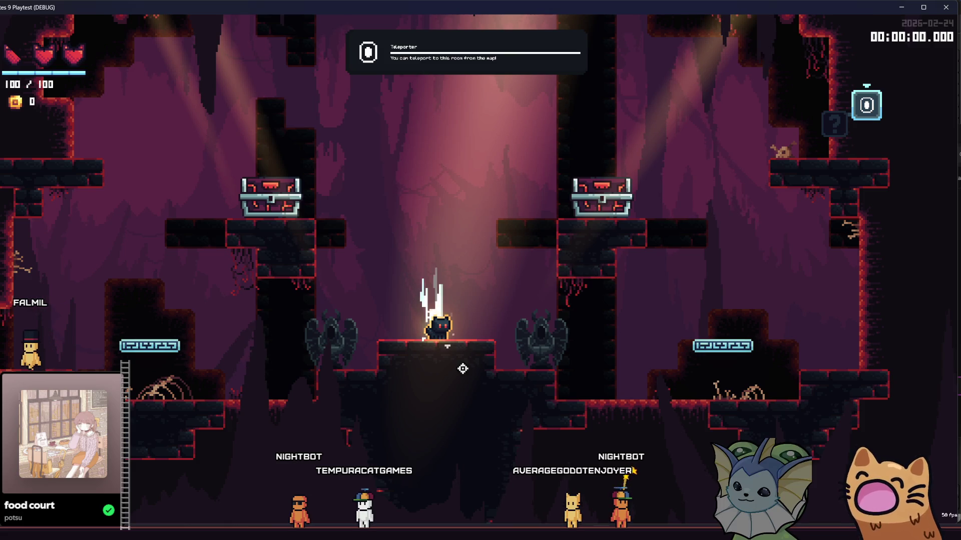
key("alt+Tab")
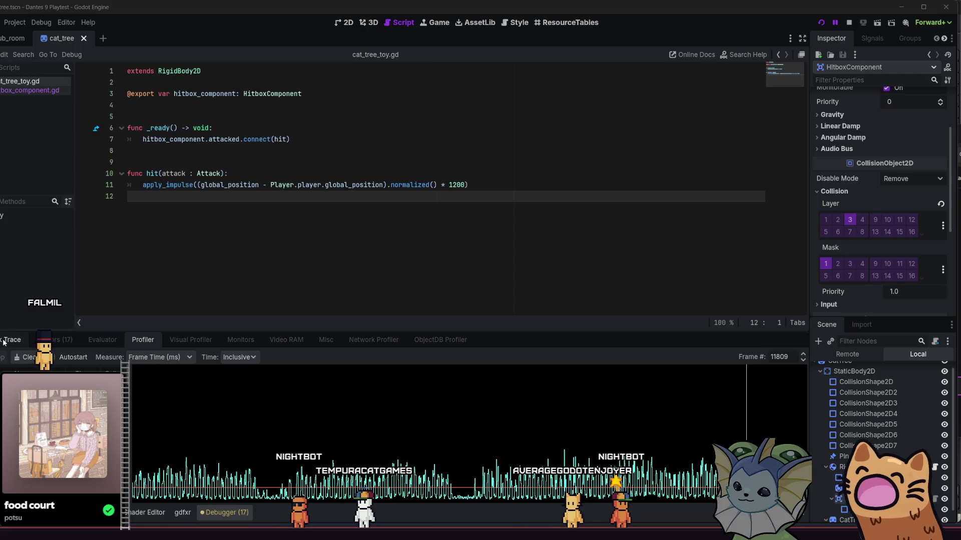
Check the debugger's Stack Trace and Profiler, then show the project FileSystem in the bottom panel.
left_click(4, 342)
left_click(127, 336)
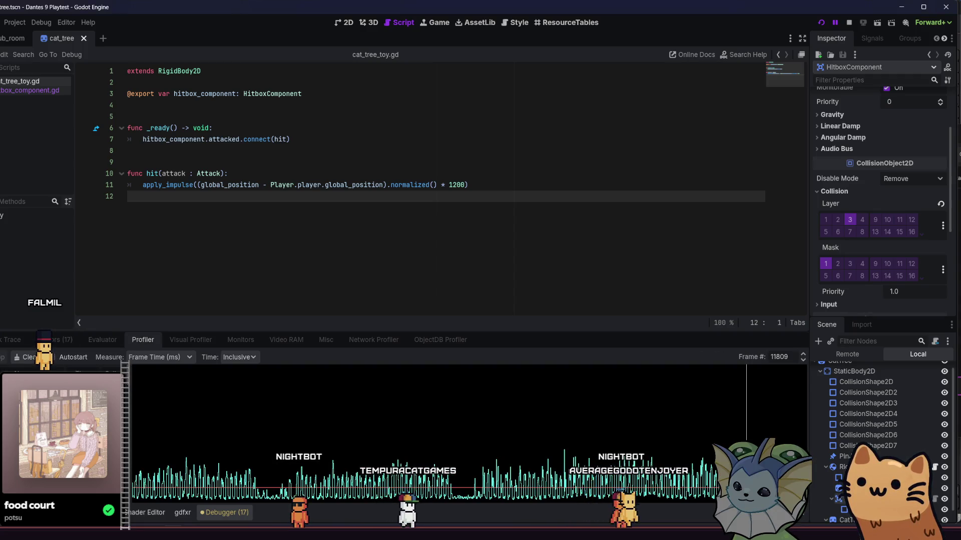
key("alt+f")
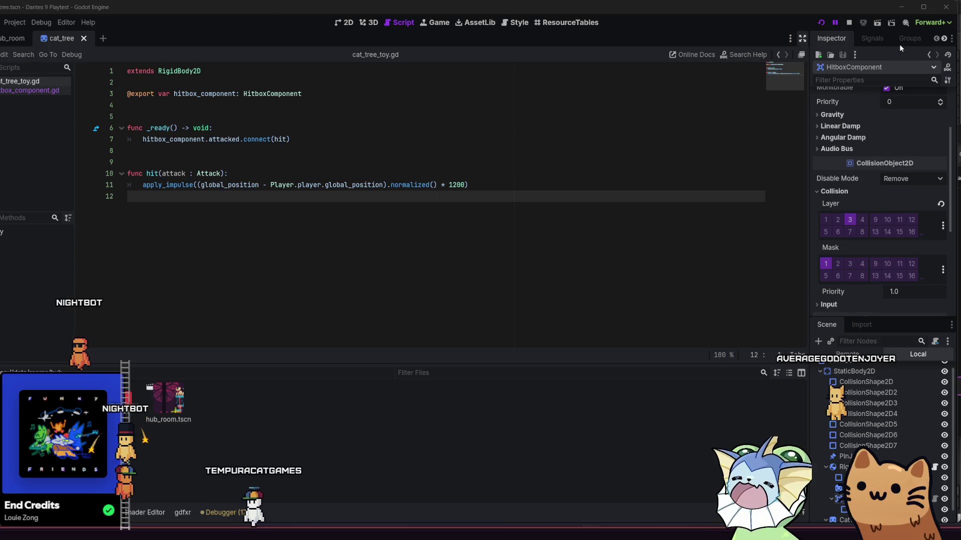
Close the Godot editor, choosing Stop & Quit to end the running playtest.
left_click(945, 8)
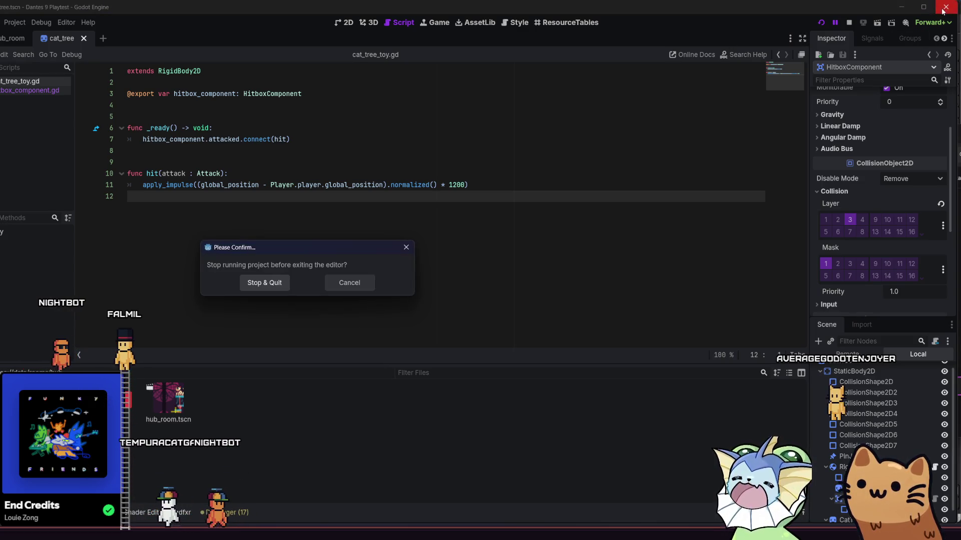
left_click(261, 284)
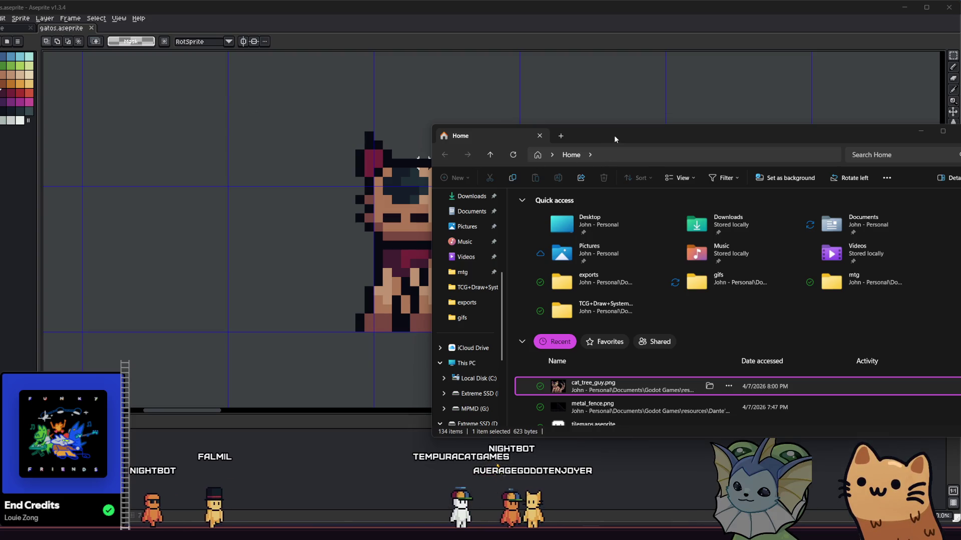
Move File Explorer aside, close it, and scroll the Aseprite gatos canvas.
left_click_drag(614, 136, 512, 137)
left_click(854, 133)
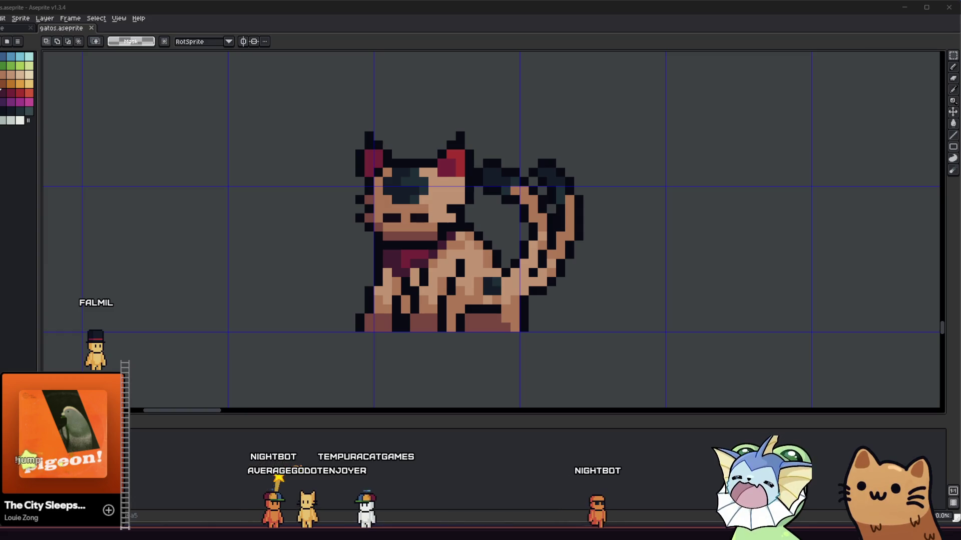
scroll(303, 155, "down", 2)
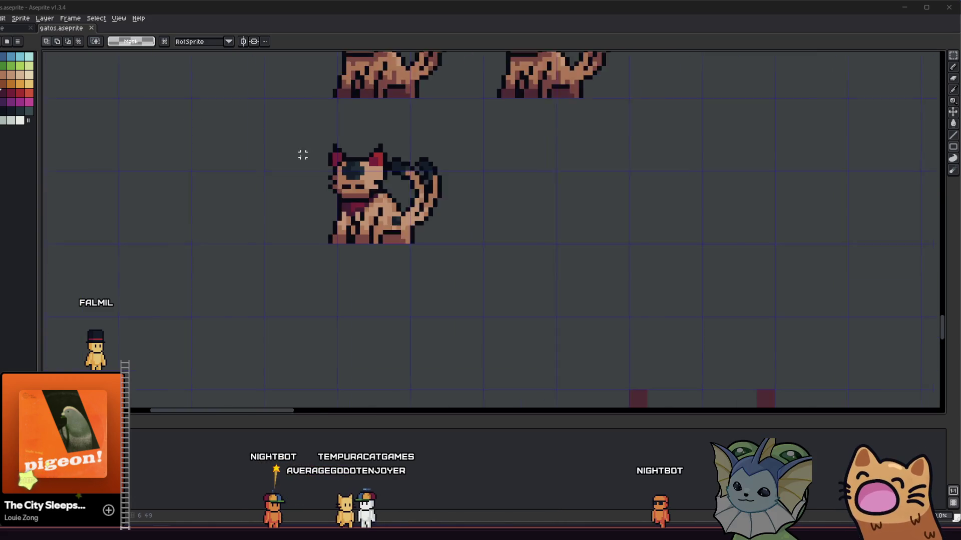
scroll(302, 155, "down", 5)
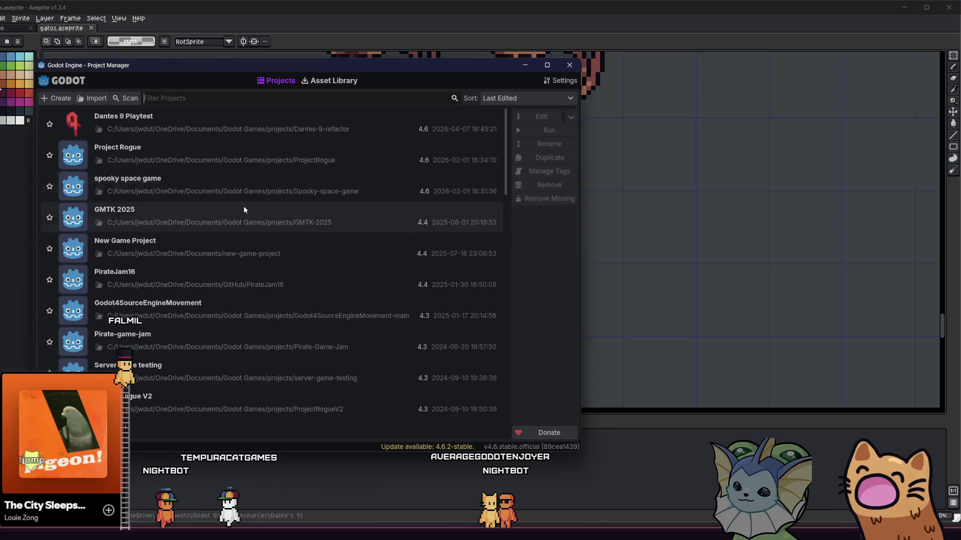
Reopen the Dantes 9 Playtest project from the Godot Project Manager.
double_click(185, 129)
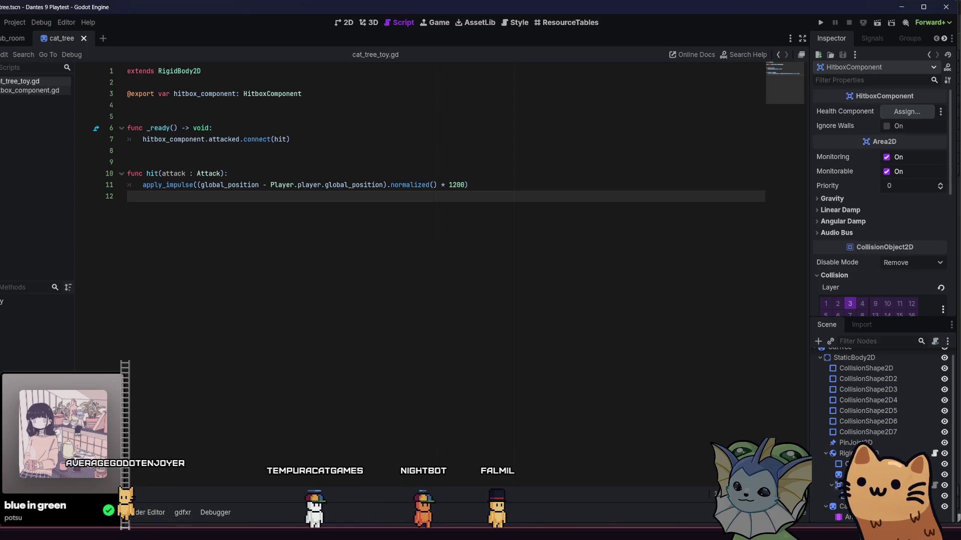
Bring up gatos.aseprite, pan to the cat tree and items, then switch to Obsidian.
mouse_move(300, 520)
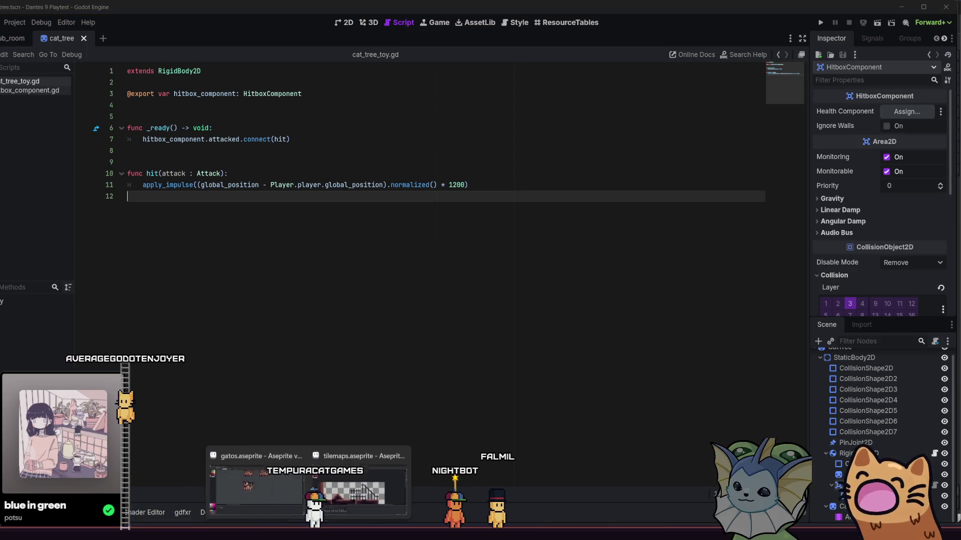
left_click(260, 488)
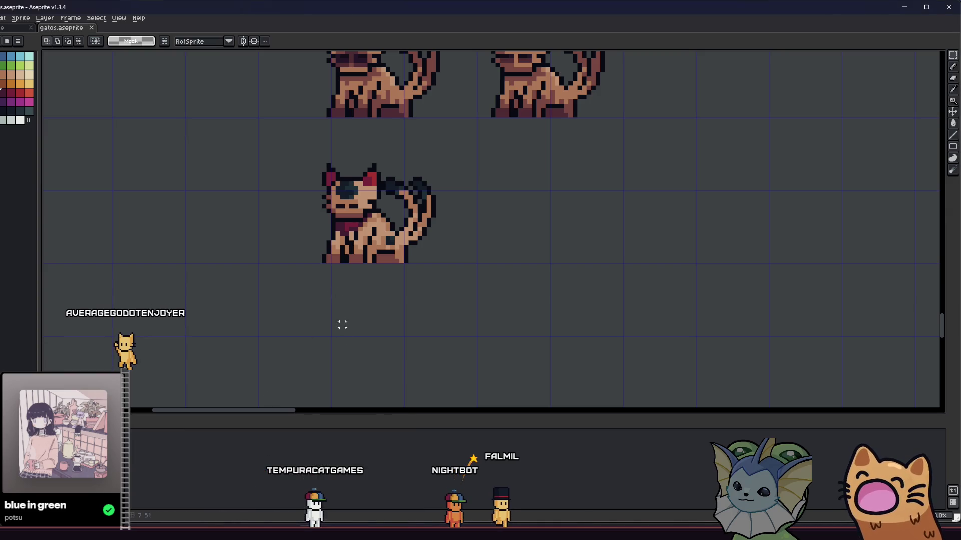
scroll(314, 253, "down", 3)
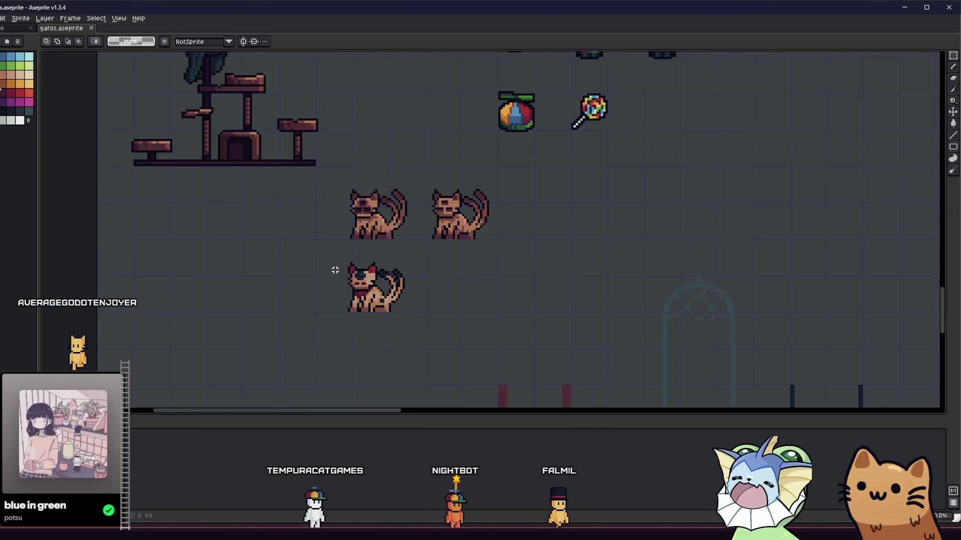
mouse_move(320, 270)
left_mouse_down()
mouse_move(311, 270)
mouse_move(313, 321)
mouse_move(292, 277)
left_mouse_up()
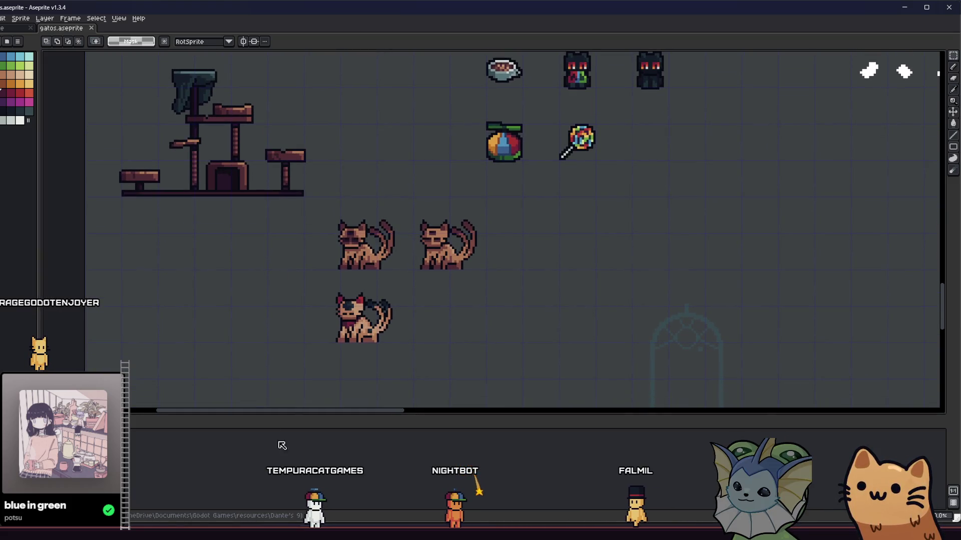
key("alt+Tab")
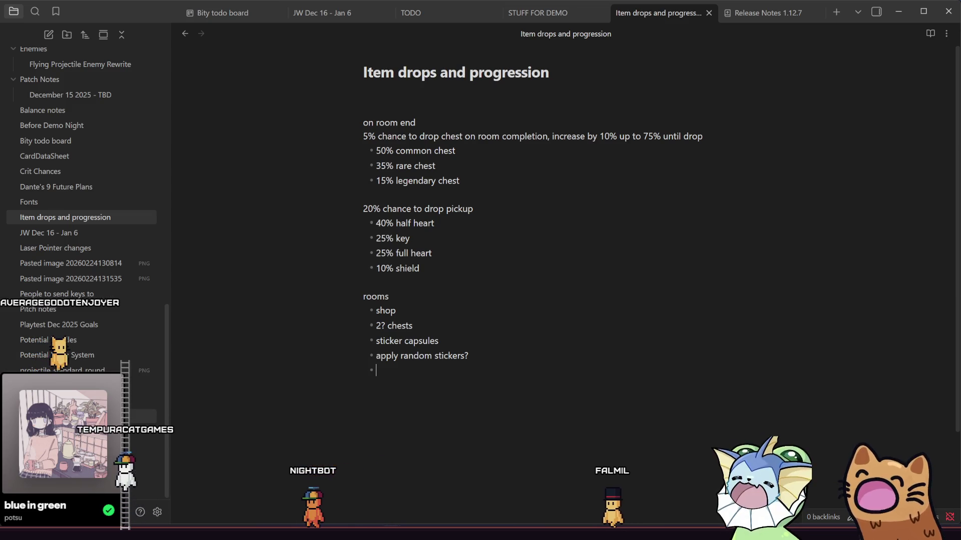
Review the STUFF FOR DEMO checklist in Obsidian, then return to cat_tree_toy.gd in Godot.
left_click(85, 416)
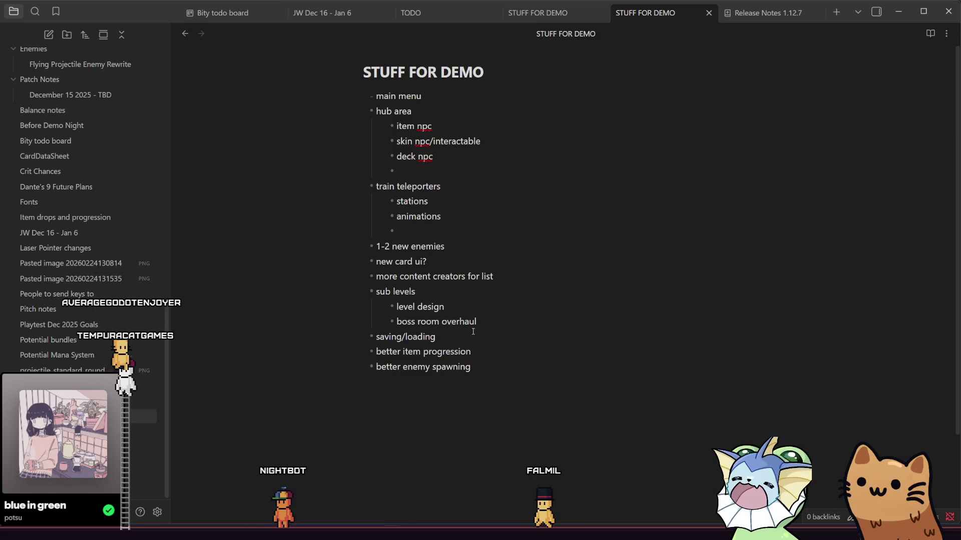
left_click(490, 366)
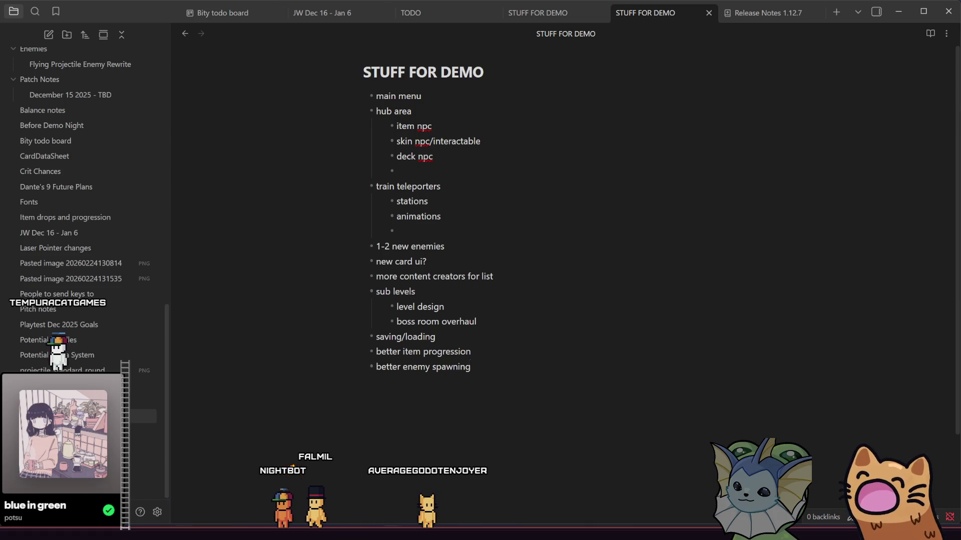
key("alt+Tab")
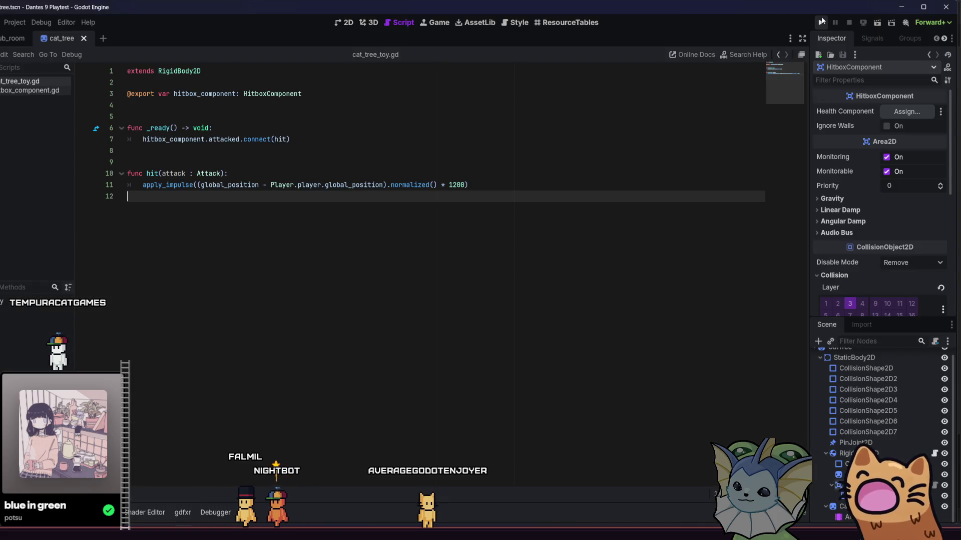
Run Dante's 9, start a new game and check the Render Scale video setting.
left_click(821, 21)
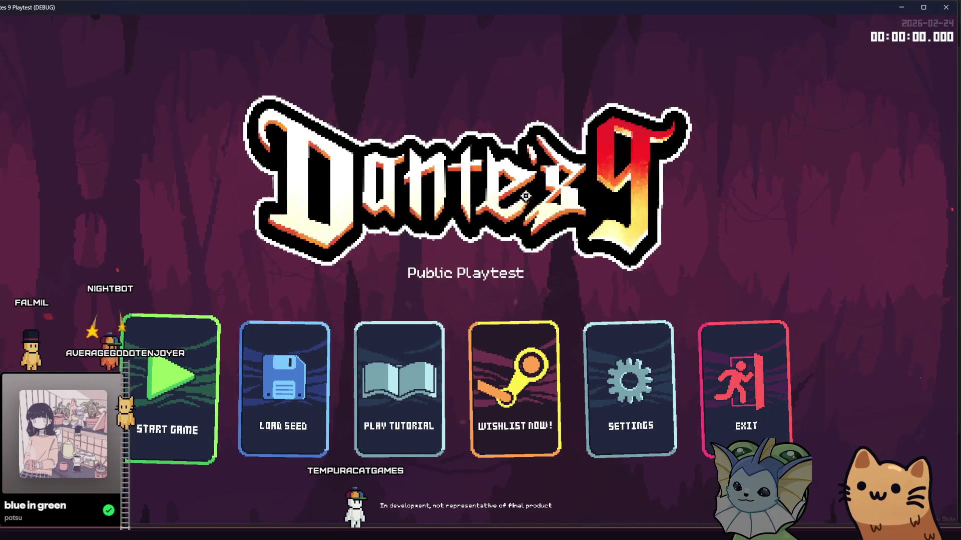
left_click(220, 345)
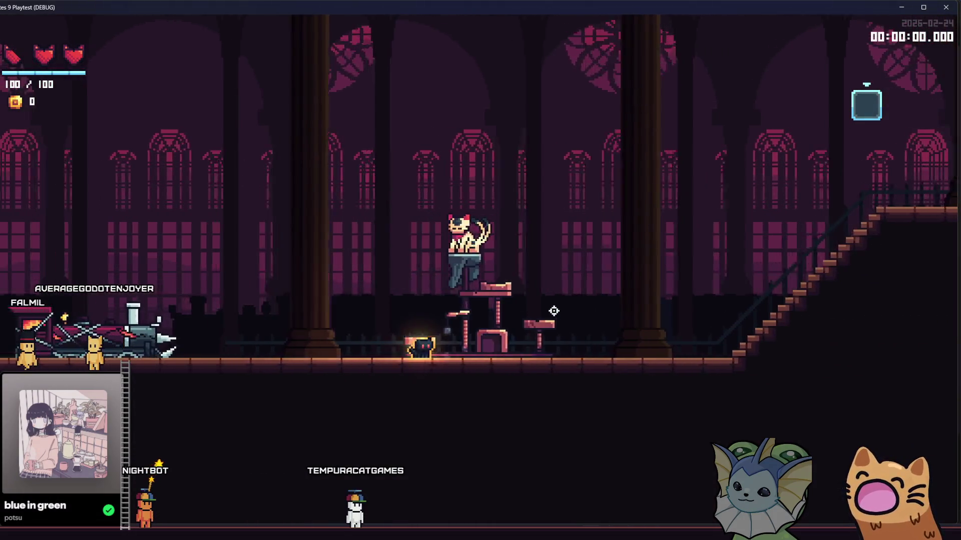
key("F1")
key("Escape")
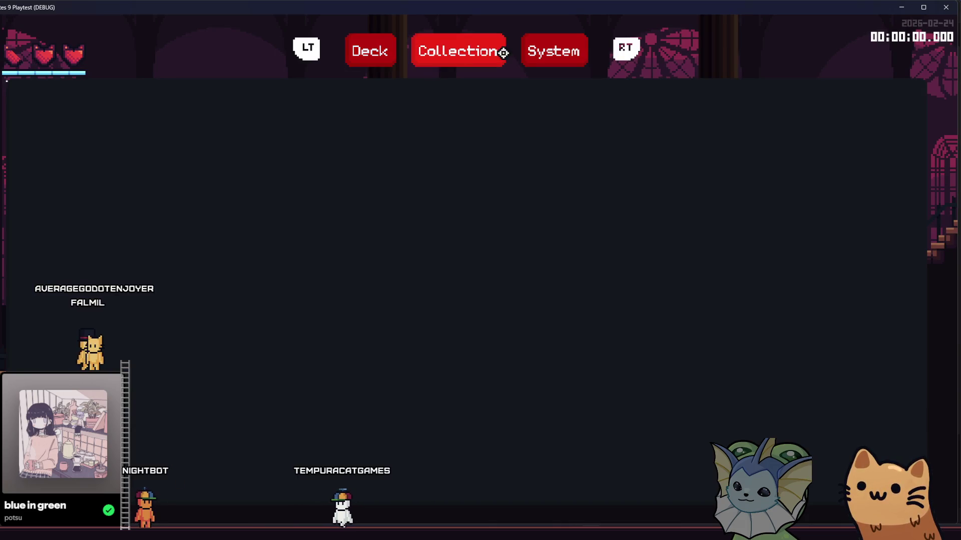
left_click(373, 114)
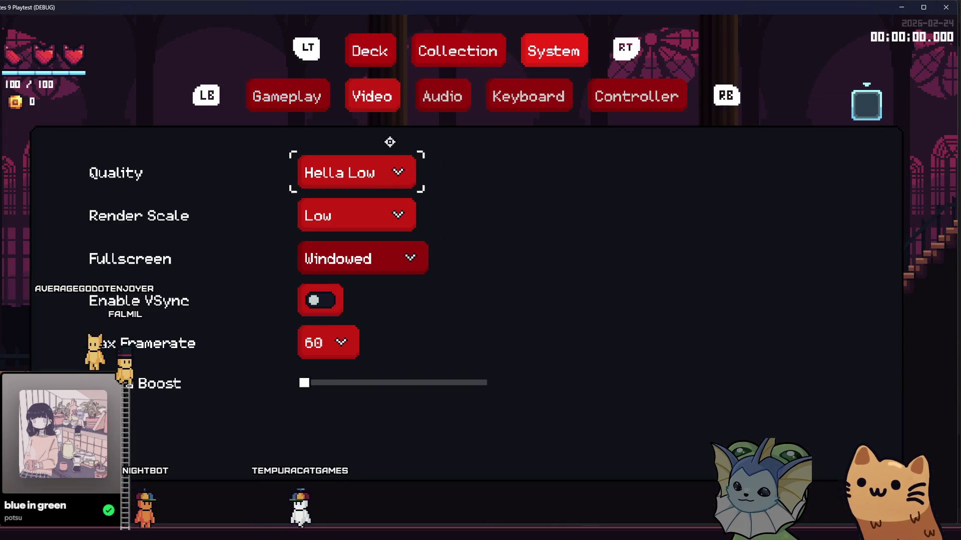
left_click(368, 209)
left_click(360, 271)
key("Escape")
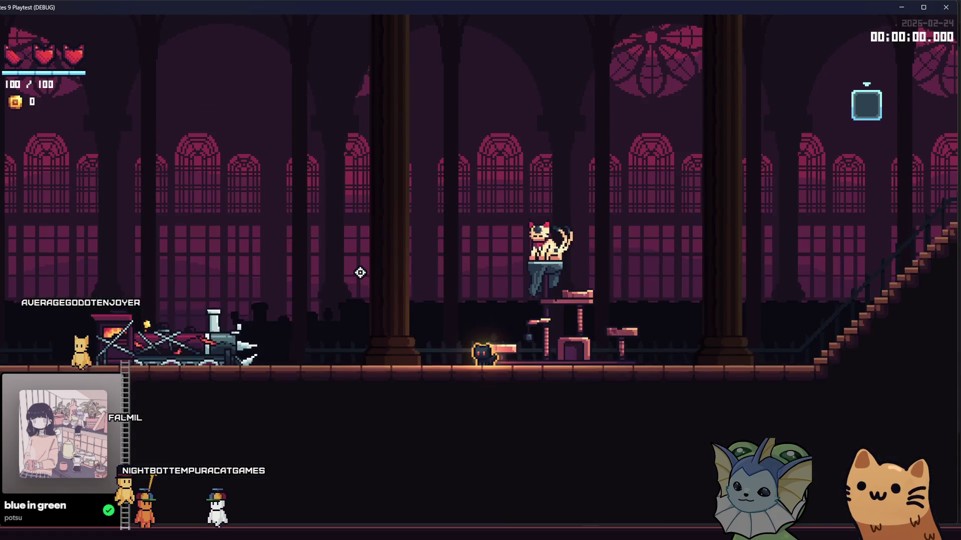
Walk the cat left and right through the hub hall, then quit the game.
key("a")
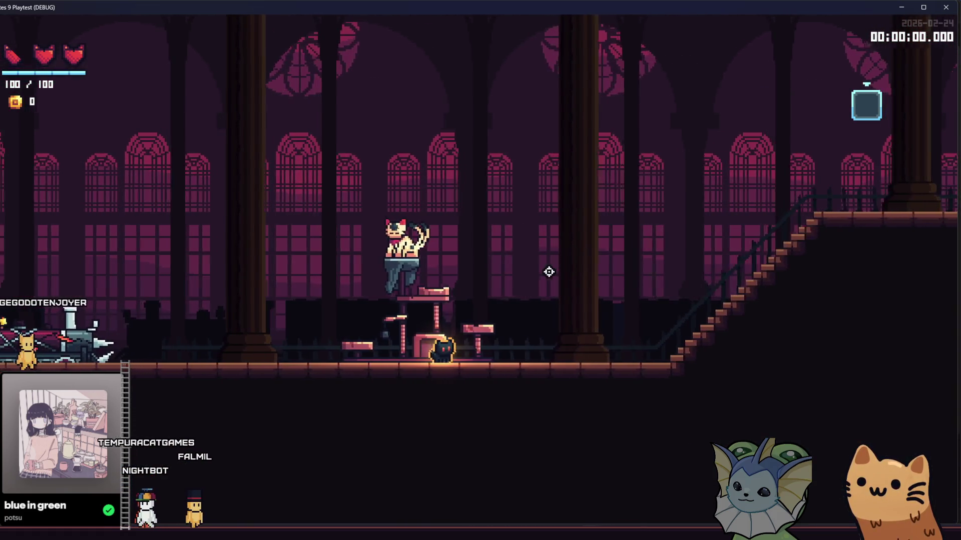
key("a")
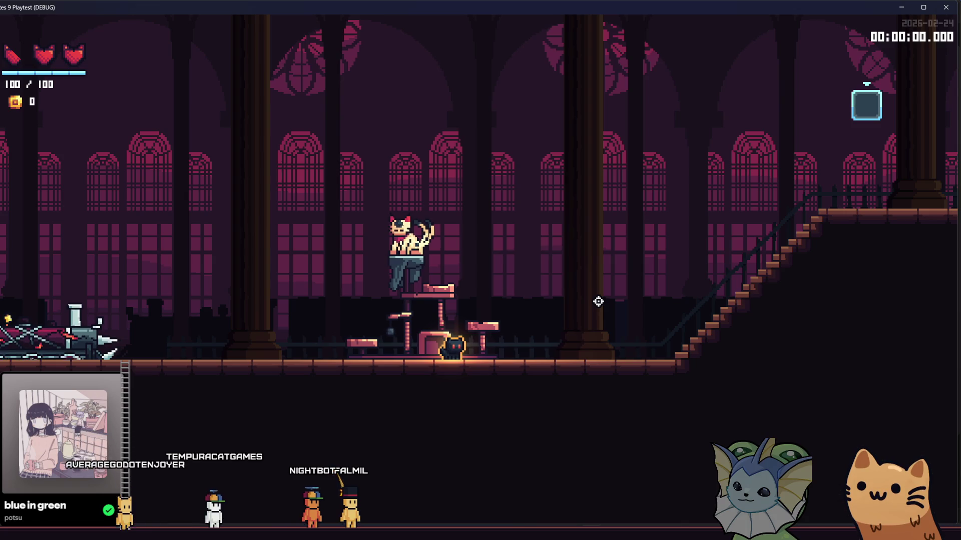
key("d")
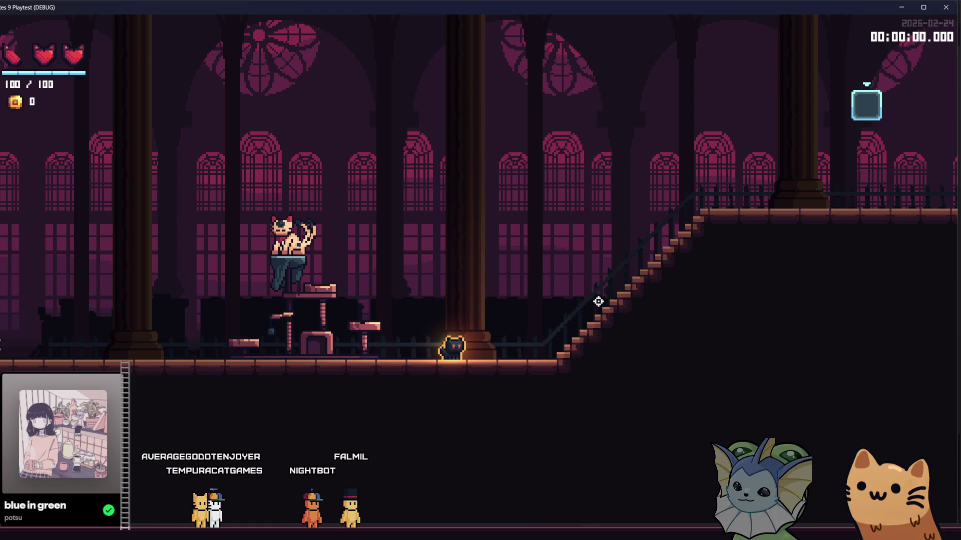
key("a")
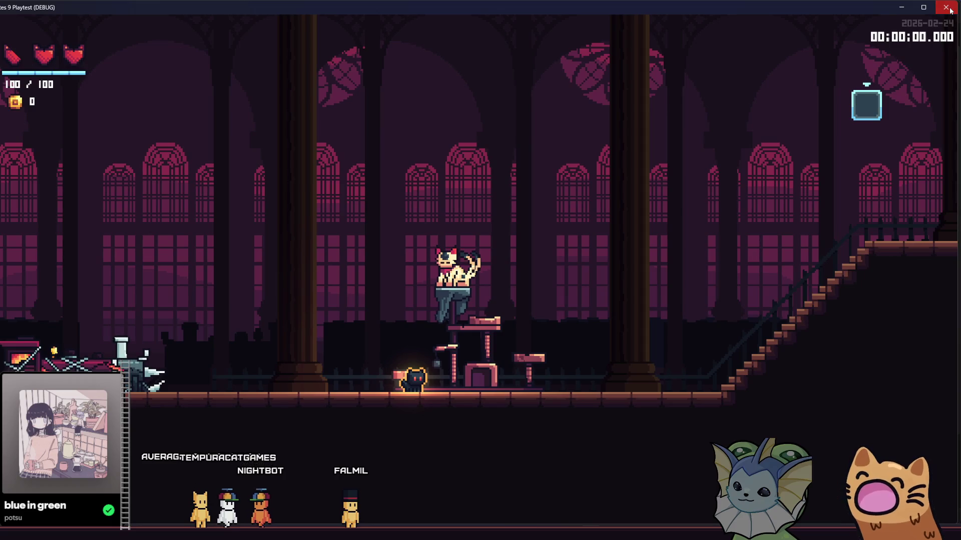
key("alt+F4")
Show hub_room in the 2D view and zoom around its platforms, train and cat.
left_click(350, 21)
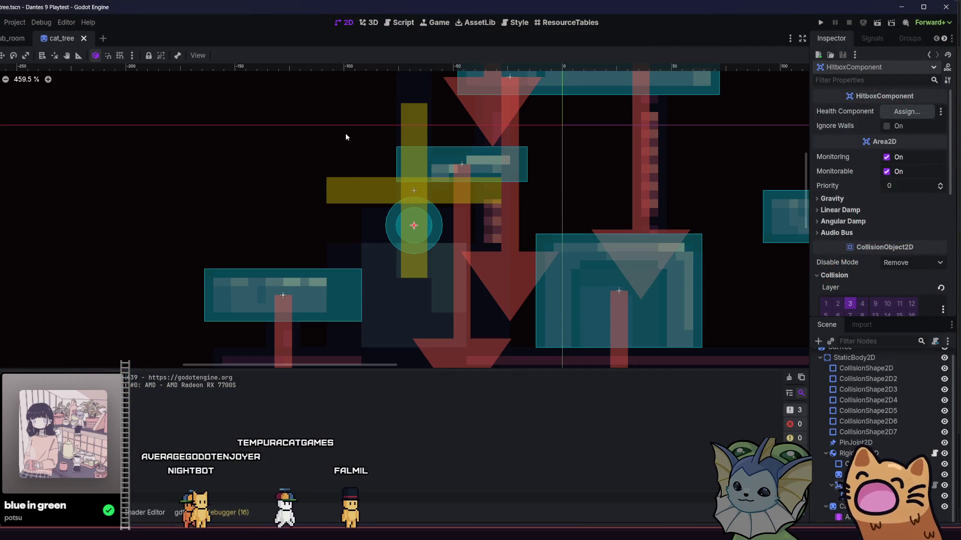
scroll(304, 268, "up", 5)
scroll(295, 192, "up", 5)
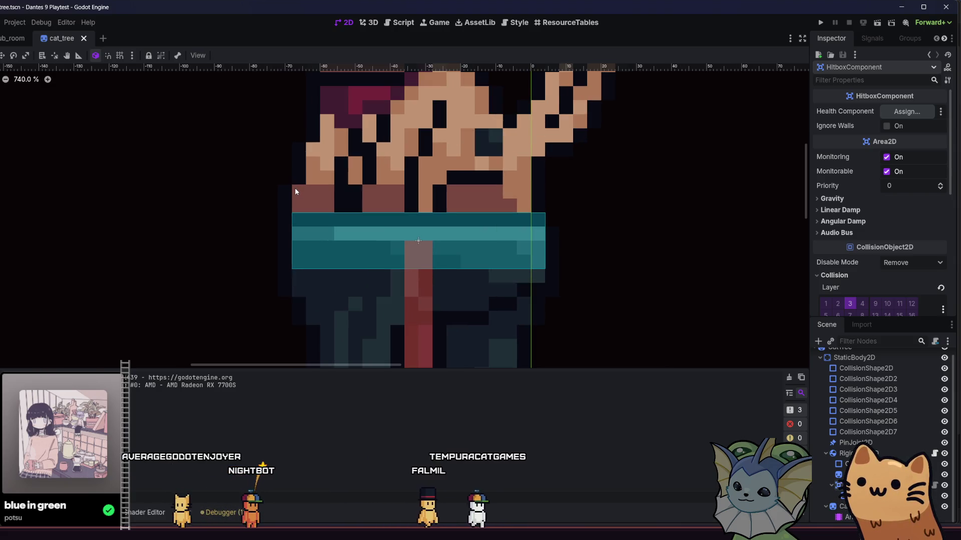
scroll(295, 191, "down", 10)
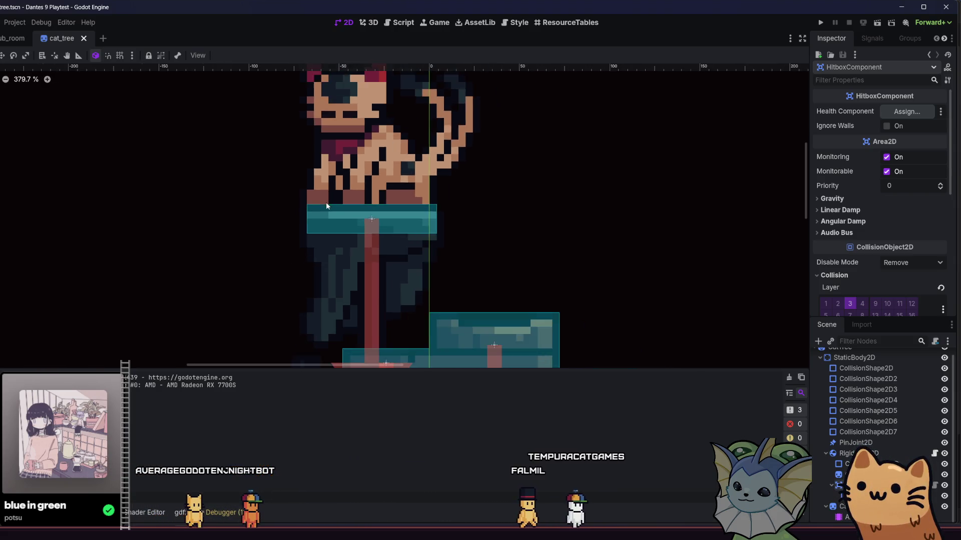
left_click(14, 38)
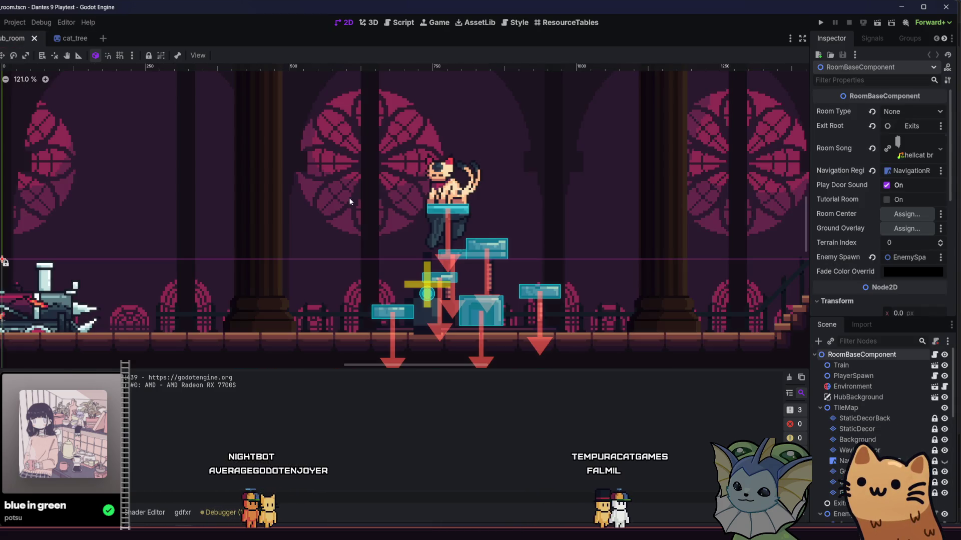
scroll(524, 306, "up", 5)
scroll(523, 303, "up", 6)
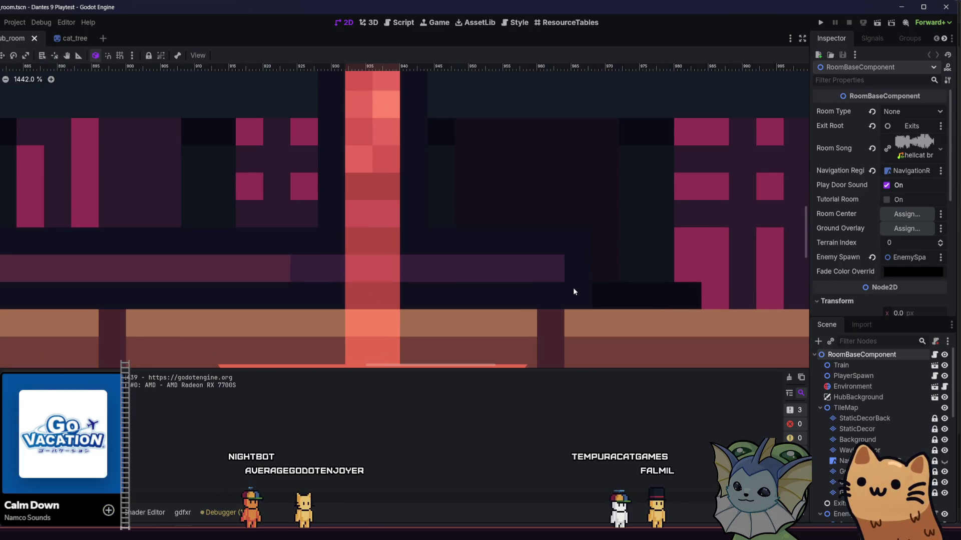
scroll(573, 288, "down", 8)
scroll(456, 256, "down", 3)
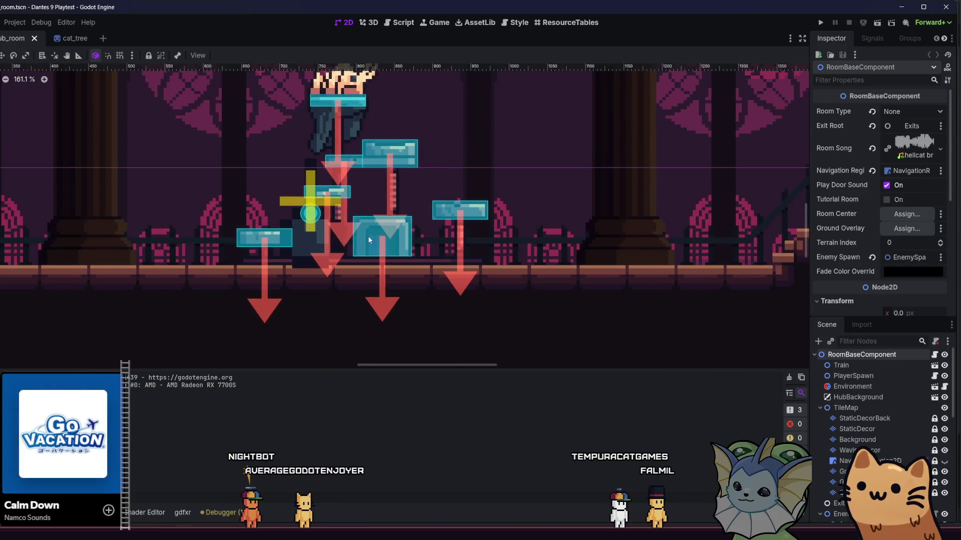
scroll(441, 262, "left", 4)
scroll(424, 271, "down", 1)
scroll(425, 271, "right", 2)
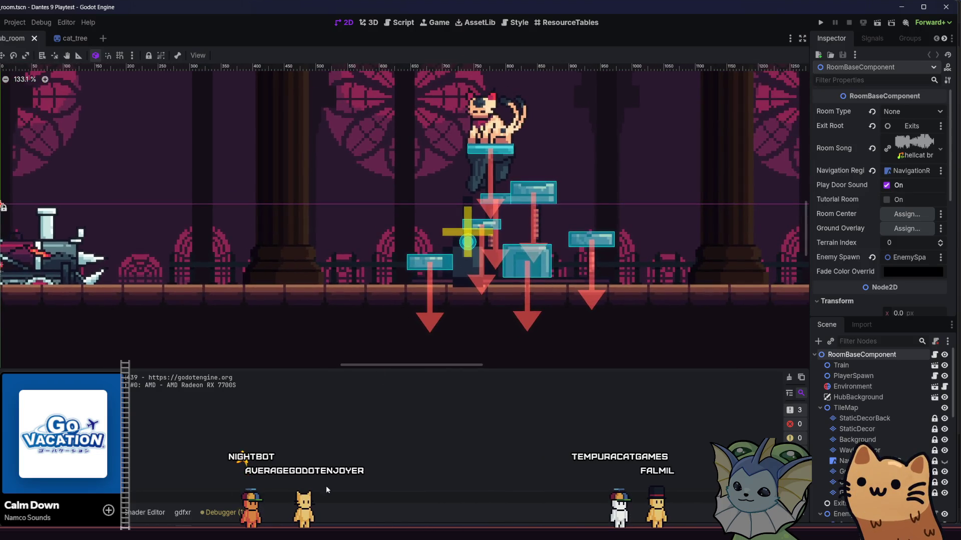
Bring tilemaps.aseprite to the front and go to frame 26 with the arch and fence.
mouse_move(309, 534)
left_click(362, 484)
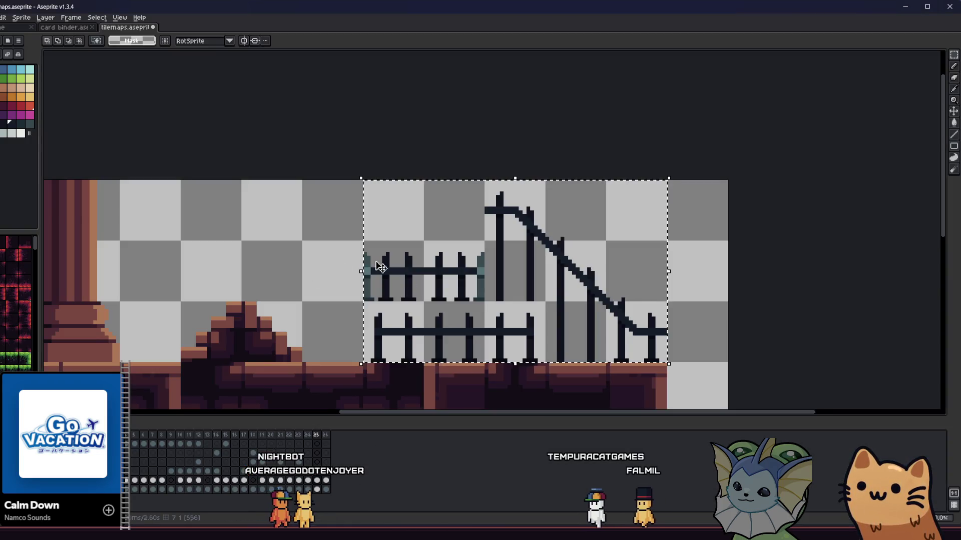
scroll(341, 250, "up", 1)
scroll(581, 208, "up", 2)
scroll(581, 208, "down", 4)
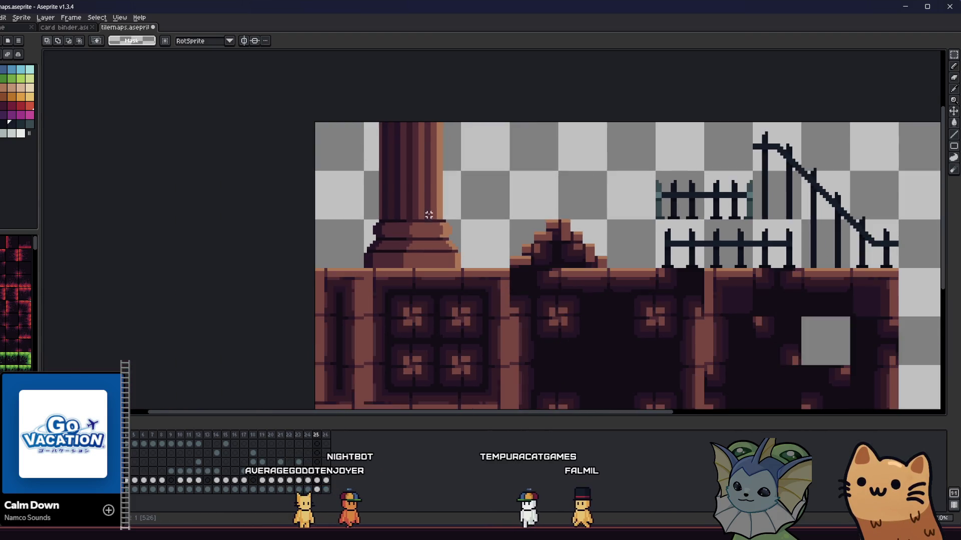
key("Right")
scroll(354, 322, "up", 3)
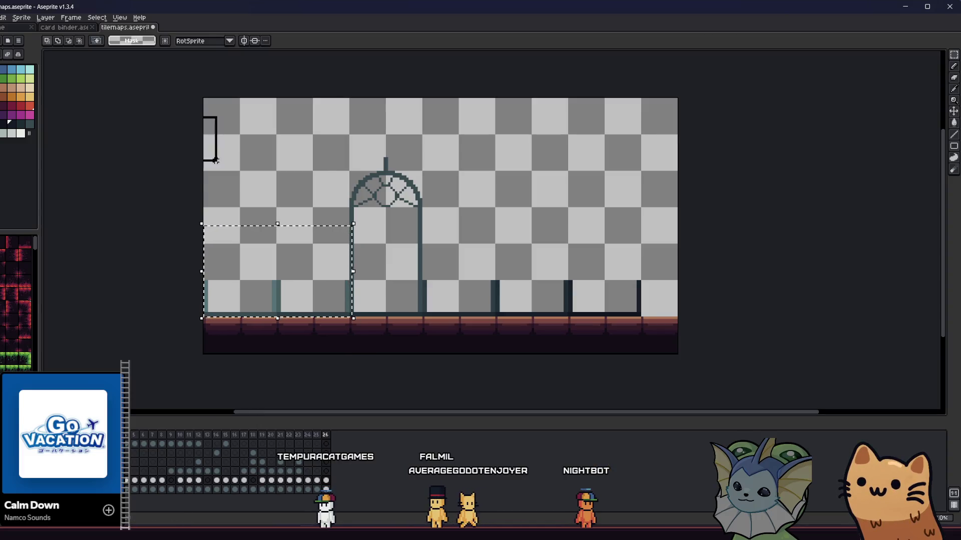
Cut and paste back the frame art, then erase the arch and fence above the floor.
key("ctrl+a")
key("Delete")
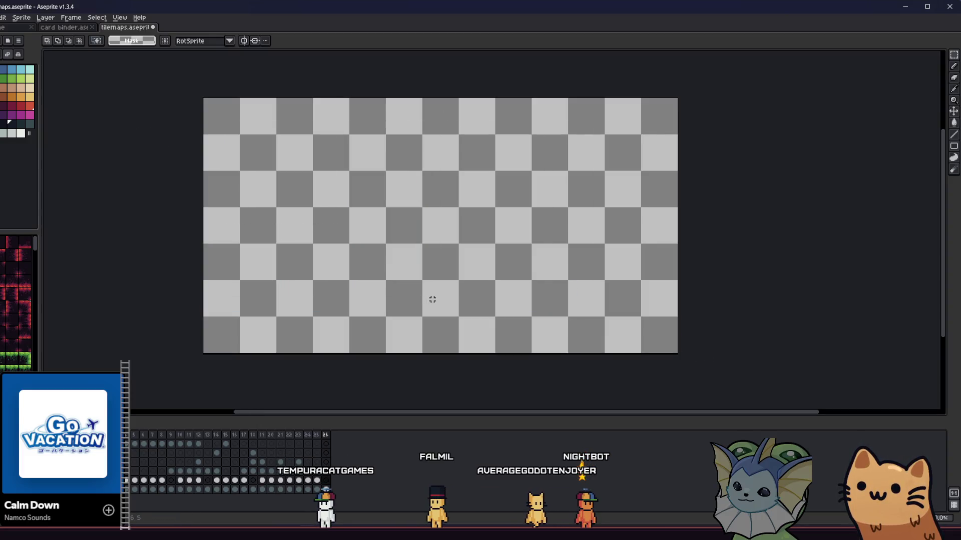
key("ctrl+v")
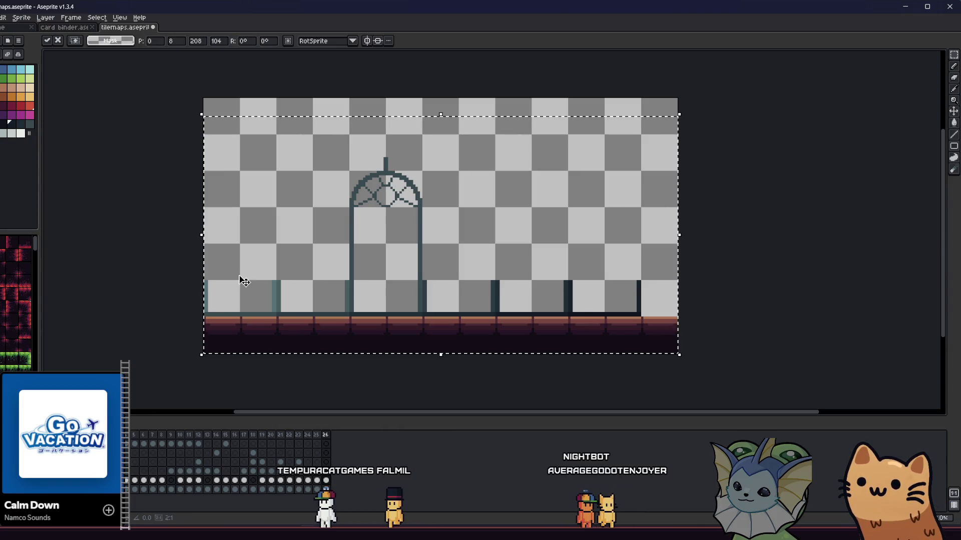
key("Return")
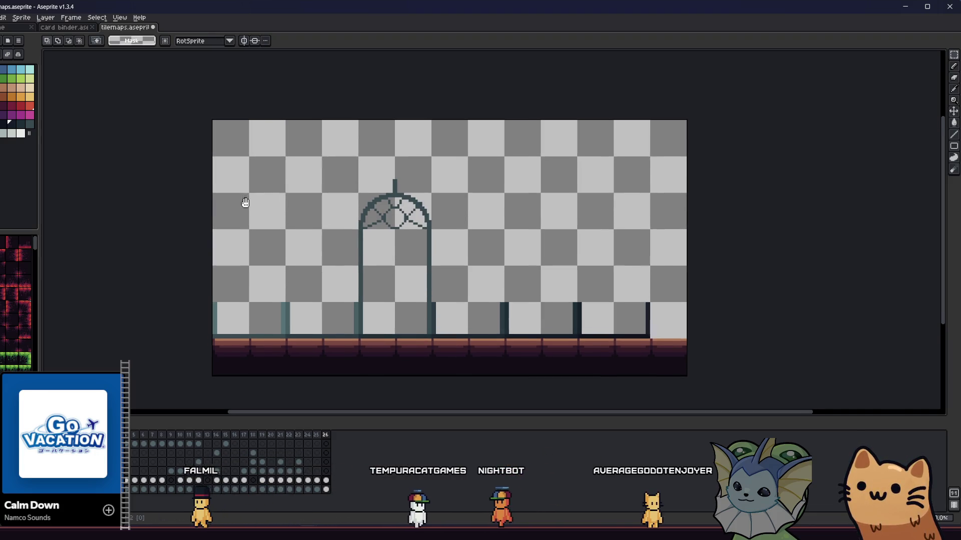
mouse_move(200, 140)
left_mouse_down()
mouse_move(733, 286)
mouse_move(752, 331)
left_mouse_up()
key("Delete")
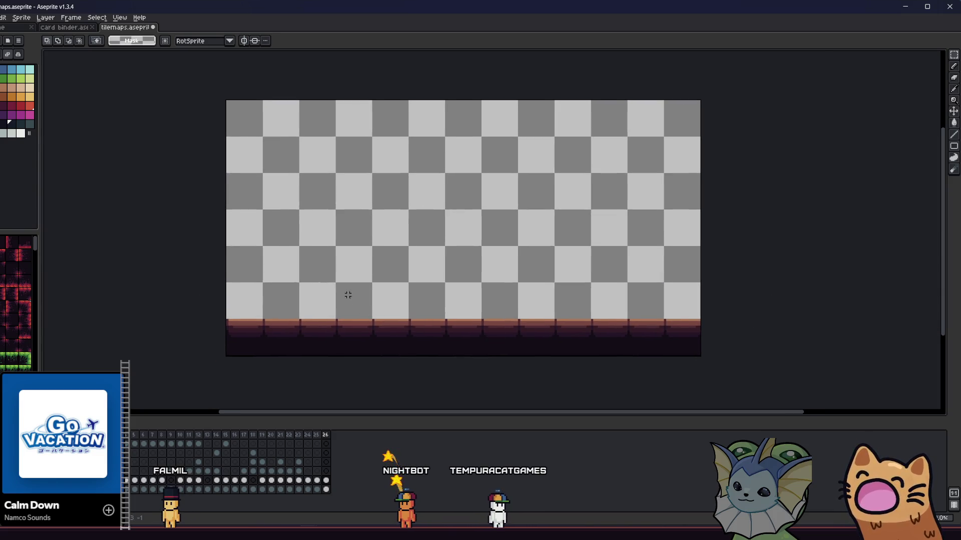
Zoom in on the floor strip and draw a dark vertical bench post with the Pencil.
scroll(348, 295, "up", 1)
mouse_move(327, 296)
left_mouse_down()
mouse_move(324, 311)
mouse_move(302, 305)
mouse_move(229, 330)
left_mouse_up()
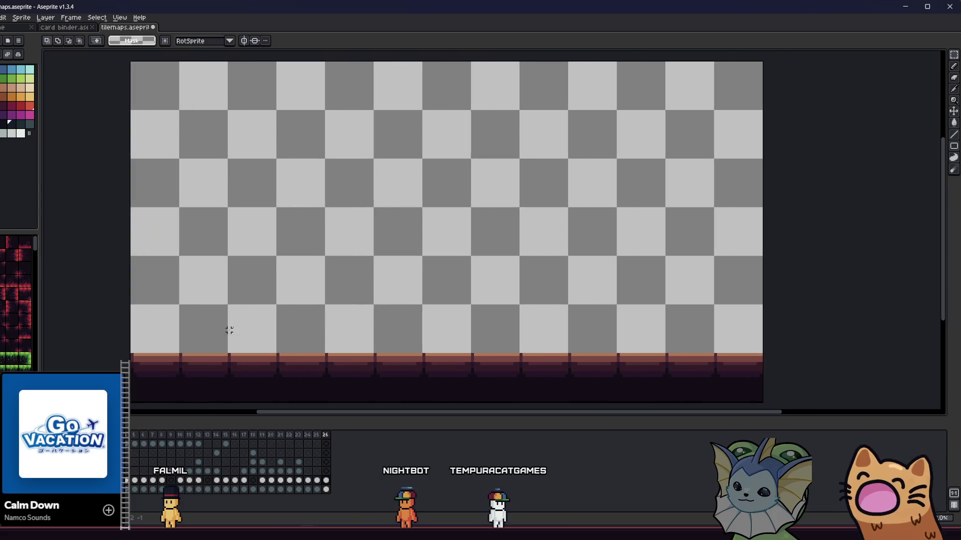
scroll(229, 321, "up", 1)
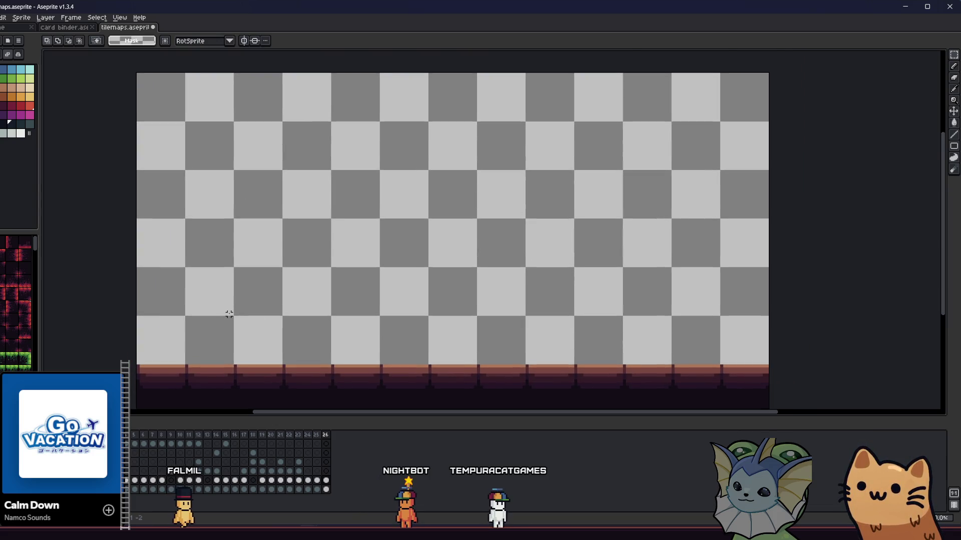
mouse_move(241, 290)
left_mouse_down()
mouse_move(182, 279)
mouse_move(256, 275)
left_mouse_up()
left_click_drag(217, 201, 210, 185)
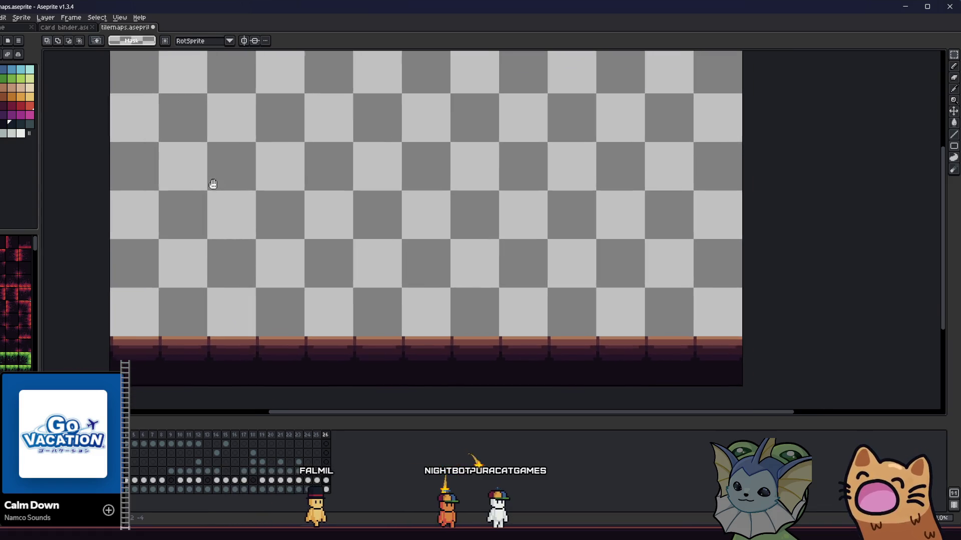
scroll(222, 231, "up", 1)
left_click_drag(170, 266, 199, 251)
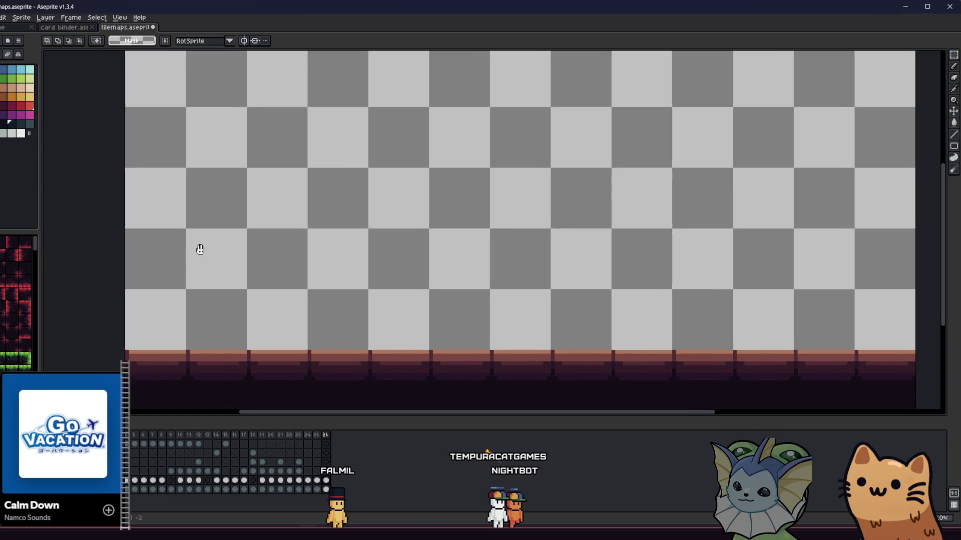
key("b")
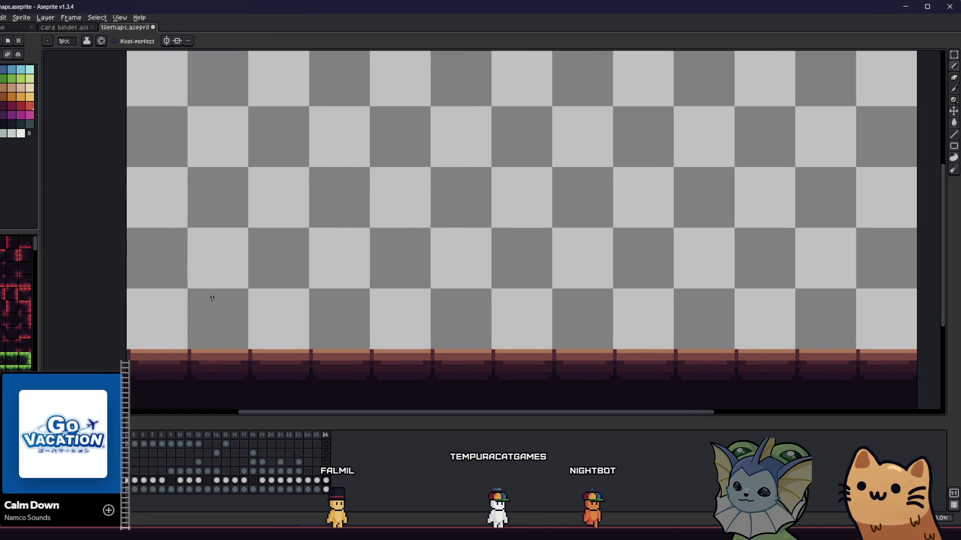
scroll(208, 299, "up", 1)
scroll(189, 334, "up", 1)
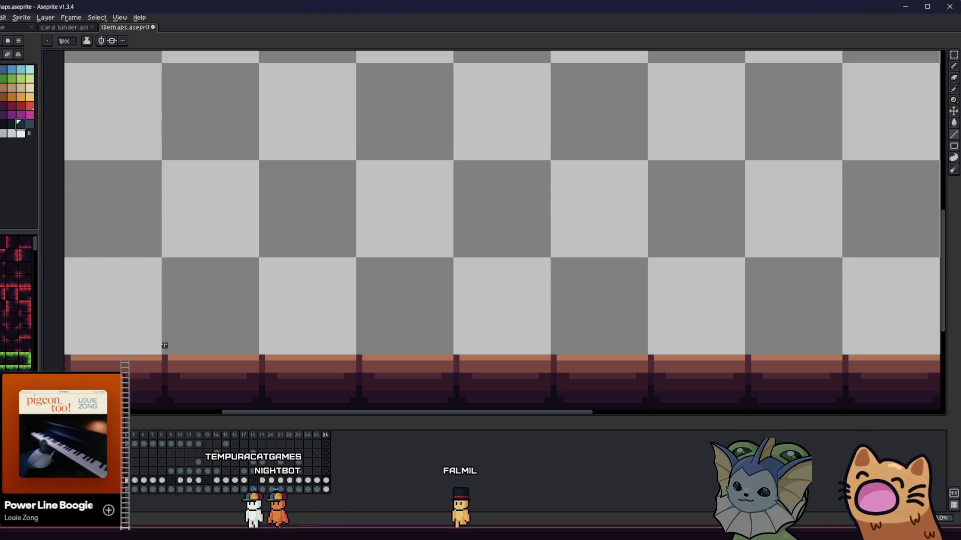
mouse_move(163, 348)
left_mouse_down()
mouse_move(156, 240)
mouse_move(163, 225)
mouse_move(167, 296)
left_mouse_up()
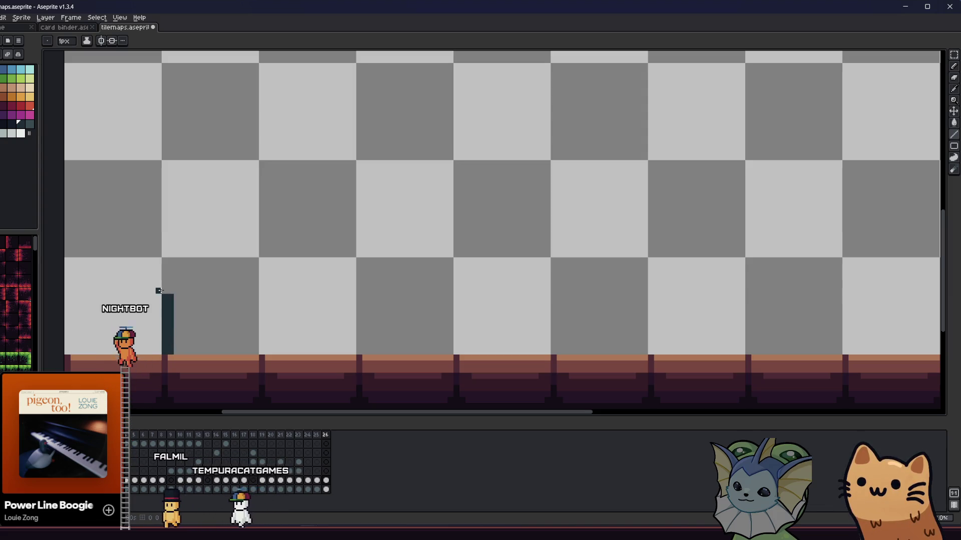
Add a second post and two dark horizontal bars between the posts, undoing the bumpy stroke.
left_click(165, 292)
key("b")
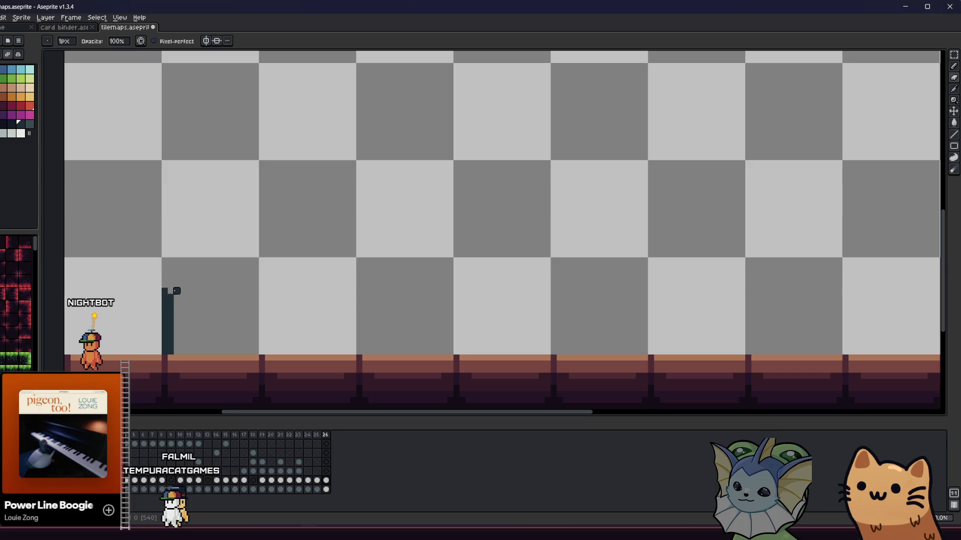
key("e")
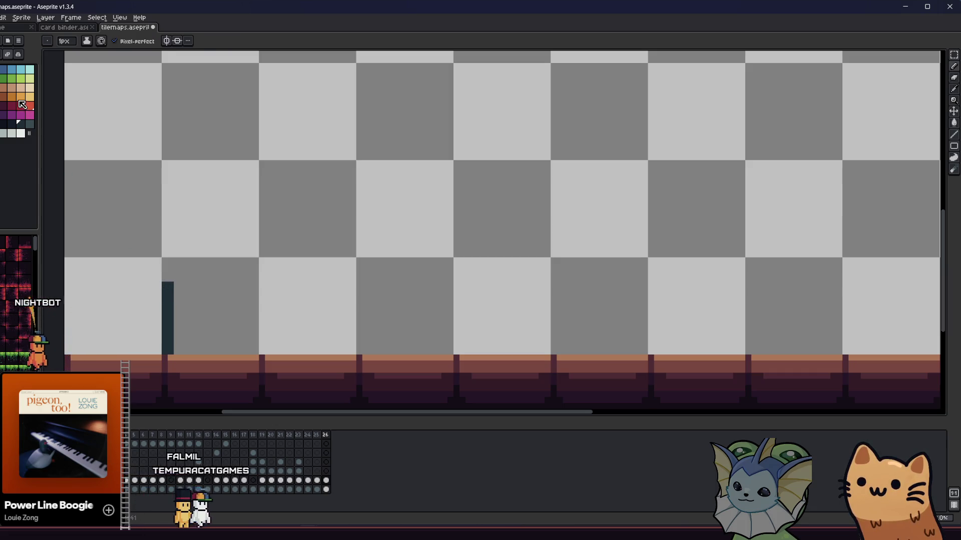
key("l")
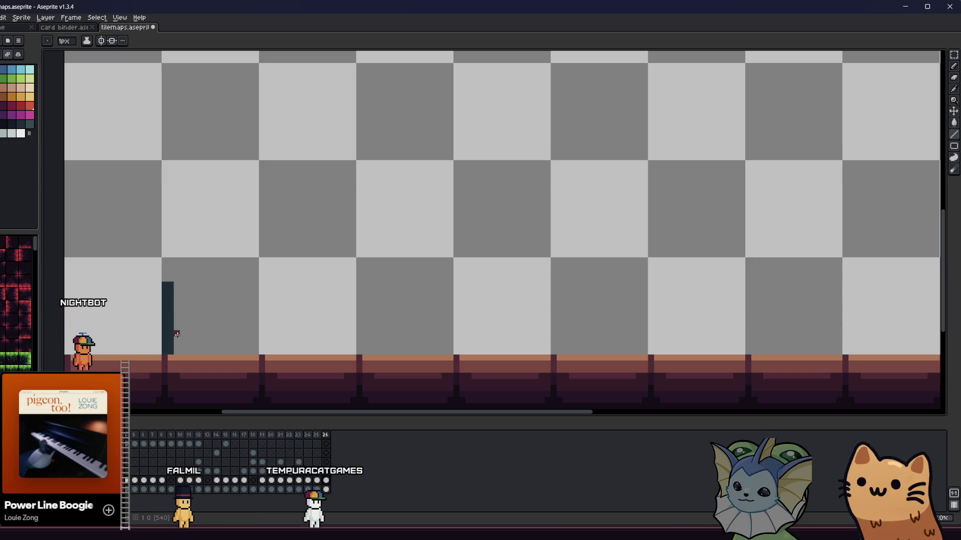
left_click(172, 327, "alt")
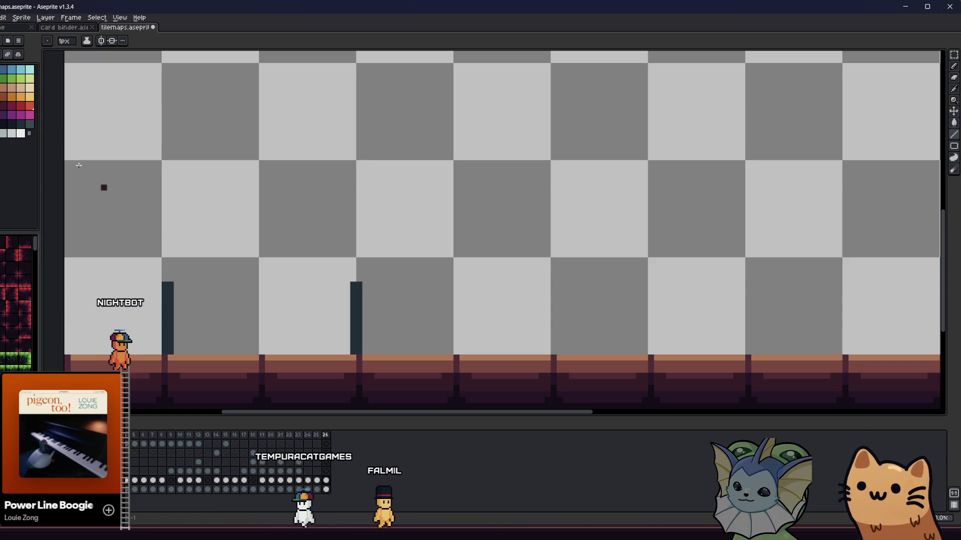
left_click_drag(349, 339, 175, 332)
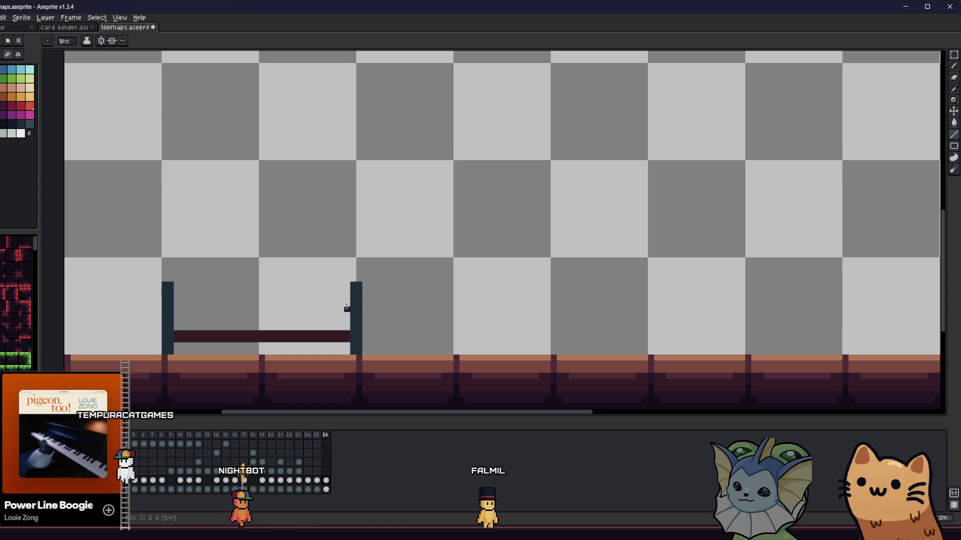
mouse_move(349, 308)
left_mouse_down()
mouse_move(180, 304)
mouse_move(343, 303)
left_mouse_up()
key("ctrl+z")
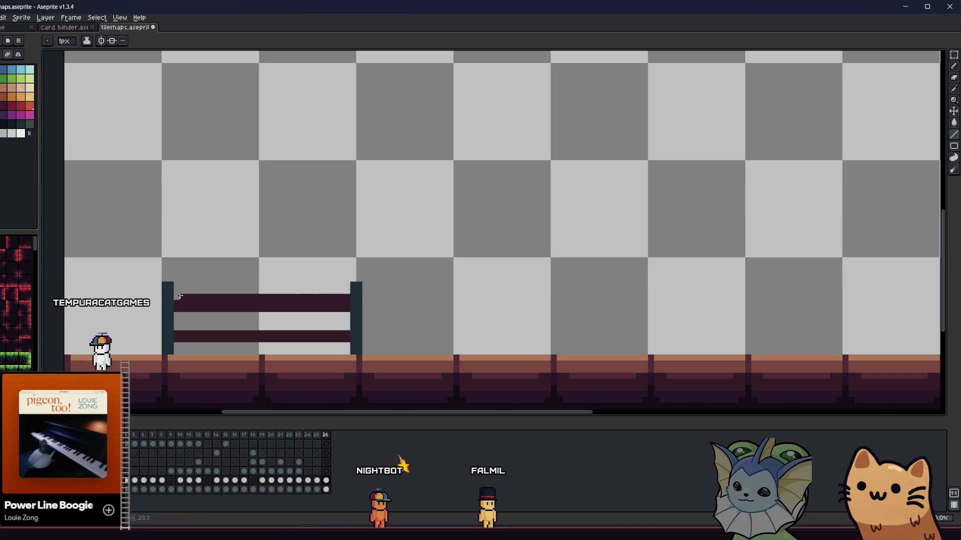
Marquee-select the bench frame, then undo the adjustment.
key("m")
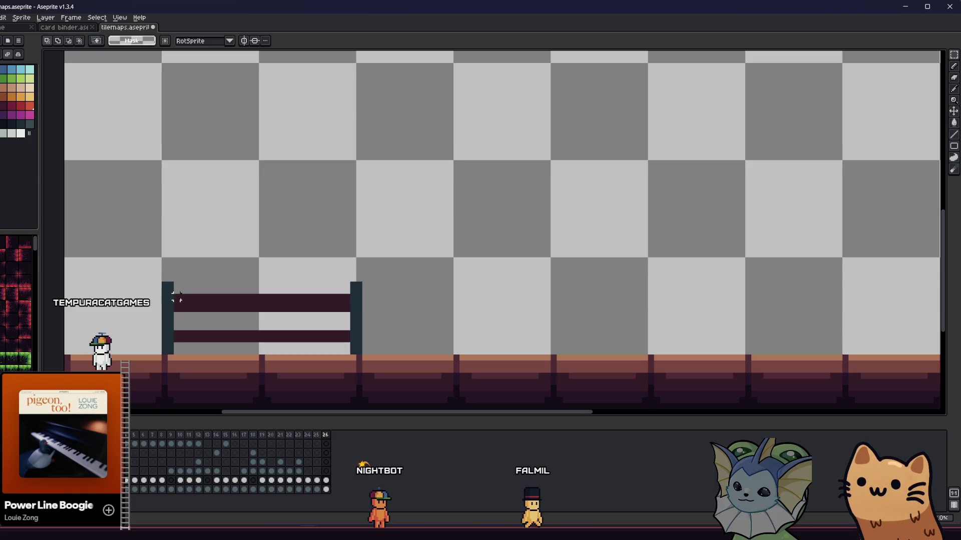
left_click_drag(237, 266, 383, 349)
mouse_move(416, 258)
left_mouse_down()
mouse_move(134, 315)
mouse_move(136, 324)
left_mouse_up()
key("ctrl+z")
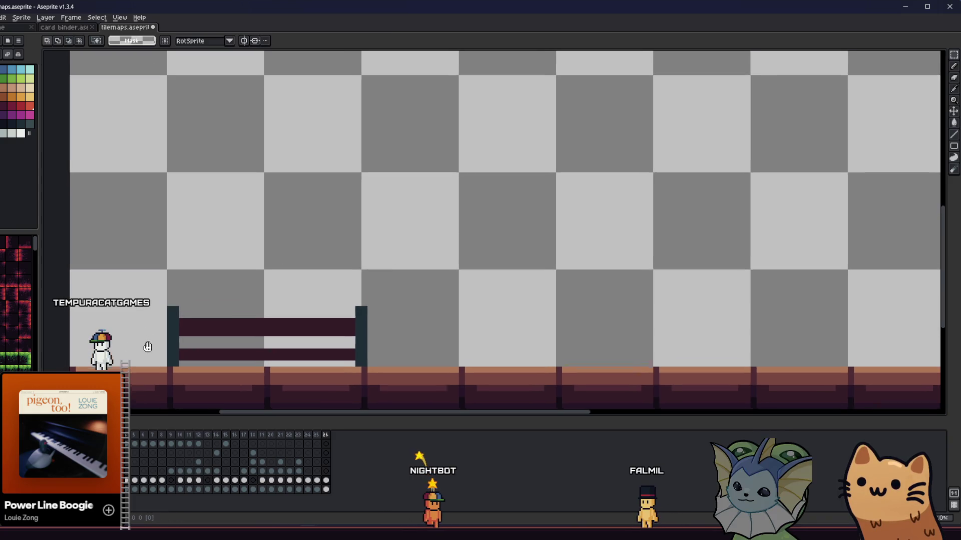
With a 2 px Pencil, extend both posts upward and paint a reddish-brown slat between them.
key("b")
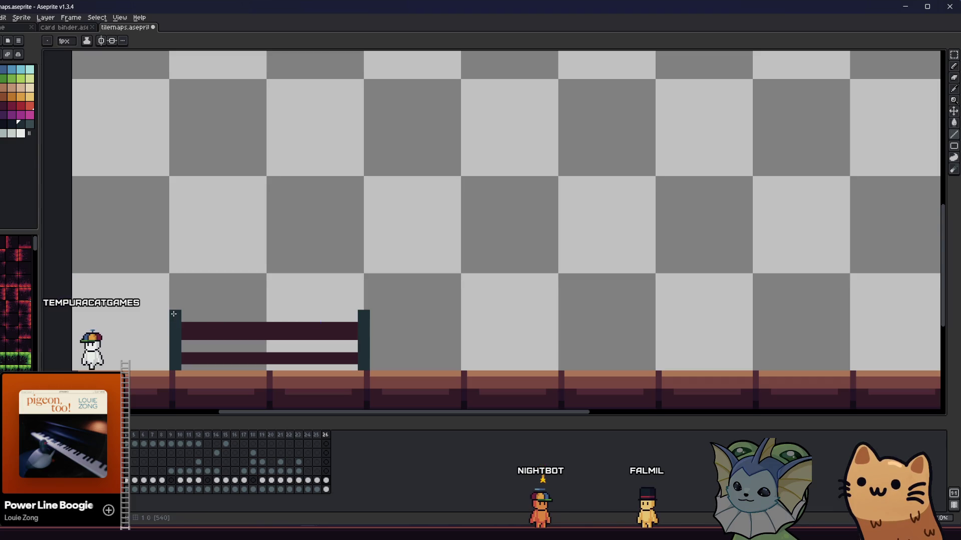
key("plus")
mouse_move(177, 288)
left_mouse_down()
mouse_move(176, 300)
mouse_move(175, 254)
left_mouse_up()
left_click(362, 314)
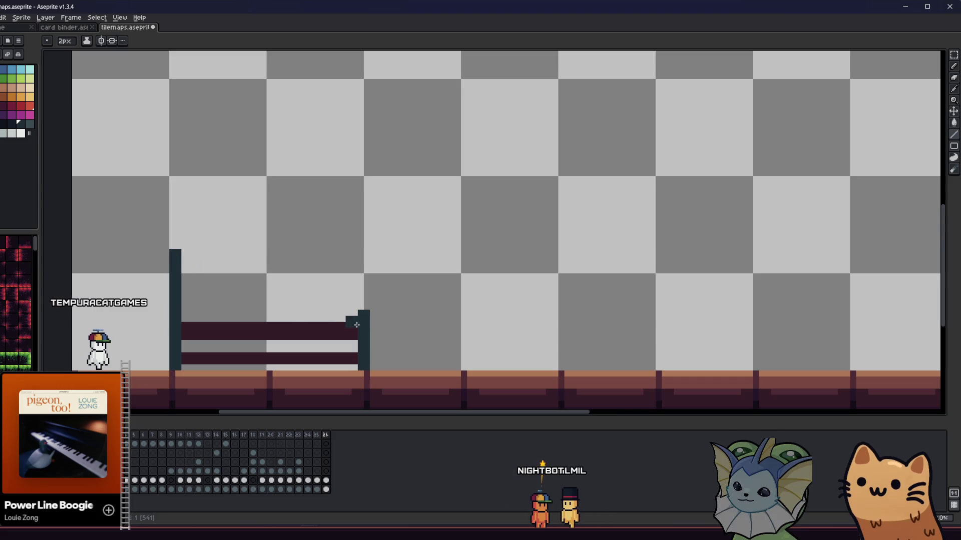
left_click_drag(362, 314, 365, 255)
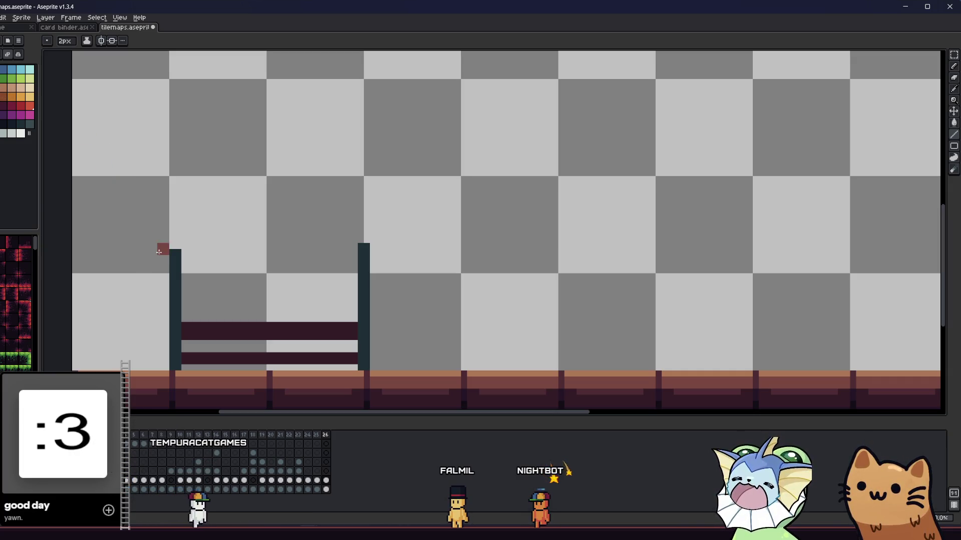
mouse_move(190, 306)
left_mouse_down()
mouse_move(338, 306)
mouse_move(181, 286)
mouse_move(272, 269)
left_mouse_up()
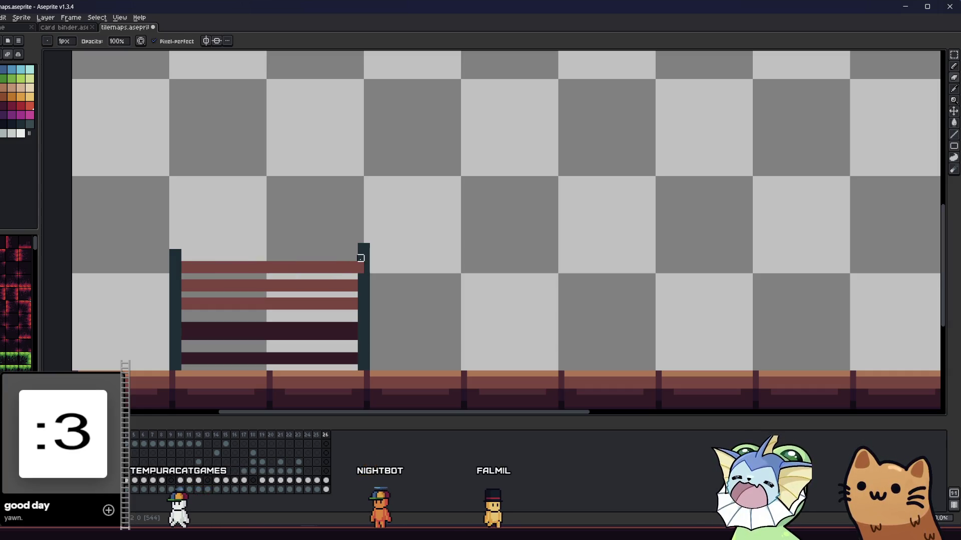
Sample the dark post colour and recolour the bench's dark band slightly brighter.
key("i")
left_click(367, 249)
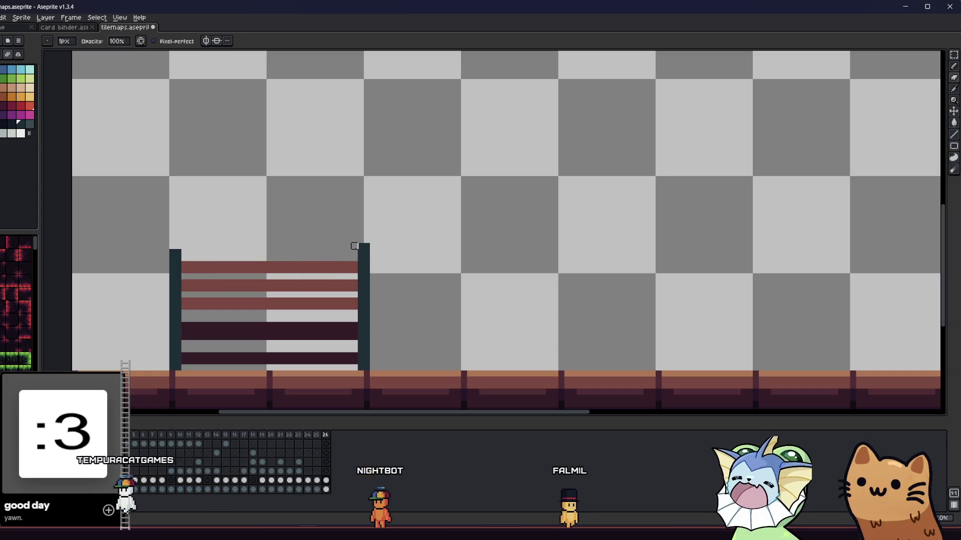
key("b")
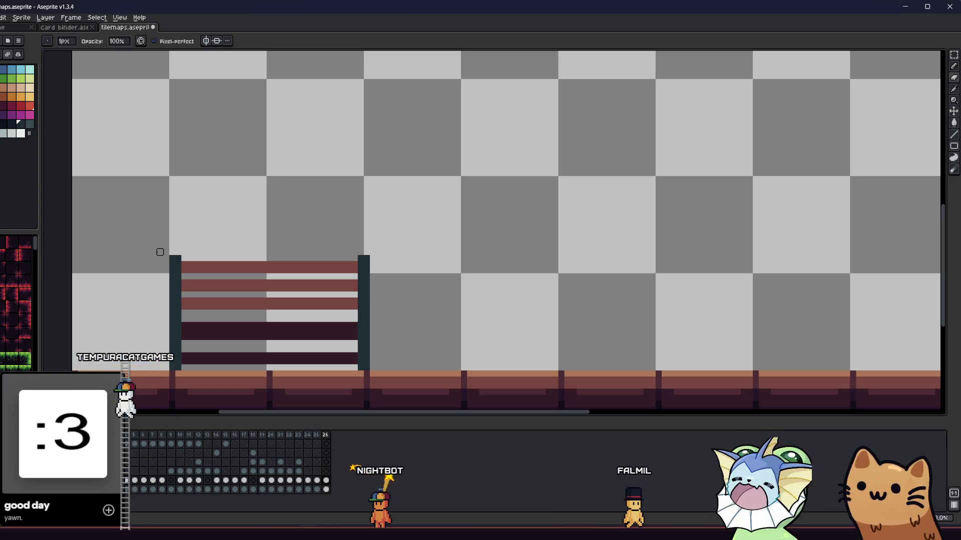
scroll(160, 252, "down", 5)
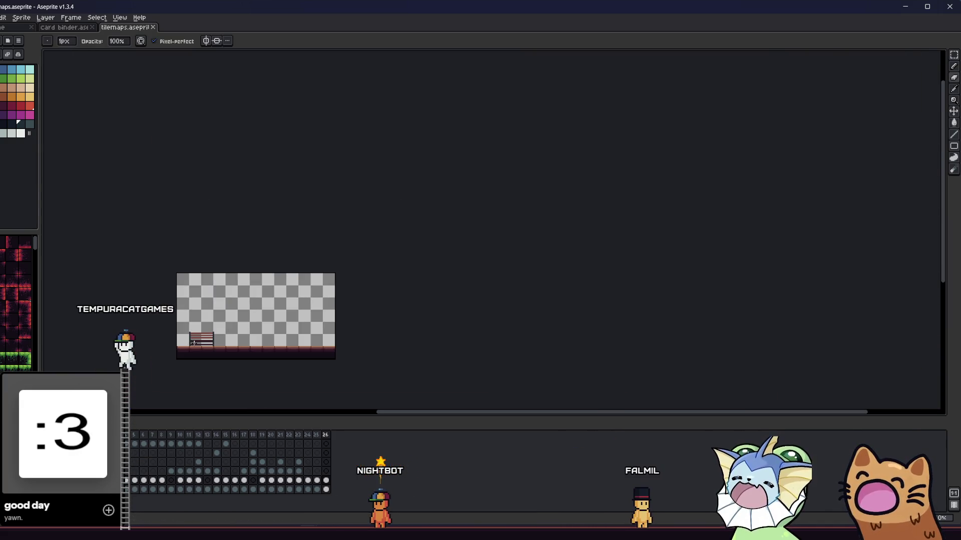
scroll(193, 342, "up", 5)
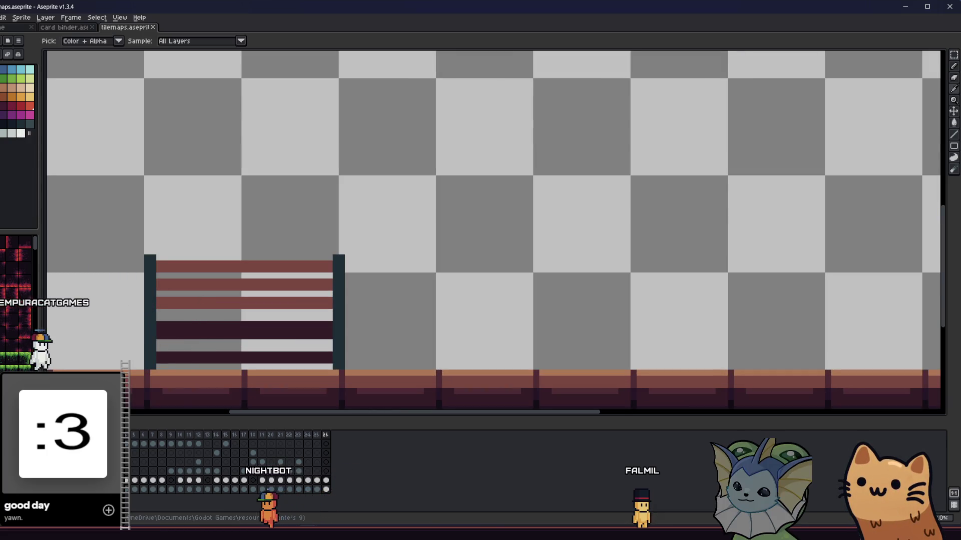
left_click(186, 326)
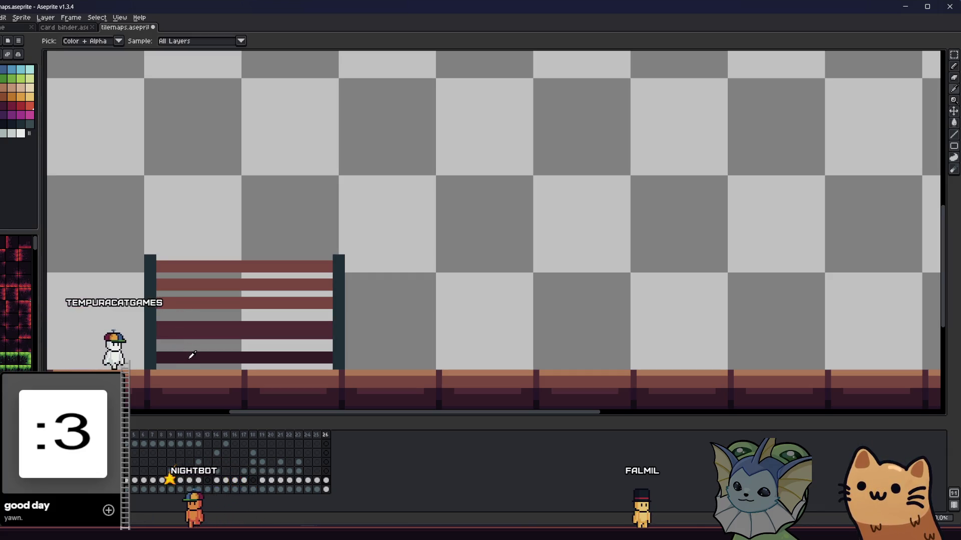
scroll(187, 300, "down", 2)
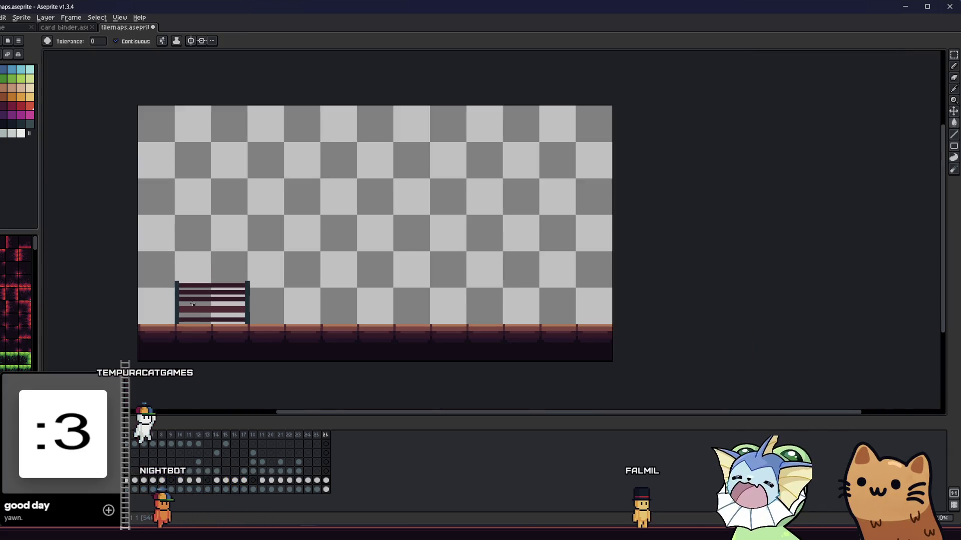
scroll(170, 345, "up", 2)
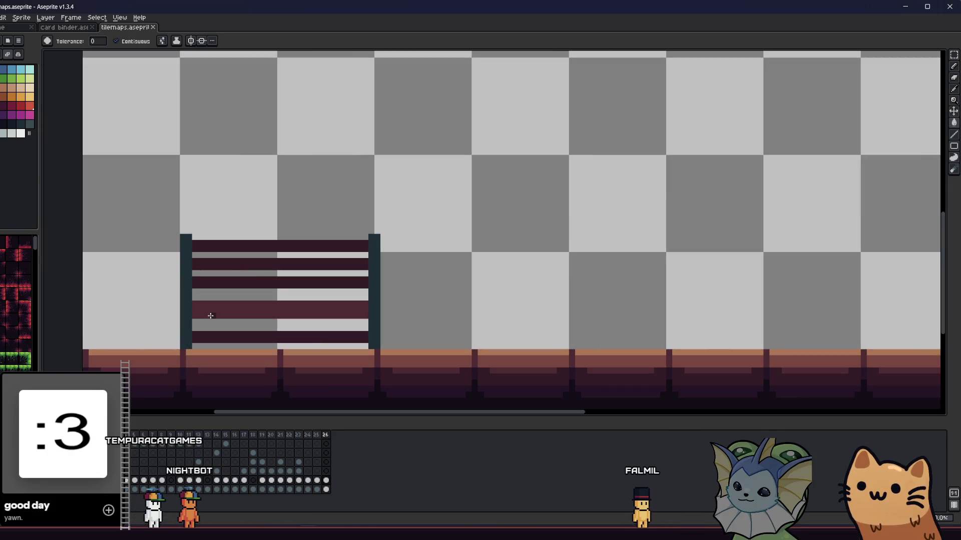
scroll(211, 315, "up", 1)
left_click_drag(212, 299, 169, 300)
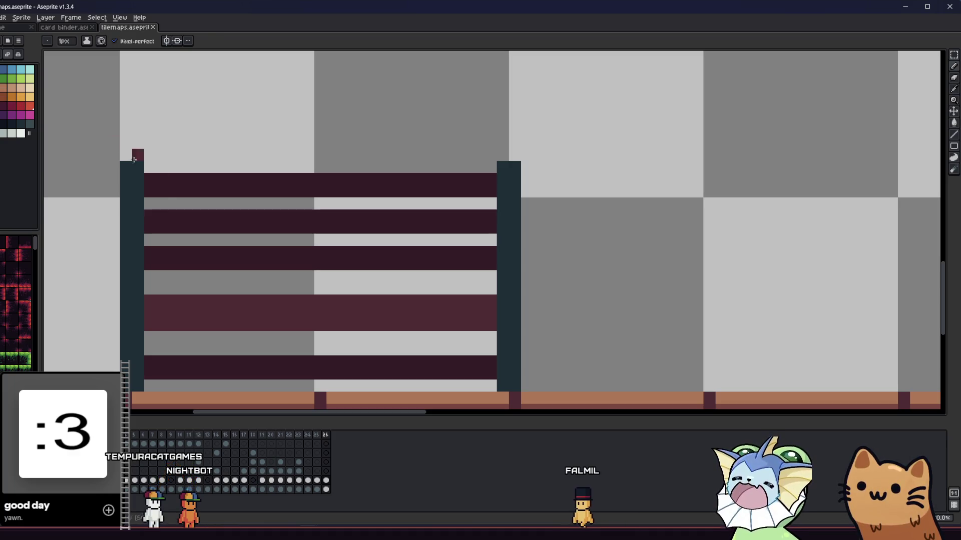
Fill the bench's three grey gaps with dark maroon using the Paint Bucket.
key("g")
left_click(172, 202)
left_click(183, 238)
left_click(174, 274)
scroll(171, 274, "down", 2)
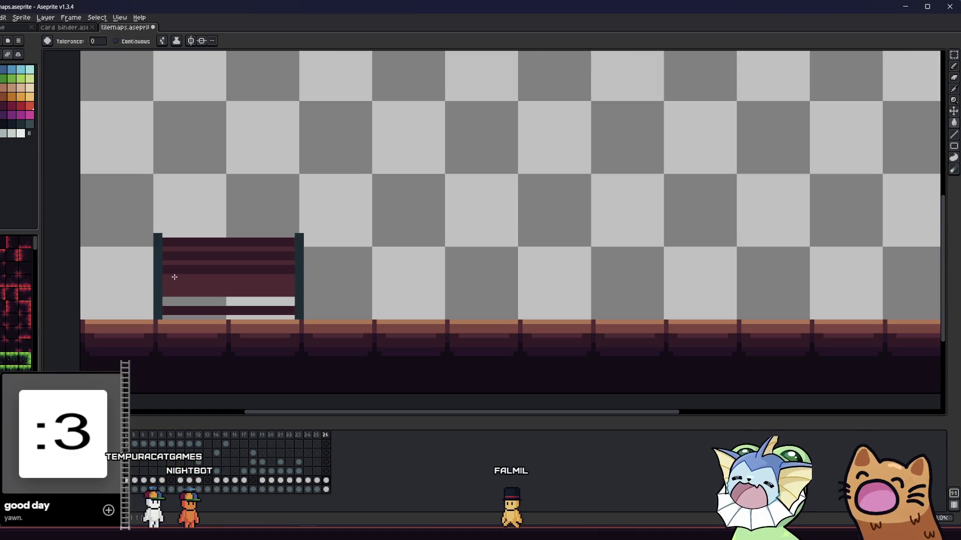
key("ctrl+z")
key("ctrl+z")
key("ctrl+z")
scroll(158, 293, "up", 2)
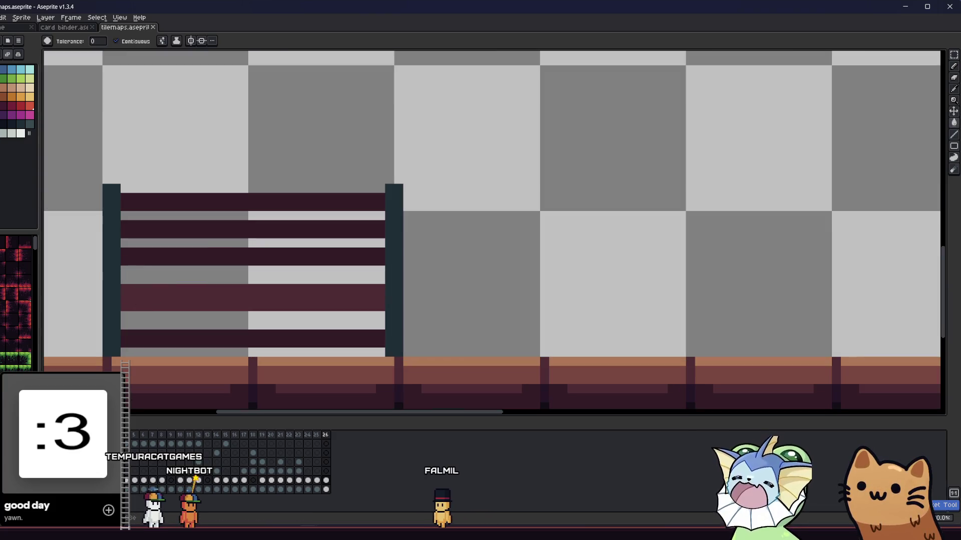
left_click(152, 214)
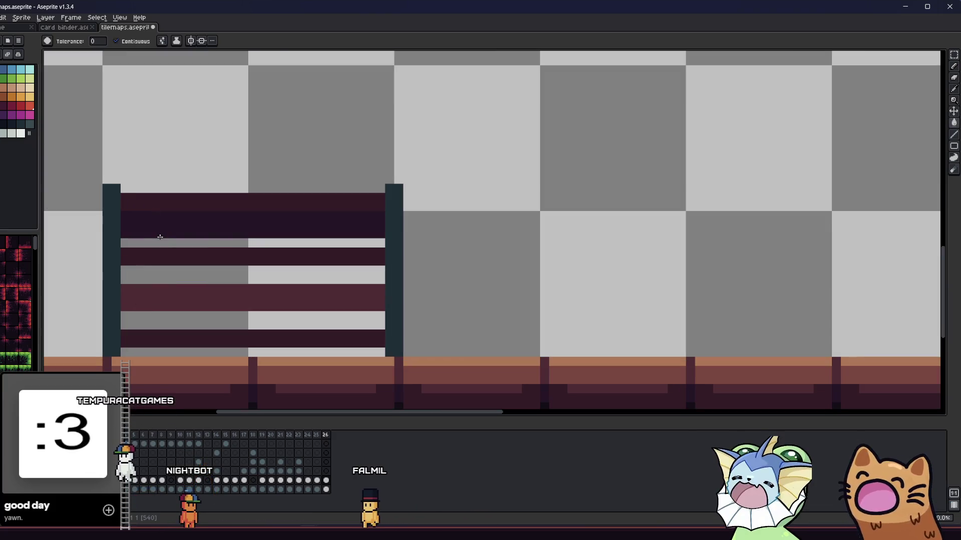
left_click(156, 243)
left_click(150, 271)
With a 1 px Pencil, draw a lighter maroon line and a darker line across the middle band.
key("b")
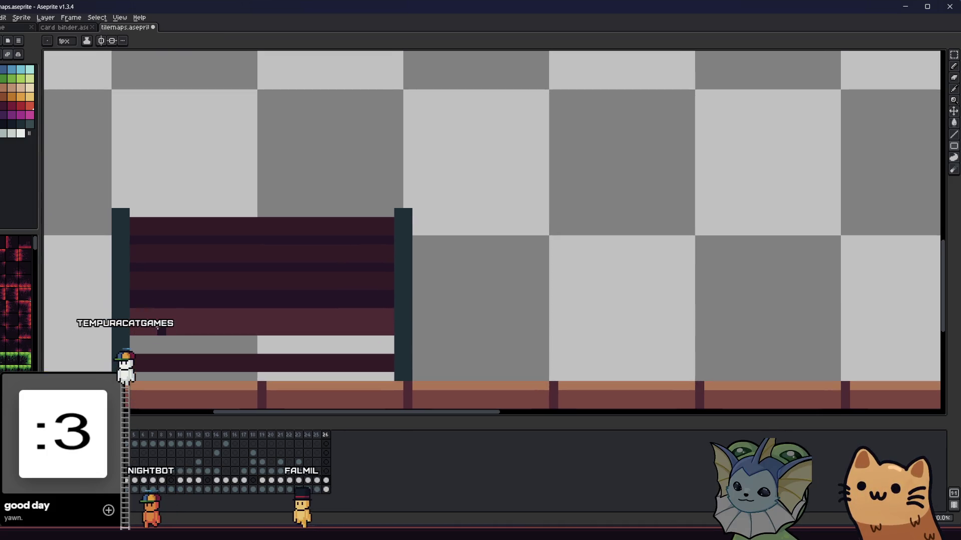
key("i")
key("b")
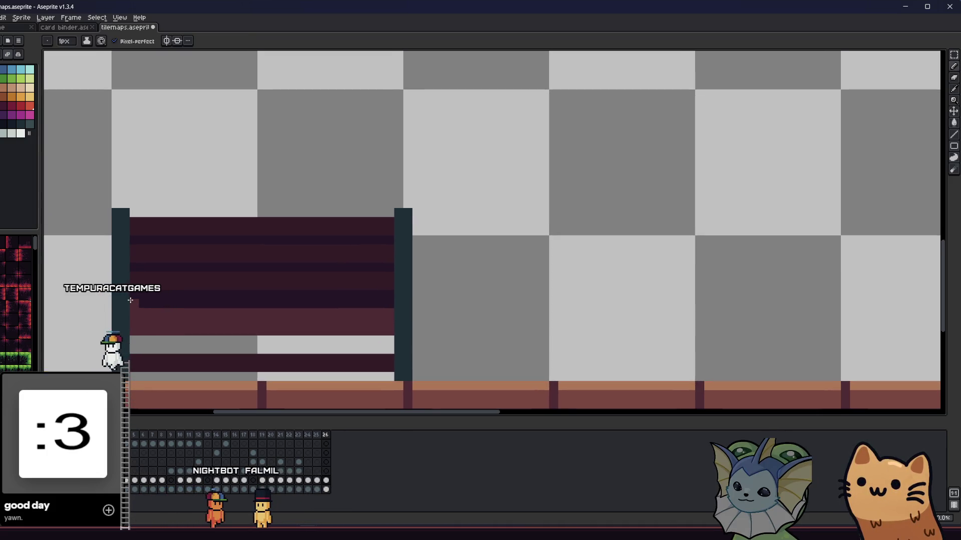
key("minus")
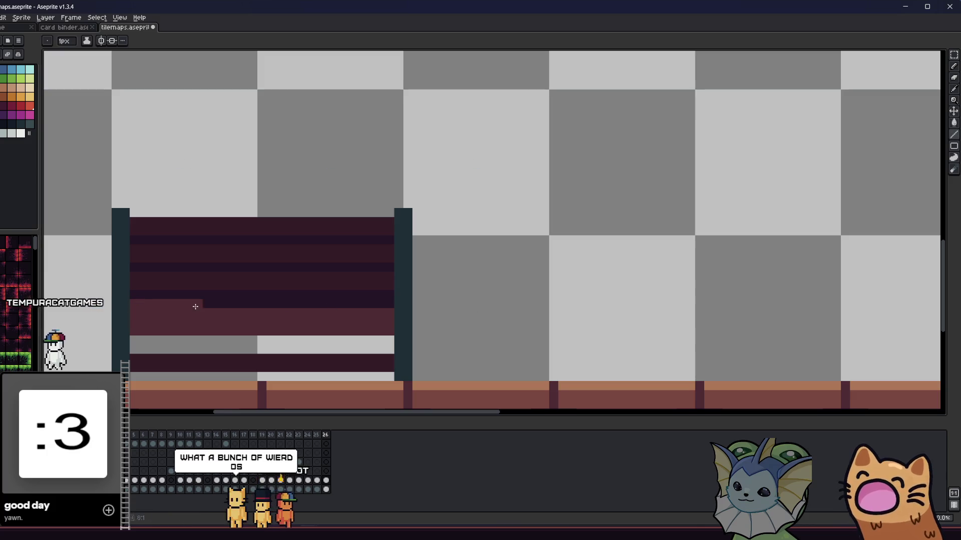
left_click_drag(133, 303, 253, 303)
left_click_drag(375, 309, 391, 304)
key("i")
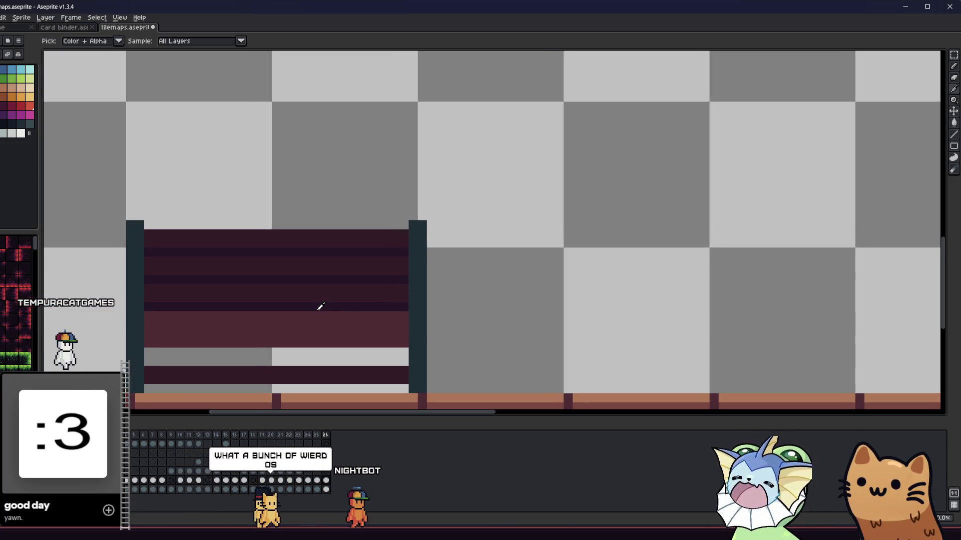
left_click(360, 305)
key("b")
left_click_drag(397, 324, 154, 324)
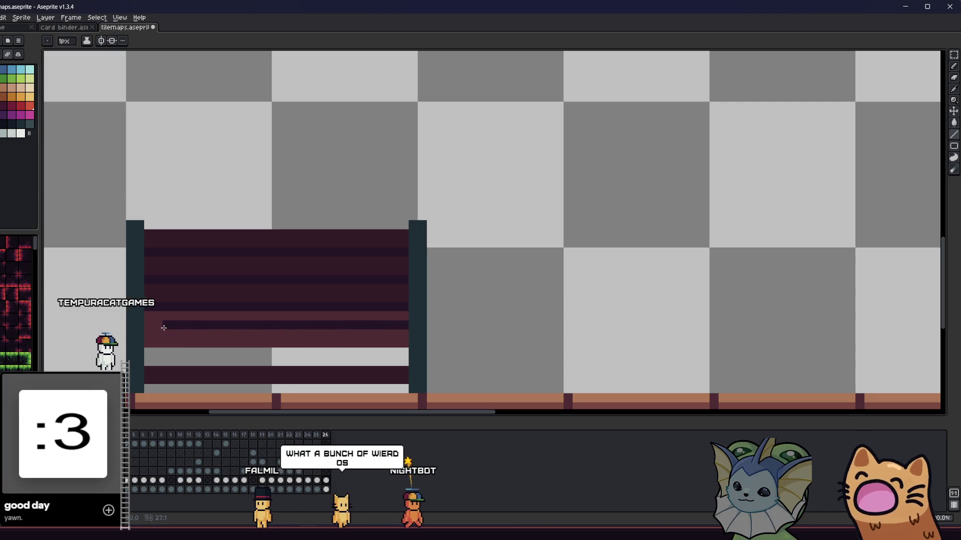
scroll(152, 324, "down", 3)
Sample a colour from the canvas and draw a lighter line across the bench.
key("v")
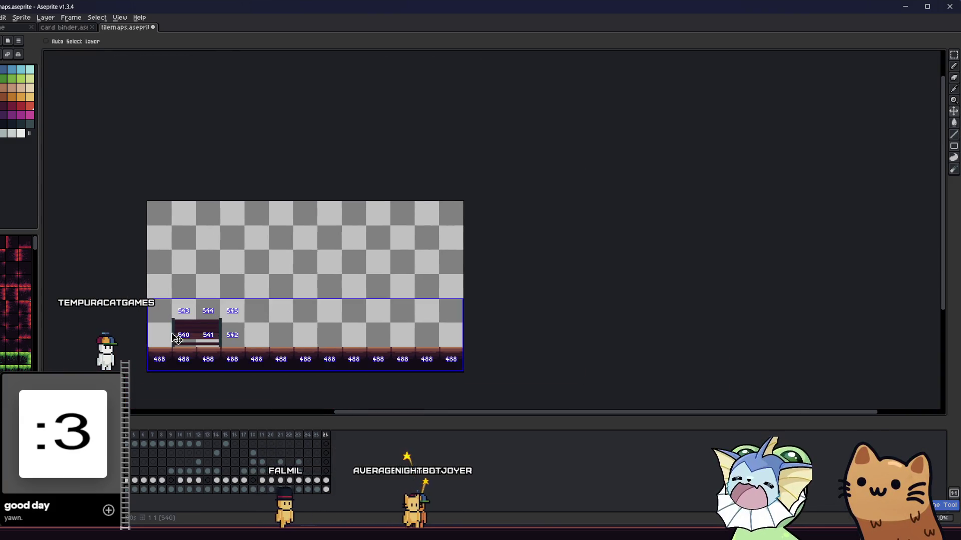
scroll(185, 337, "up", 2)
key("i")
scroll(193, 333, "up", 2)
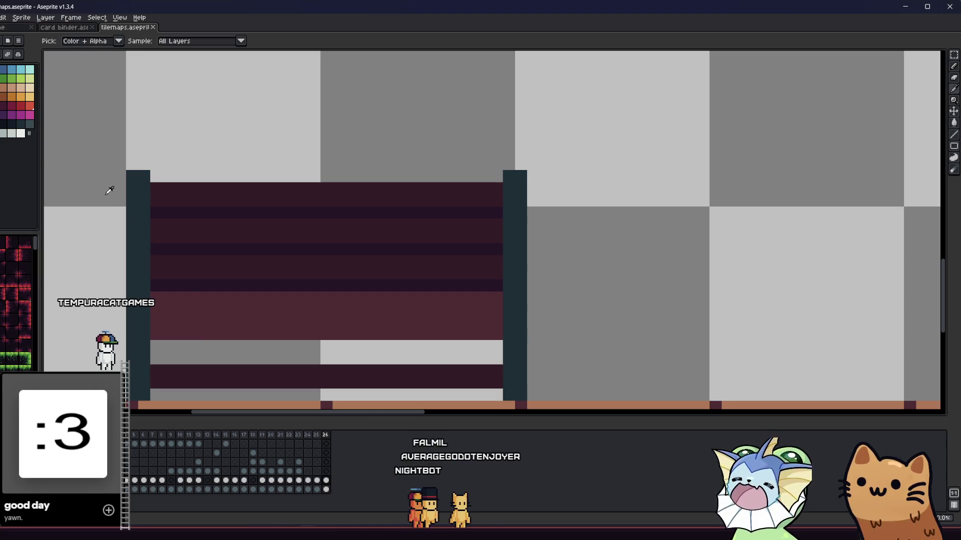
key("b")
mouse_move(159, 291)
left_mouse_down()
mouse_move(472, 294)
mouse_move(188, 315)
left_mouse_up()
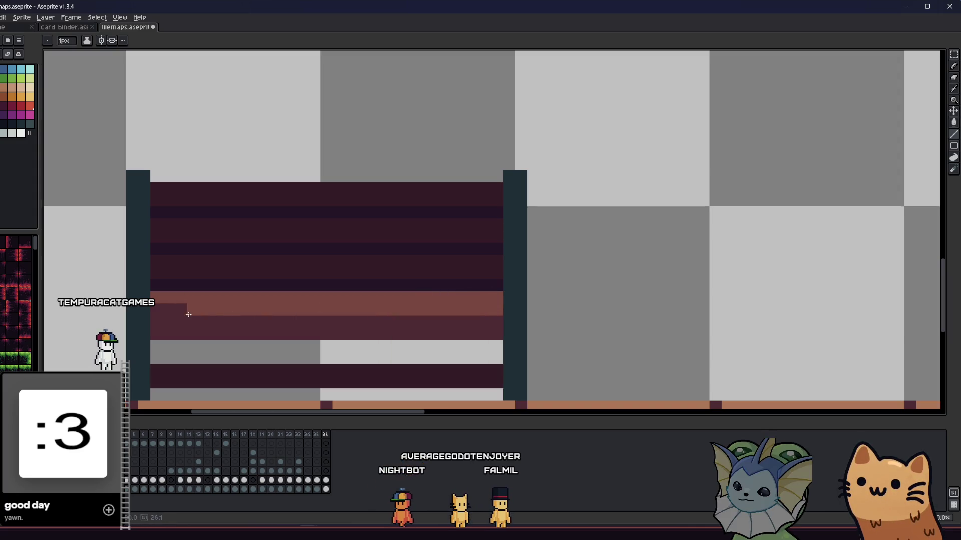
Try a light grey line across the bench, then undo it.
scroll(159, 308, "down", 5)
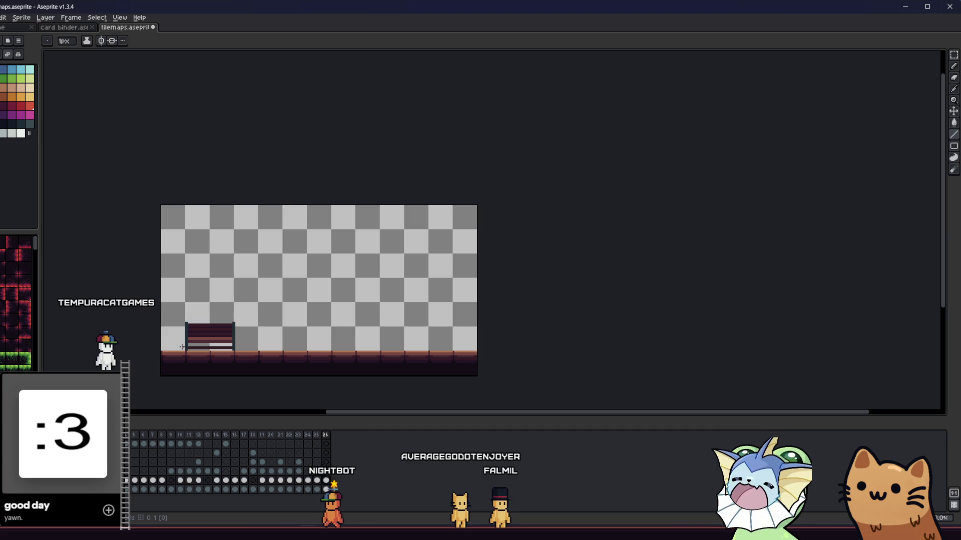
scroll(194, 336, "up", 3)
scroll(194, 337, "up", 1)
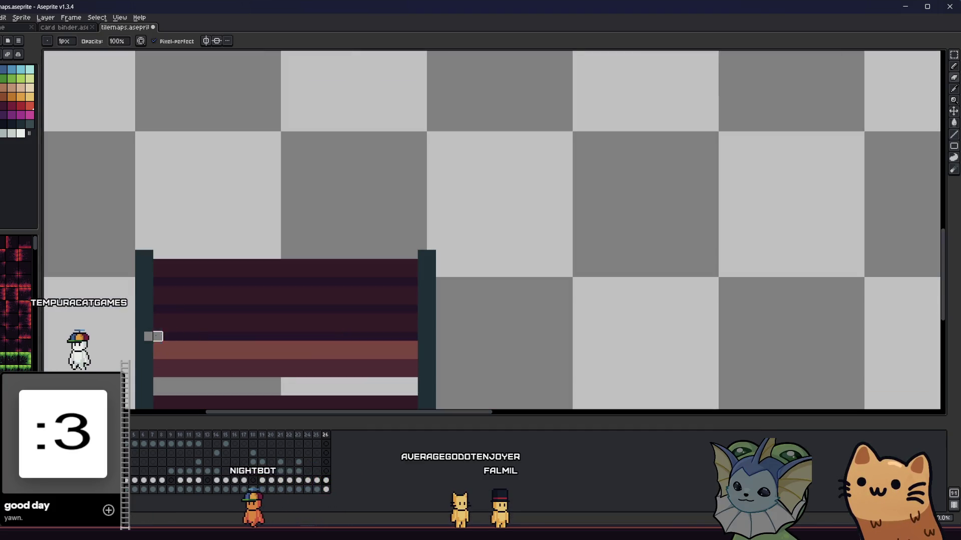
left_click_drag(158, 336, 408, 335)
key("ctrl+z")
scroll(310, 370, "down", 2)
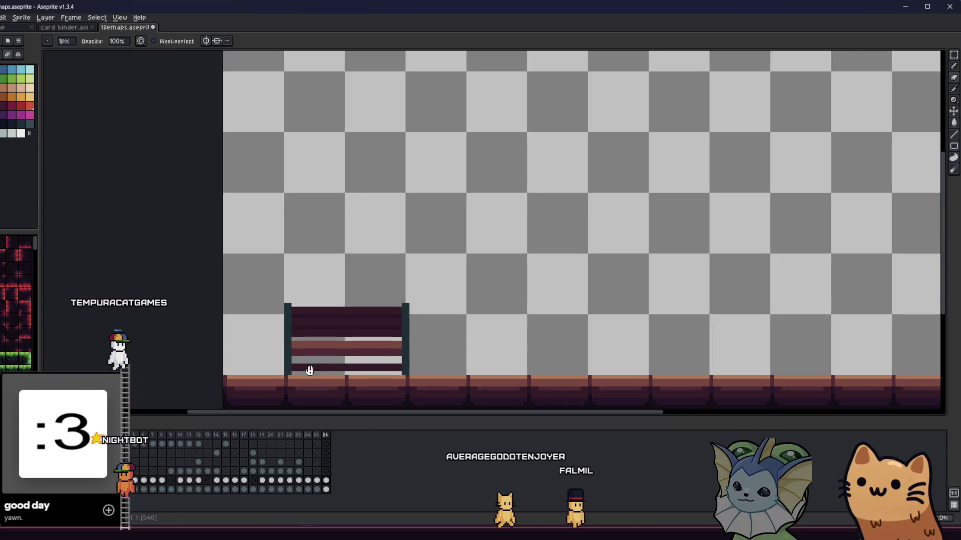
scroll(309, 370, "down", 3)
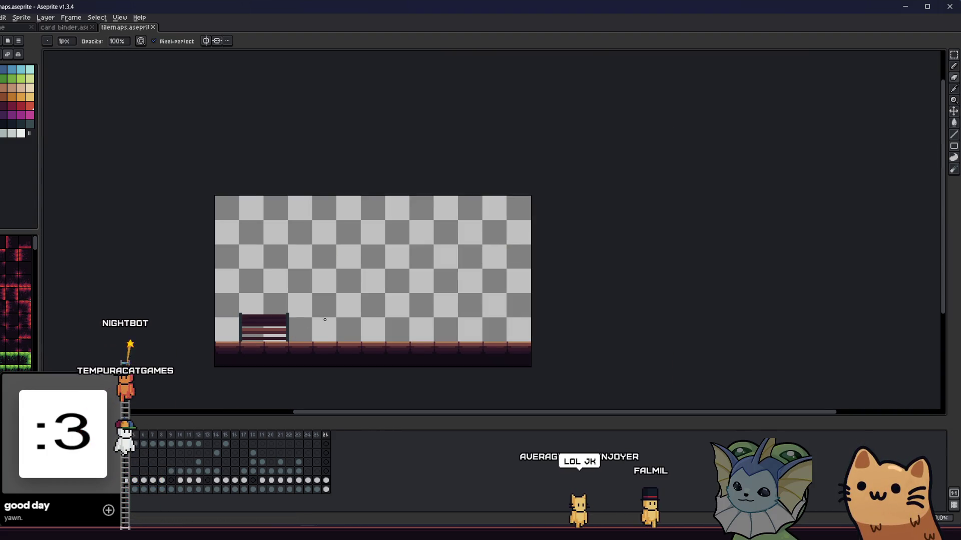
scroll(325, 319, "up", 3)
Pick the salmon slat colour and draw salmon lines across the bench.
key("i")
scroll(229, 322, "up", 2)
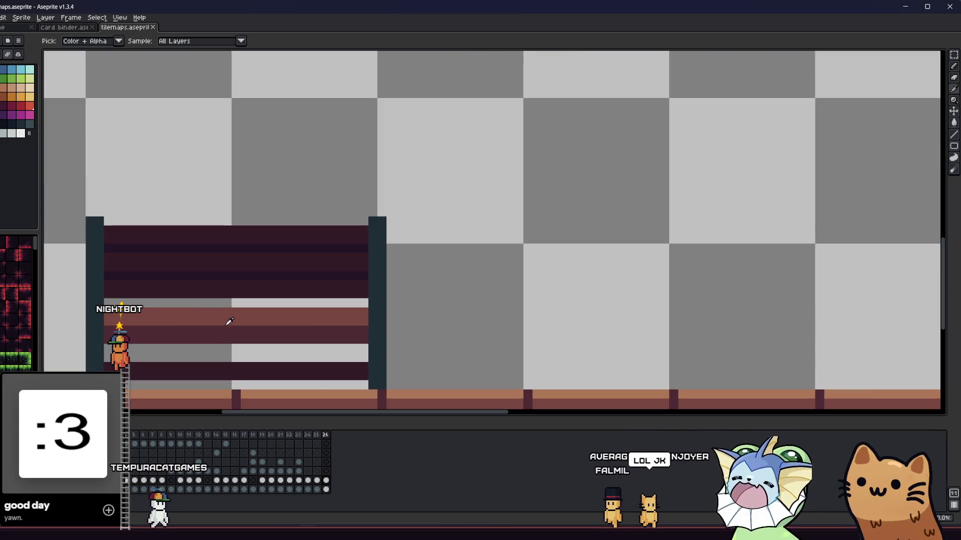
left_click(230, 322)
key("b")
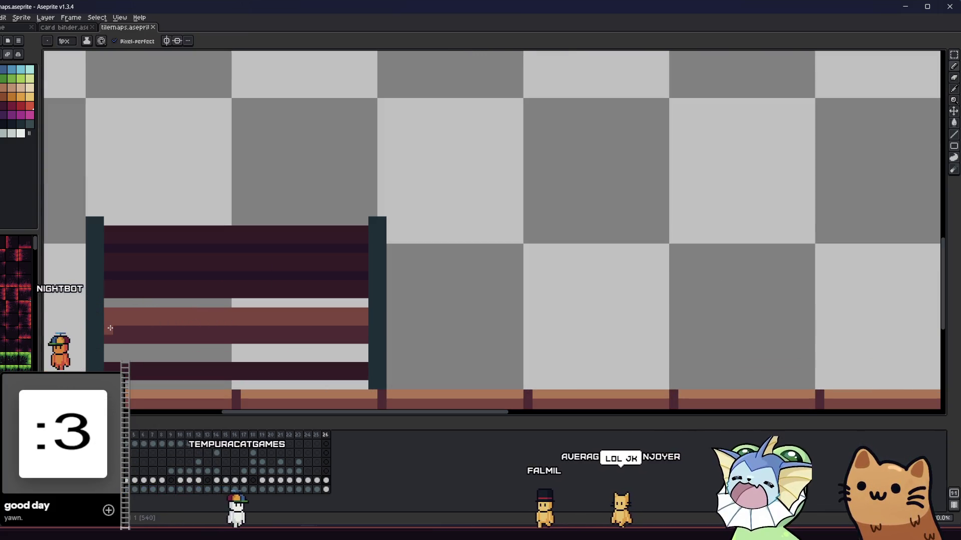
left_click_drag(110, 328, 343, 332)
left_click(245, 345)
left_click_drag(245, 345, 289, 327)
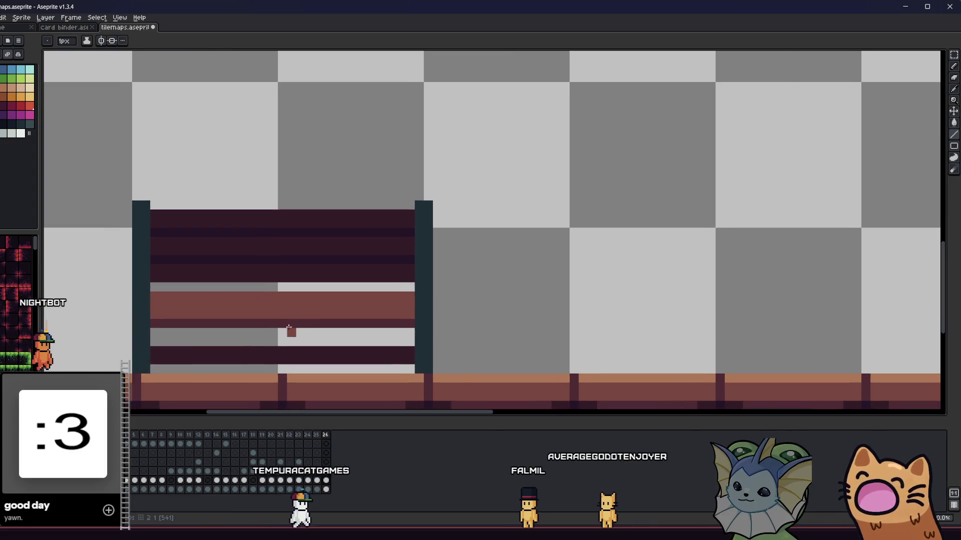
scroll(289, 328, "down", 3)
scroll(258, 316, "up", 3)
Paint the bench's back slat row dark maroon.
key("i")
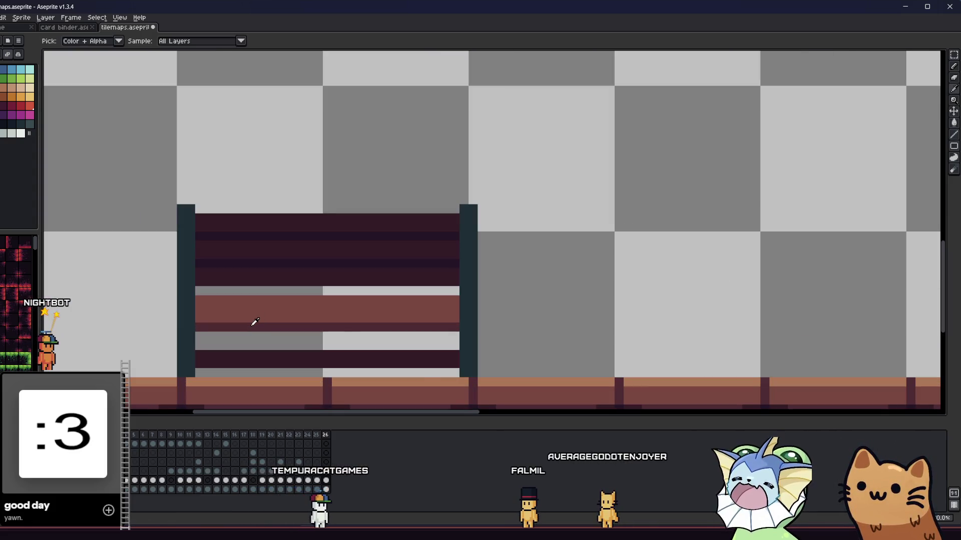
scroll(260, 322, "up", 1)
key("b")
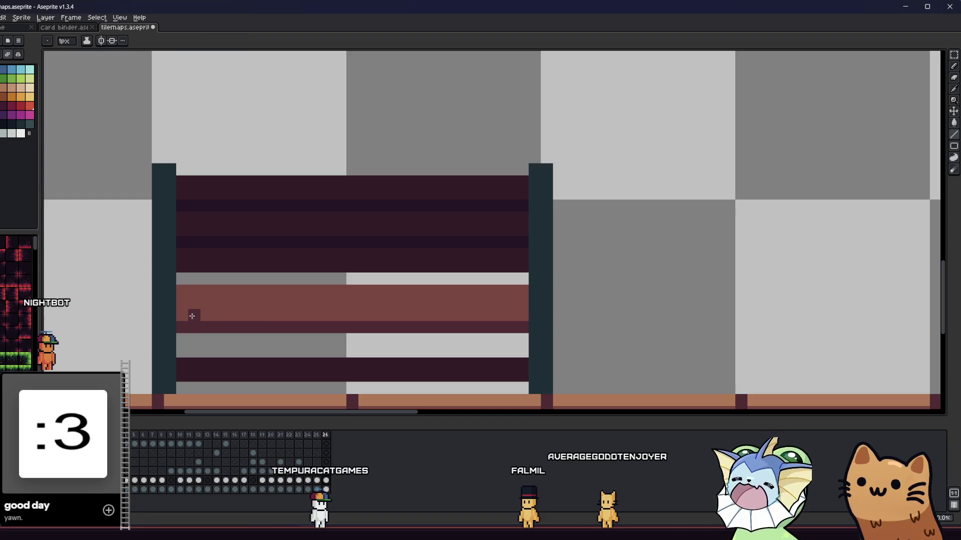
left_click_drag(184, 314, 520, 315)
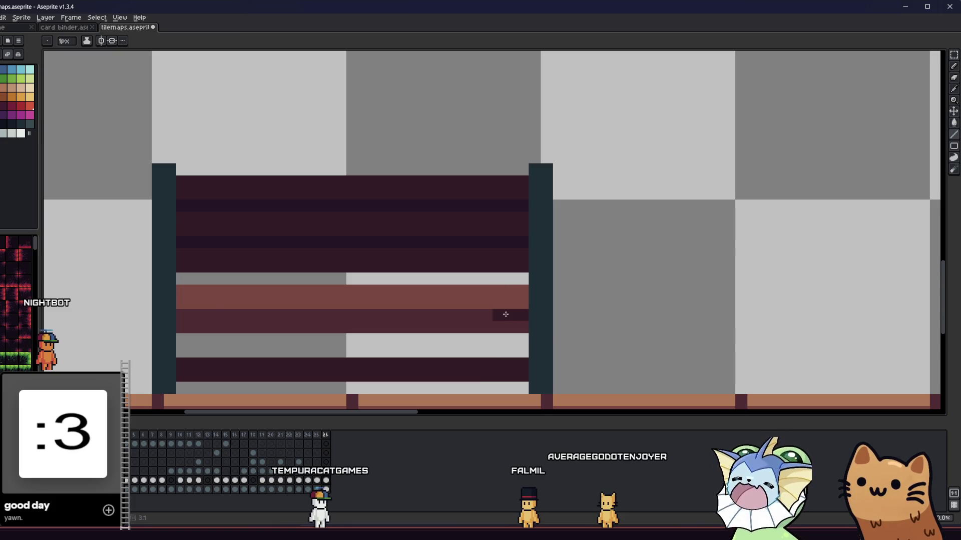
left_click_drag(505, 314, 198, 317)
scroll(140, 338, "down", 8)
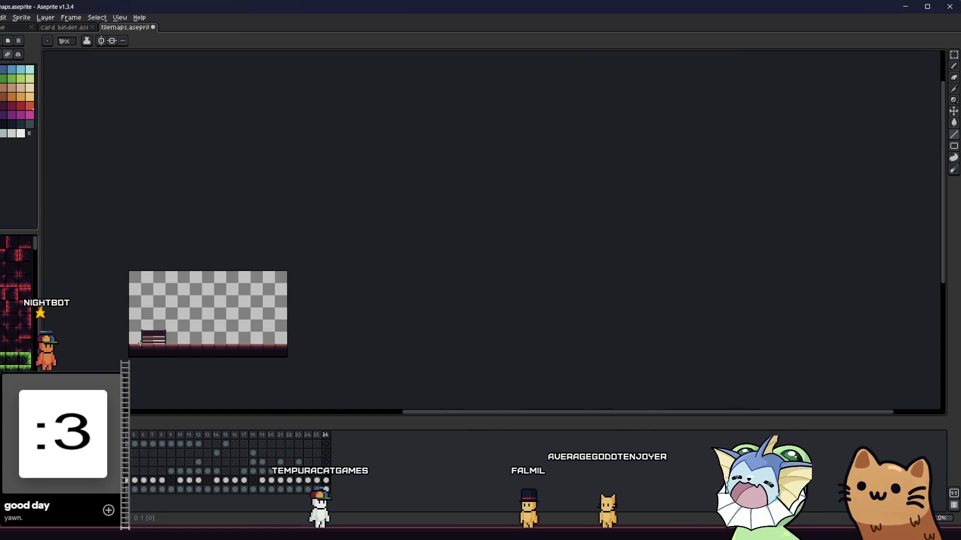
scroll(141, 343, "up", 4)
Flood-fill a region of the bench, then marquee-select the area around the bench.
key("v")
scroll(100, 333, "down", 6)
key("i")
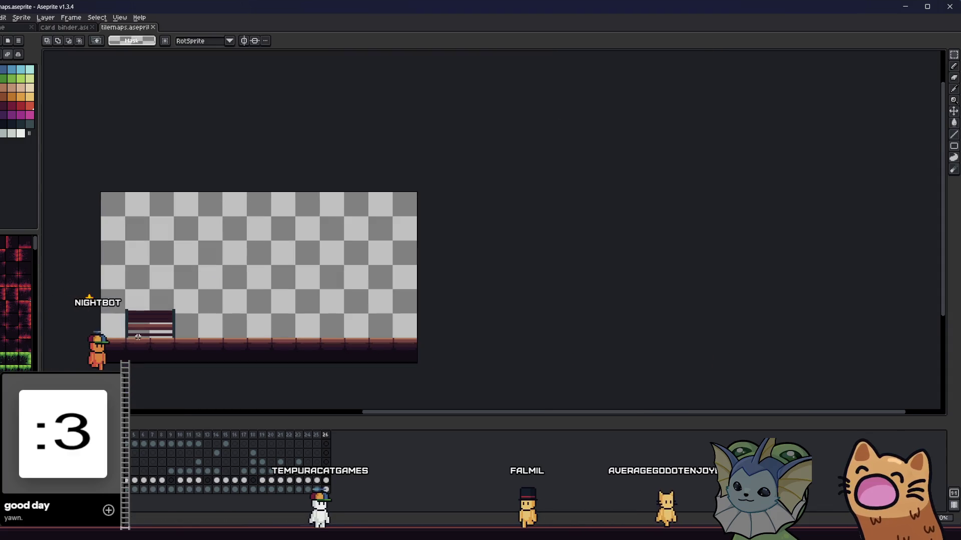
scroll(143, 330, "up", 6)
scroll(178, 307, "up", 3)
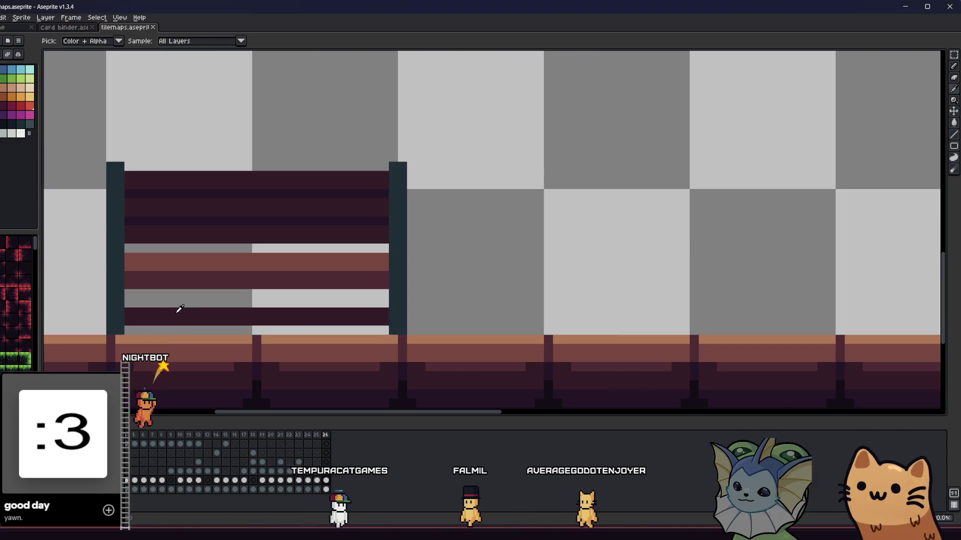
key("g")
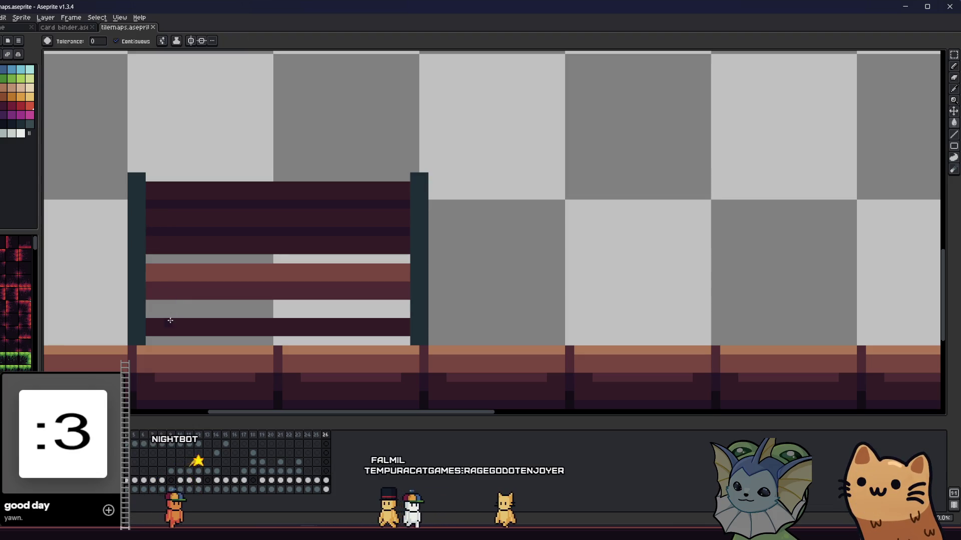
left_click(171, 322)
scroll(171, 321, "down", 4)
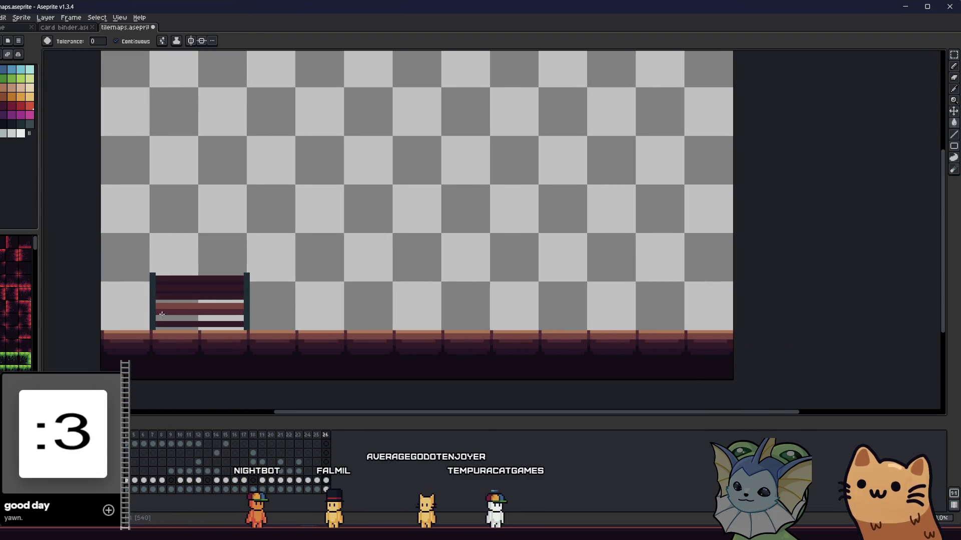
key("m")
mouse_move(142, 262)
left_mouse_down()
mouse_move(253, 330)
mouse_move(295, 332)
left_mouse_up()
Place a copy of the selected bench right beside the original and commit it.
left_click(174, 323)
left_click_drag(174, 322, 292, 323)
left_click(188, 275)
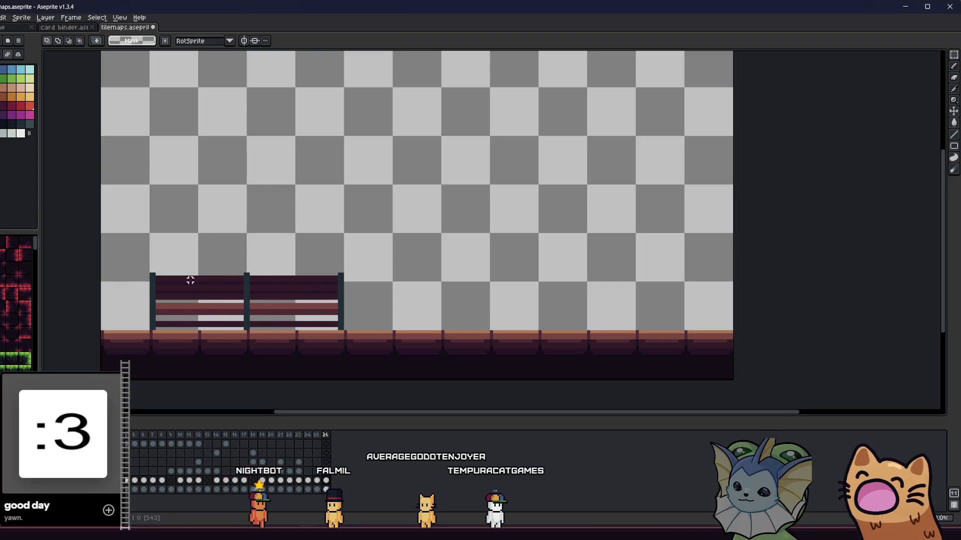
scroll(237, 328, "down", 2)
mouse_move(237, 328)
left_mouse_down()
mouse_move(207, 343)
mouse_move(228, 355)
left_mouse_up()
scroll(231, 357, "down", 2)
scroll(233, 346, "up", 4)
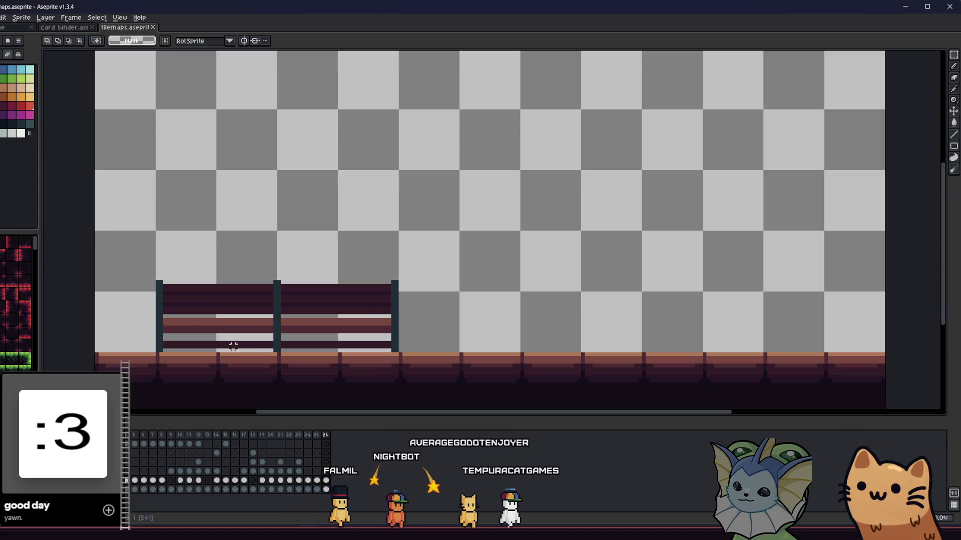
Select the bench section and place a third bench further right, leaving a gap.
mouse_move(136, 274)
left_mouse_down()
mouse_move(289, 344)
mouse_move(277, 354)
mouse_move(375, 338)
mouse_move(551, 344)
mouse_move(551, 352)
left_mouse_up()
left_click(624, 259)
left_click_drag(586, 333, 578, 333)
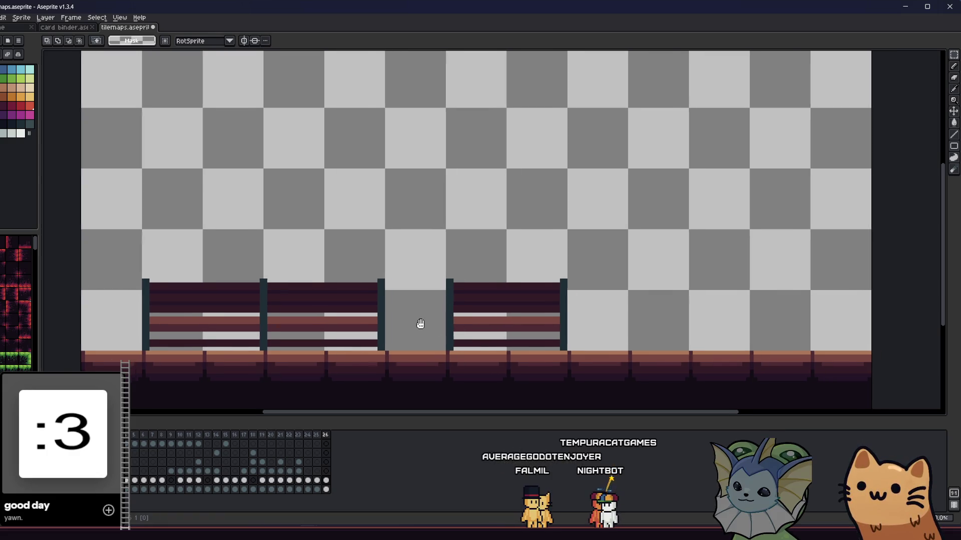
scroll(485, 326, "up", 1)
scroll(465, 313, "up", 1)
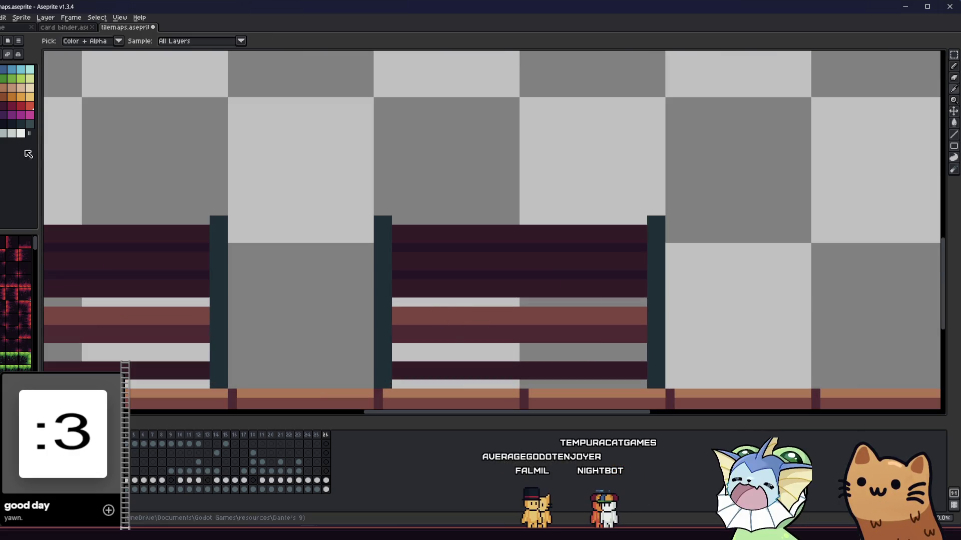
Add light-brown highlight streaks along the bench seat slats.
left_click(632, 312)
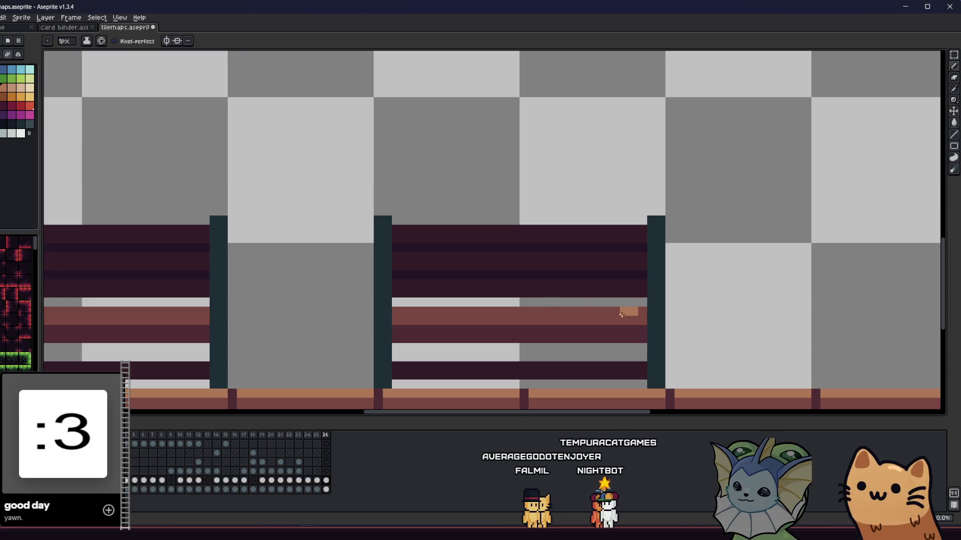
scroll(515, 313, "down", 2)
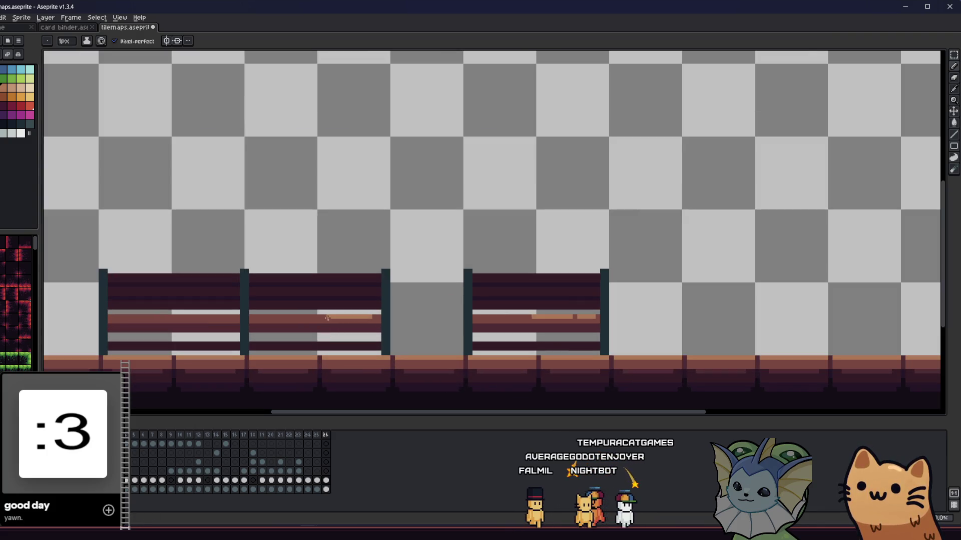
left_click_drag(309, 317, 281, 317)
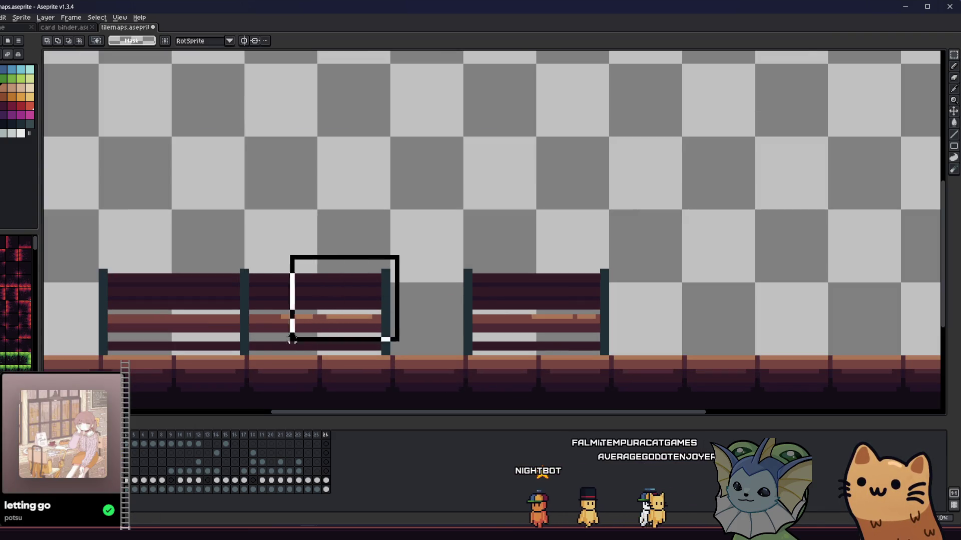
Move the middle bench section left, then add a dark maroon touch-up pixel.
left_click_drag(243, 353, 242, 353)
mouse_move(343, 337)
left_mouse_down()
mouse_move(188, 339)
mouse_move(200, 341)
left_mouse_up()
left_click(373, 297)
scroll(373, 297, "down", 2)
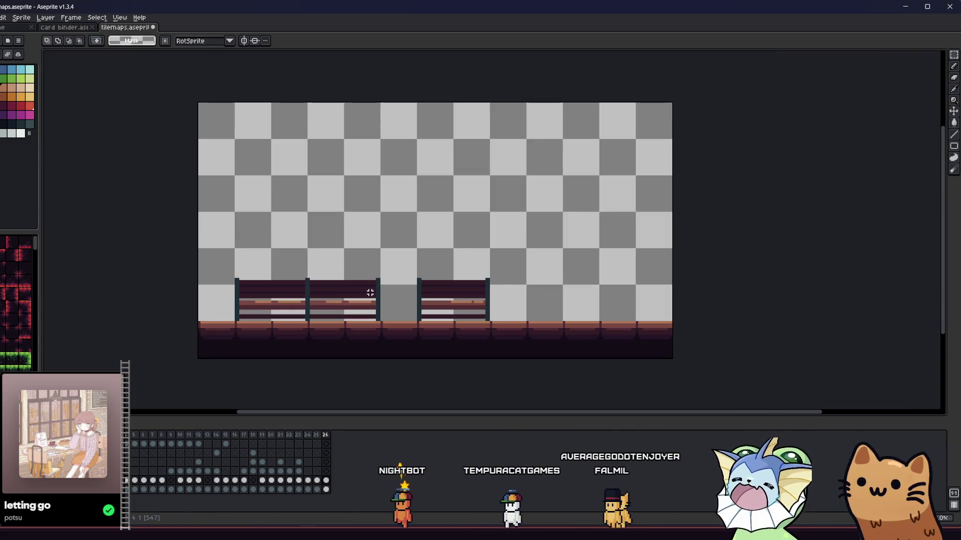
scroll(313, 303, "up", 3)
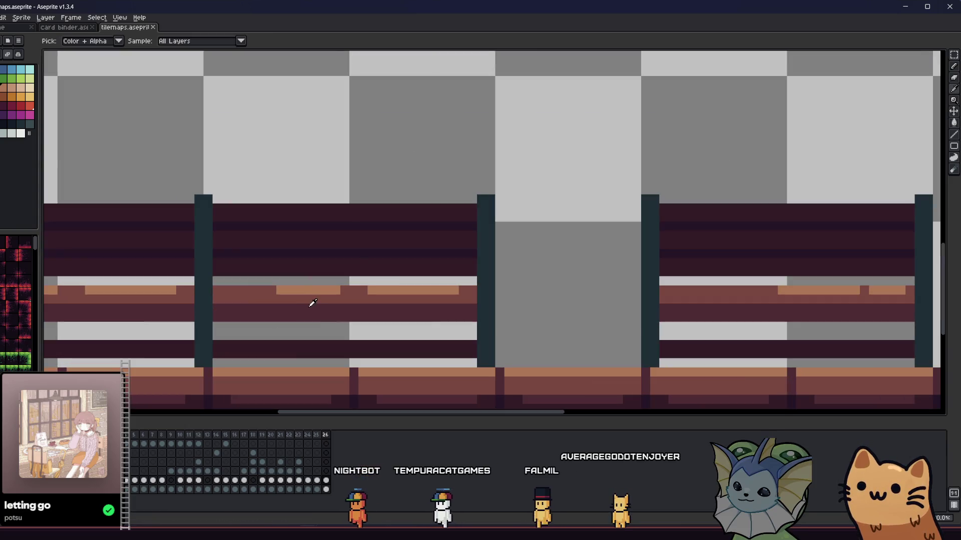
scroll(328, 303, "down", 2)
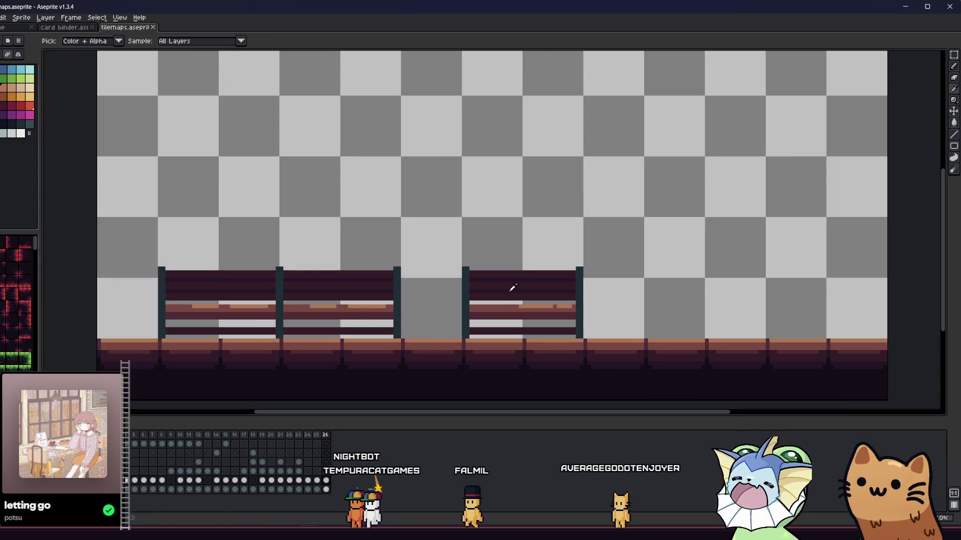
scroll(512, 288, "up", 3)
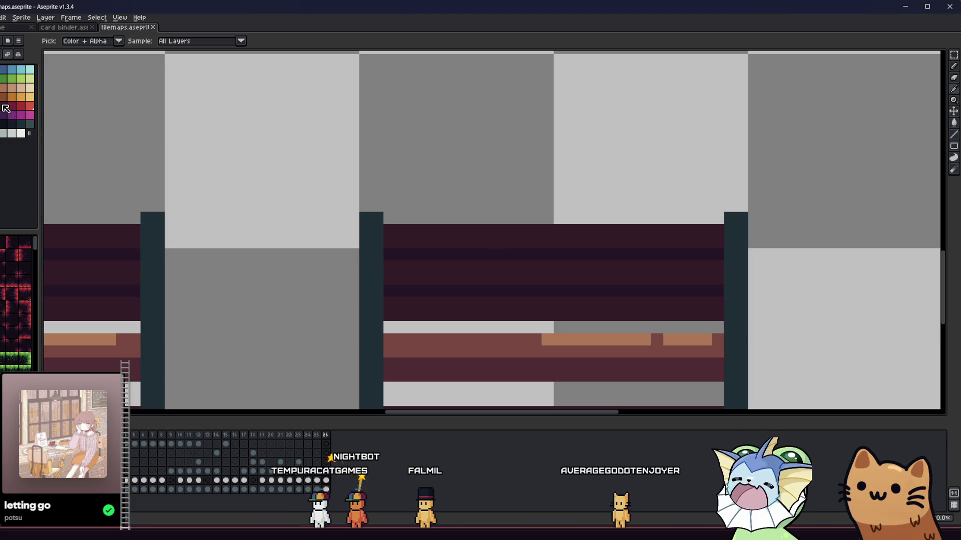
left_click(438, 219)
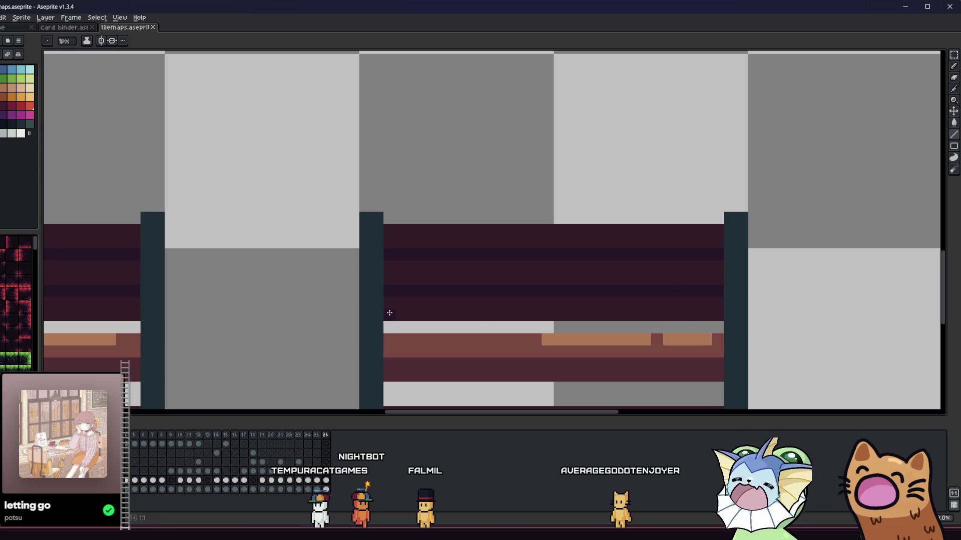
Bring the whole bench row into view and save the sprite.
scroll(476, 298, "down", 3)
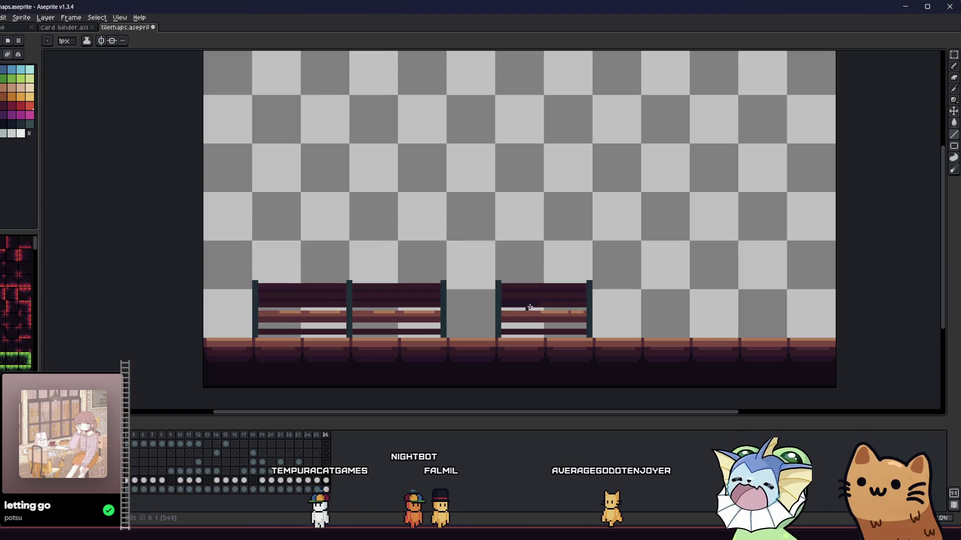
scroll(483, 286, "up", 2)
scroll(483, 287, "up", 1)
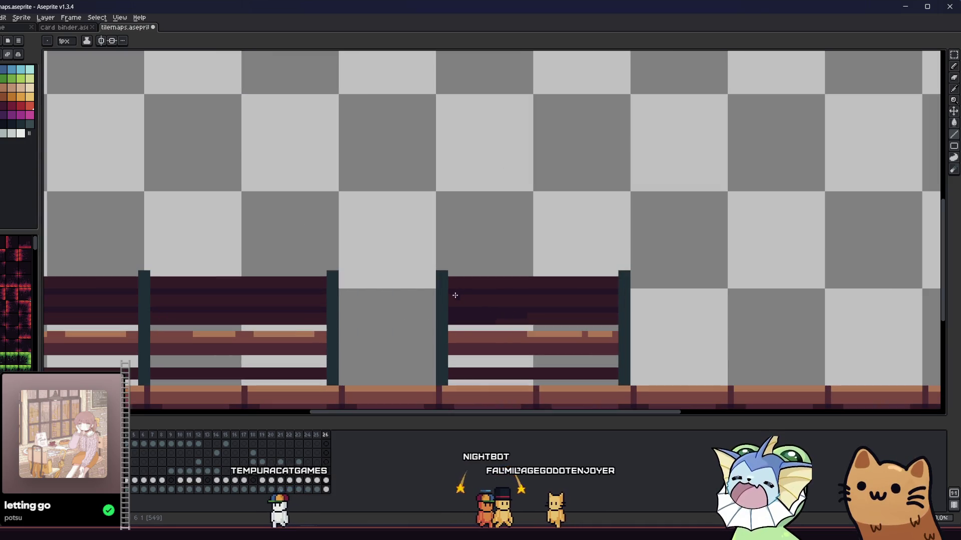
scroll(452, 294, "down", 4)
left_click_drag(387, 315, 445, 301)
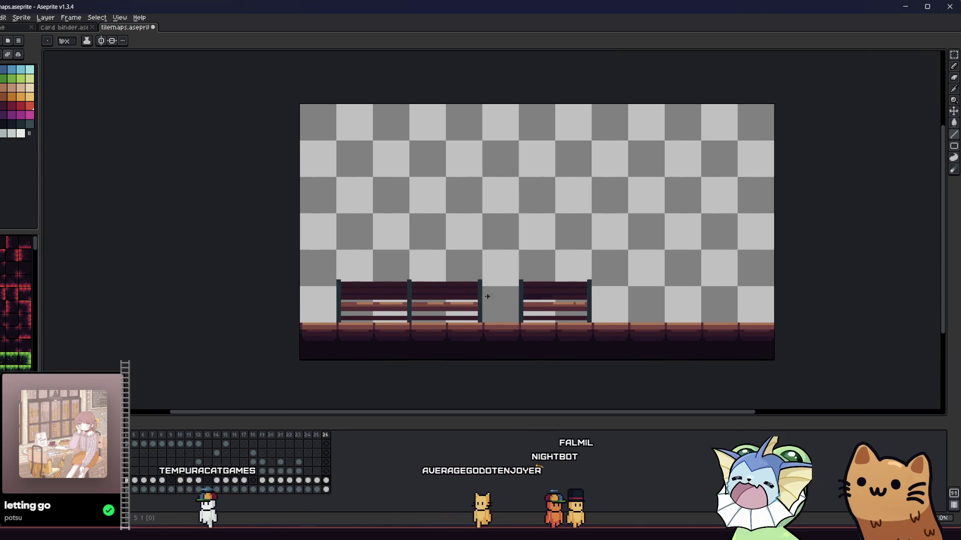
scroll(483, 310, "down", 2)
scroll(525, 306, "up", 4)
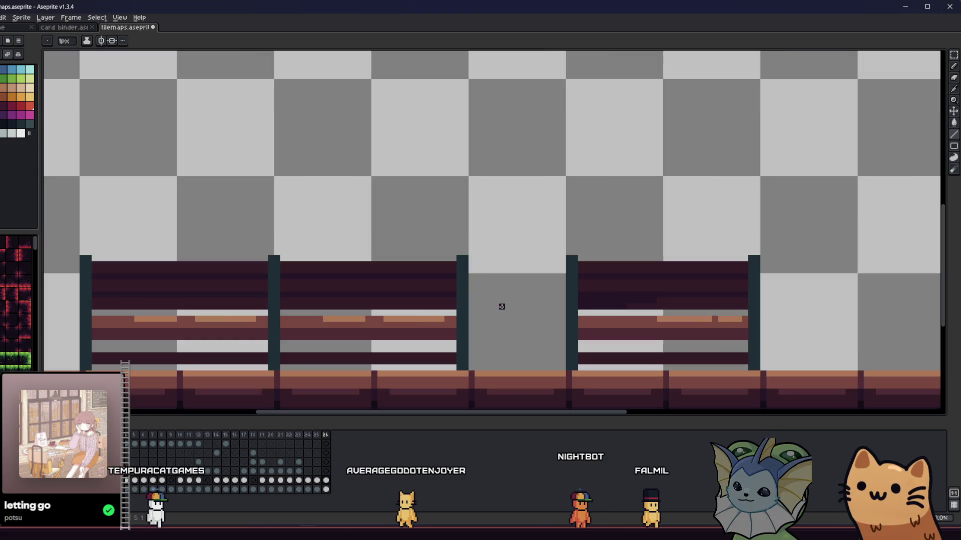
key("ctrl+s")
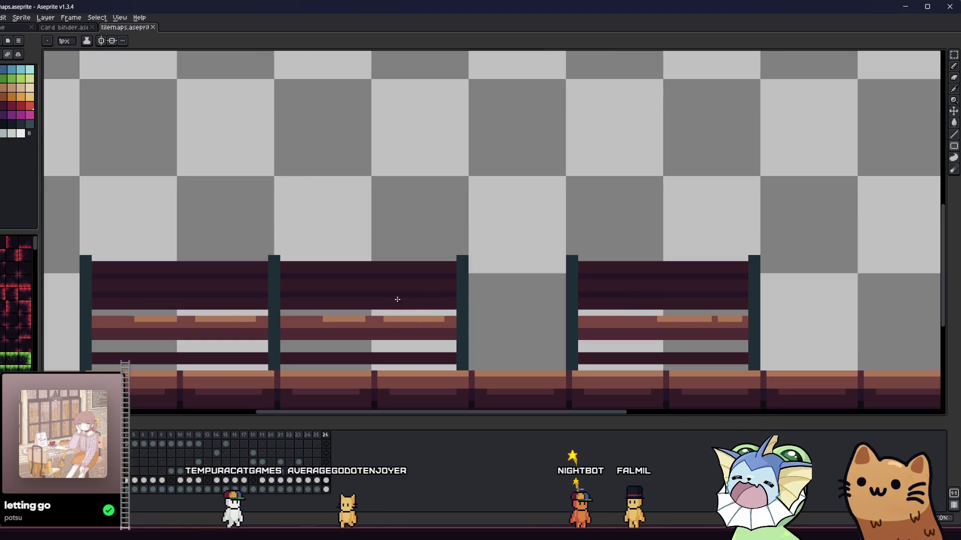
Repaint the right bench's top slat in a lighter maroon.
key("i")
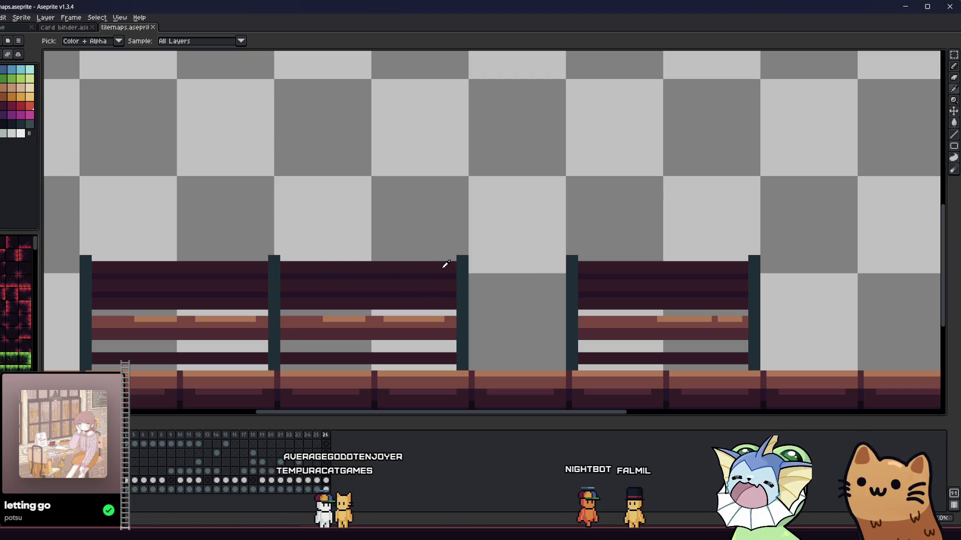
key("b")
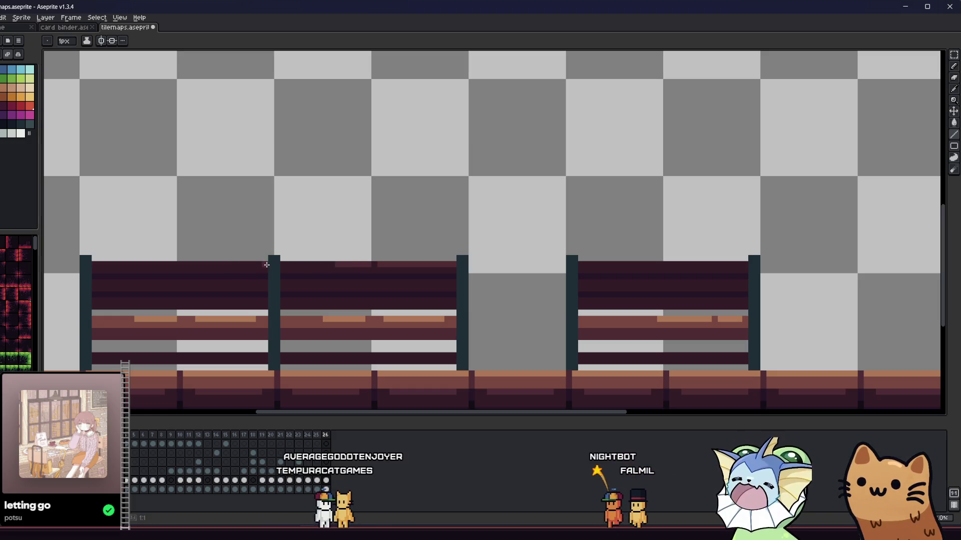
scroll(131, 264, "down", 2)
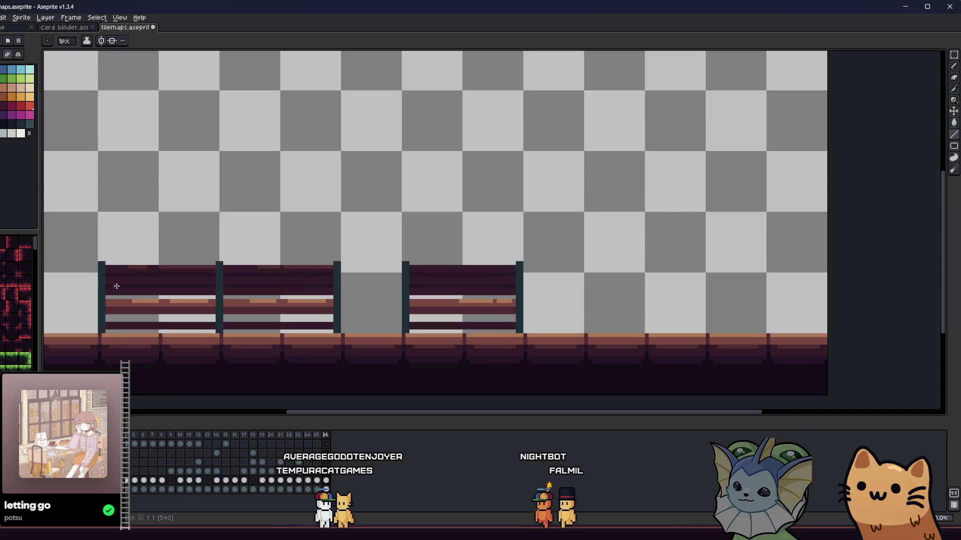
scroll(215, 307, "down", 1)
scroll(216, 307, "up", 3)
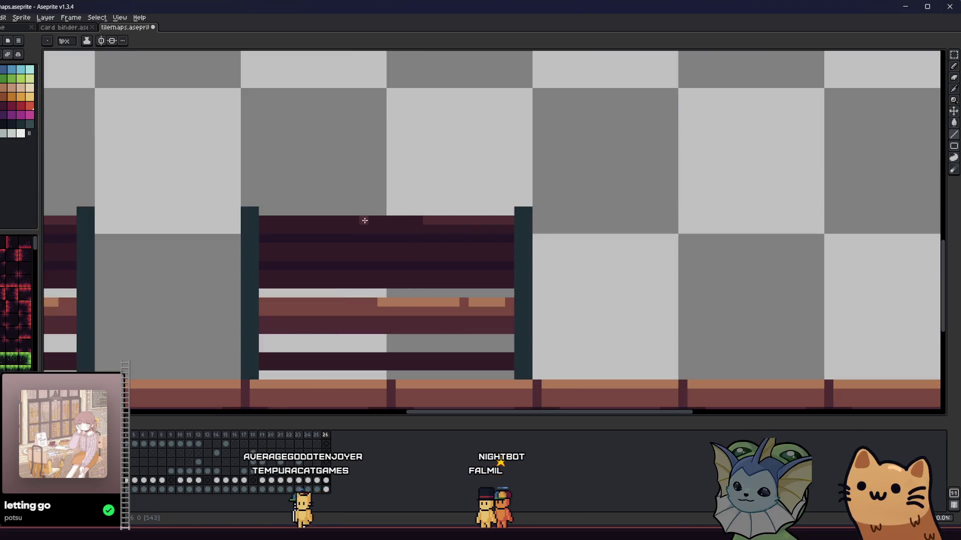
scroll(325, 230, "down", 2)
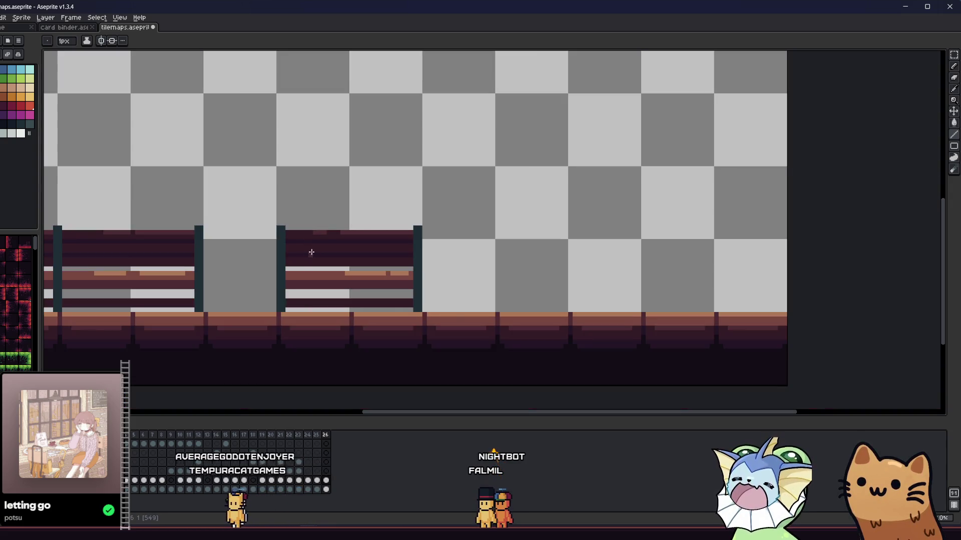
scroll(316, 295, "up", 2)
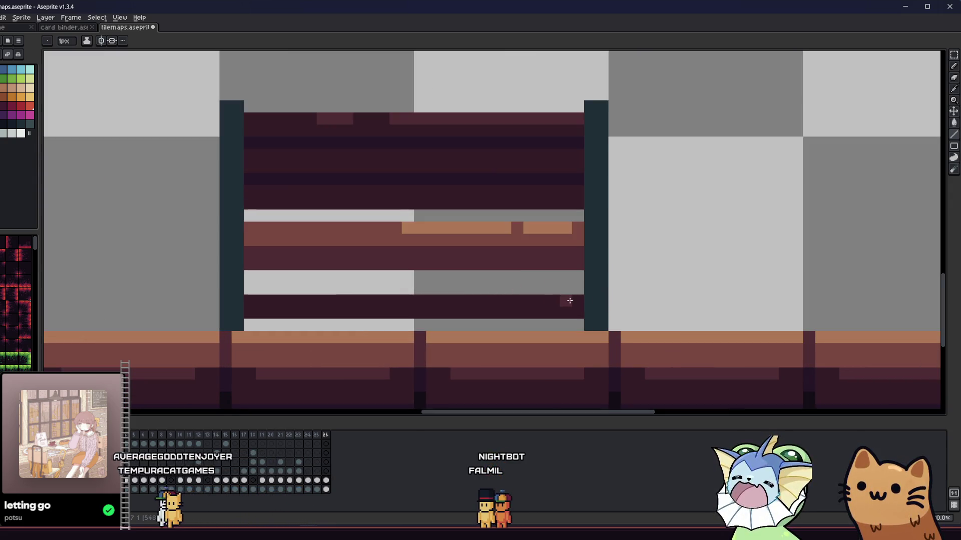
mouse_move(569, 299)
left_mouse_down()
mouse_move(275, 296)
mouse_move(295, 304)
left_mouse_up()
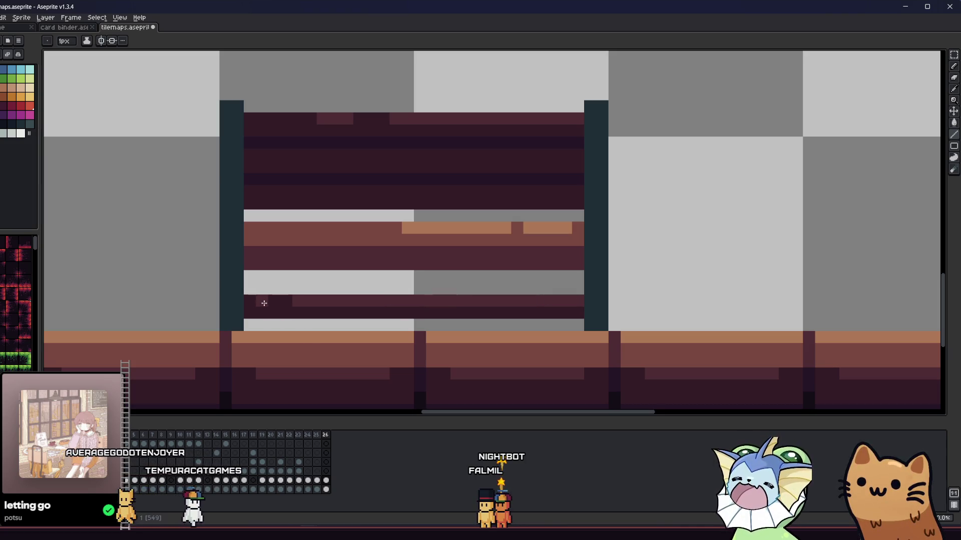
Cycle the Move (V), Marquee (M) and Eyedropper (I) tools while inspecting the benches.
scroll(280, 310, "down", 3)
key("v")
scroll(253, 345, "down", 4)
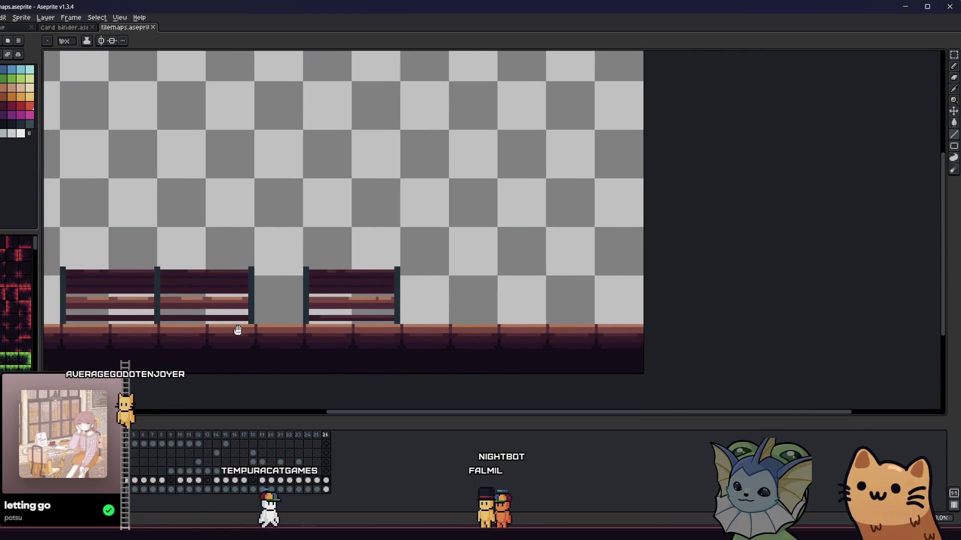
key("m")
scroll(402, 318, "up", 3)
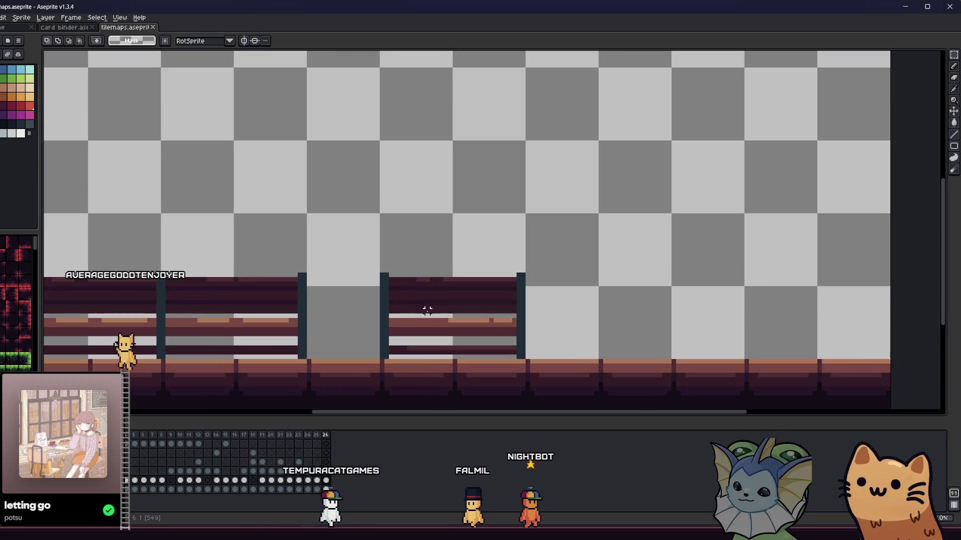
key("i")
scroll(376, 310, "up", 2)
scroll(412, 311, "down", 2)
Pick a dark colour and fill the upper part of the right post darker.
scroll(312, 295, "up", 1)
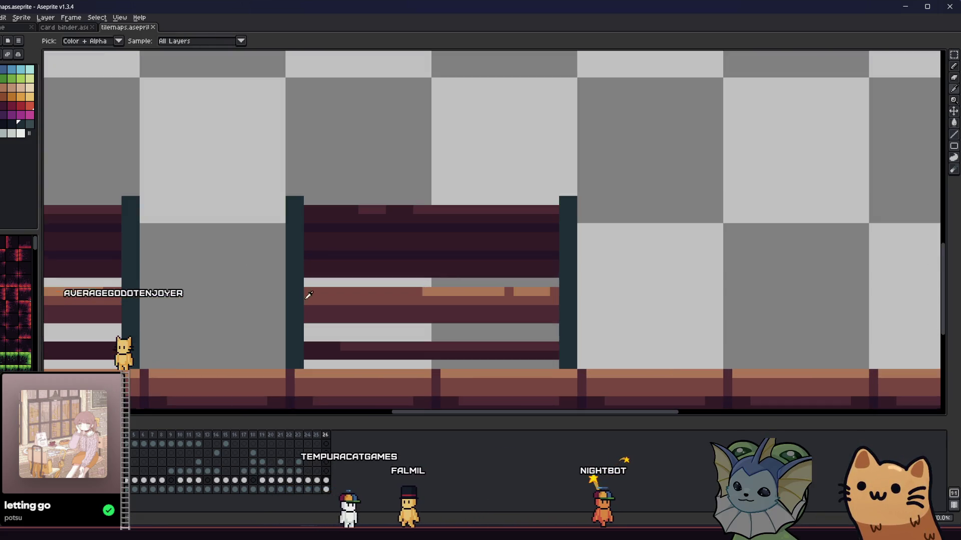
left_click(13, 125)
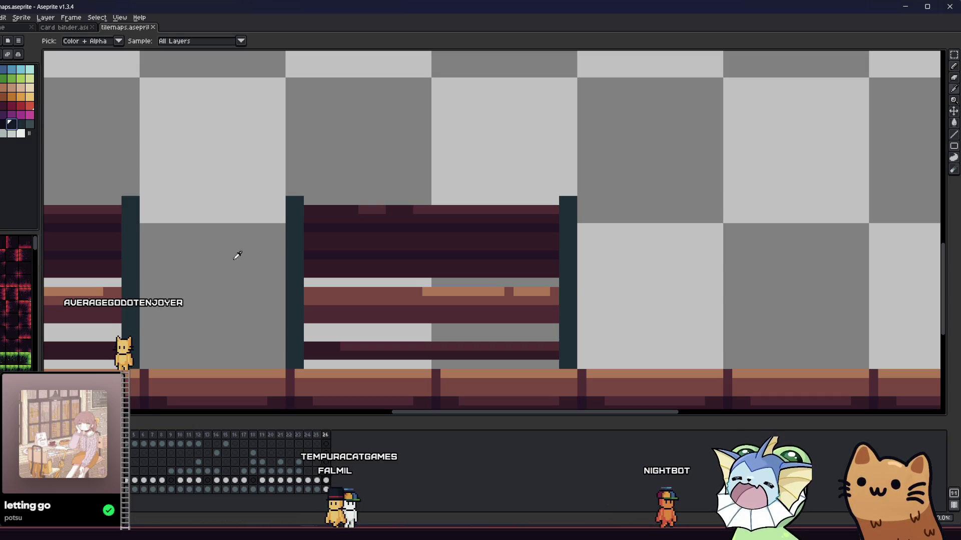
key("b")
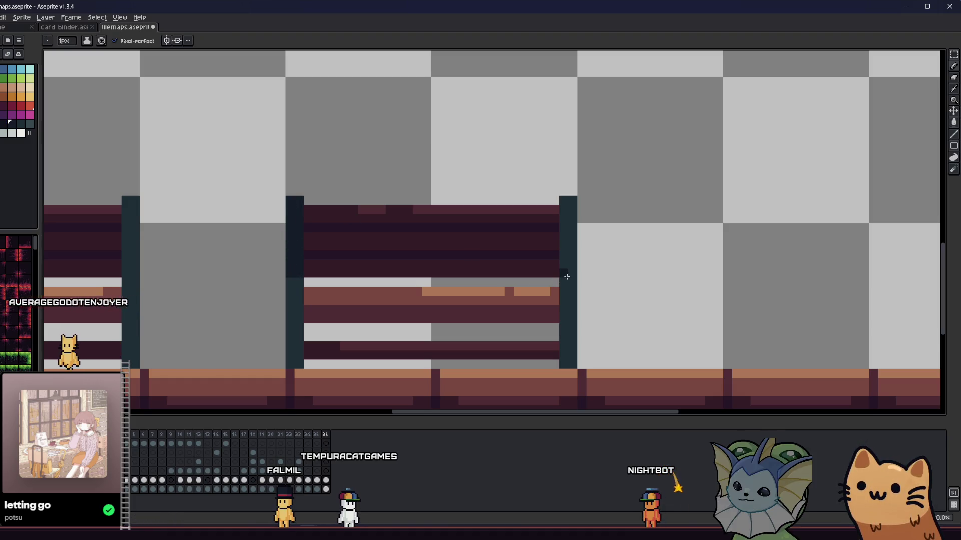
key("g")
left_click(571, 260)
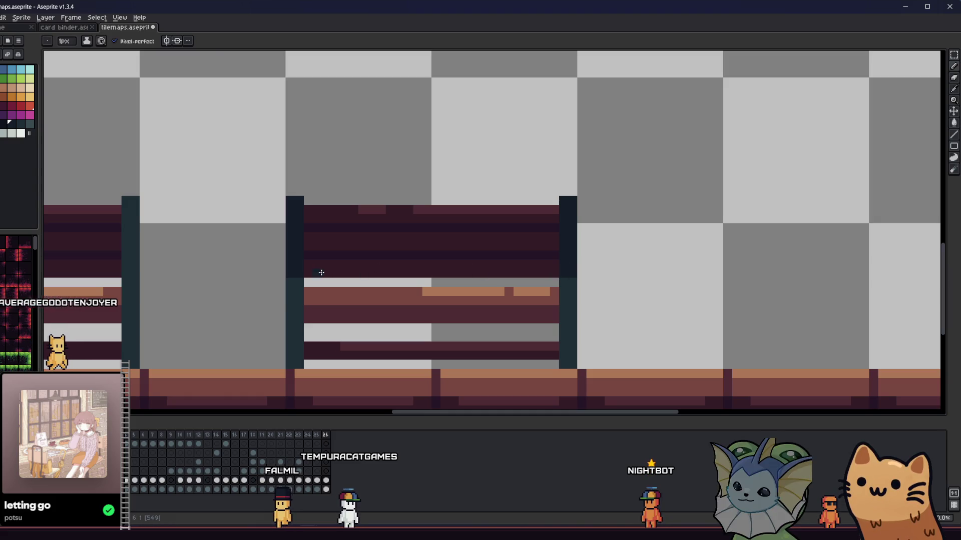
key("b")
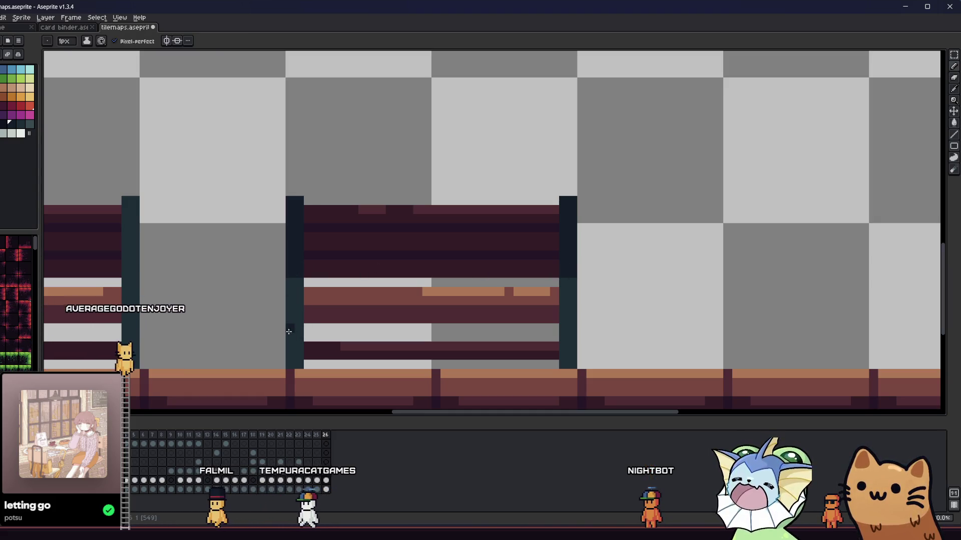
Sample a second dark shade from the bench for shading the posts.
key("g")
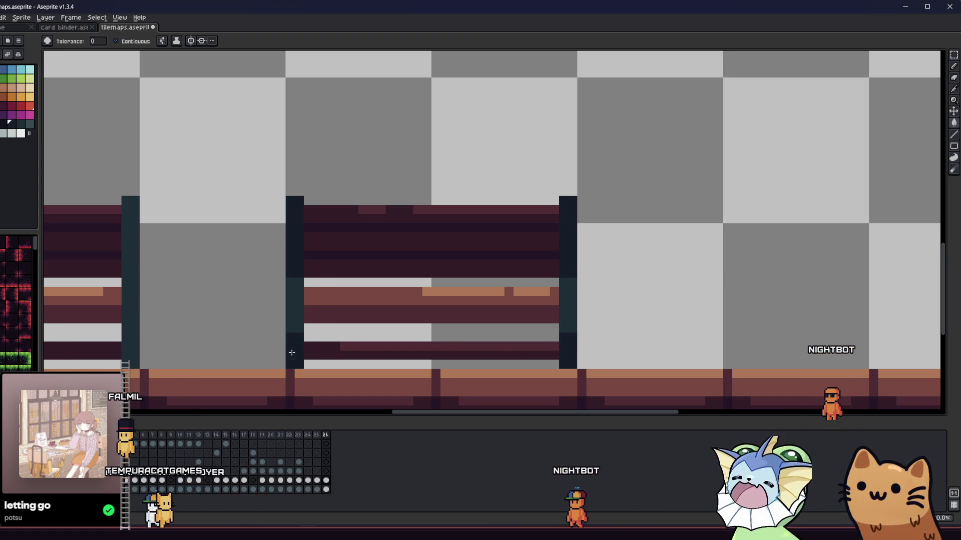
key("i")
left_click(293, 305)
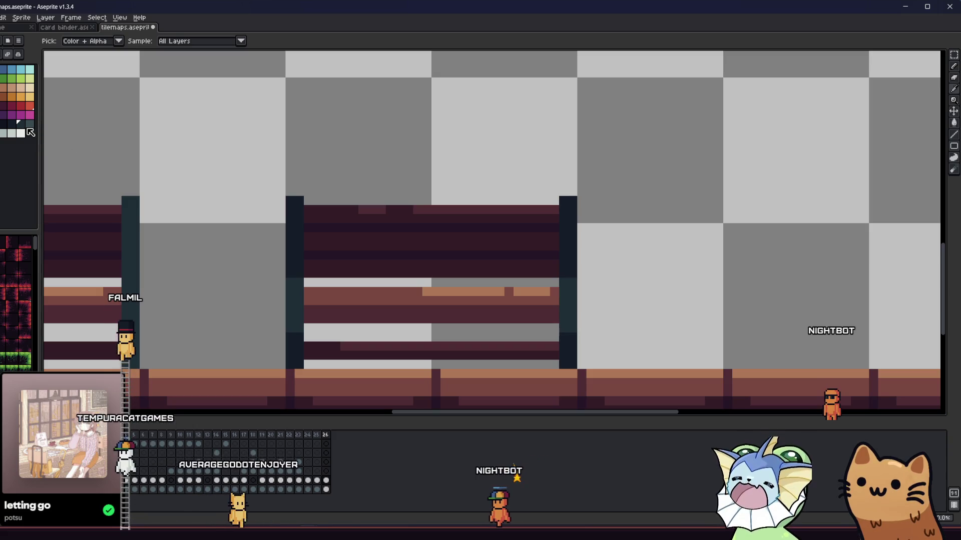
key("b")
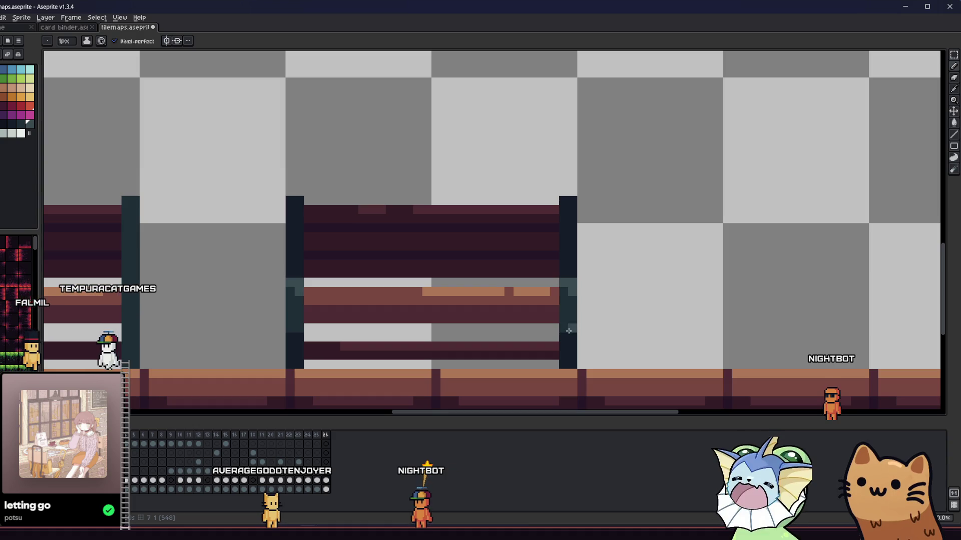
key("ctrl")
key("ctrl")
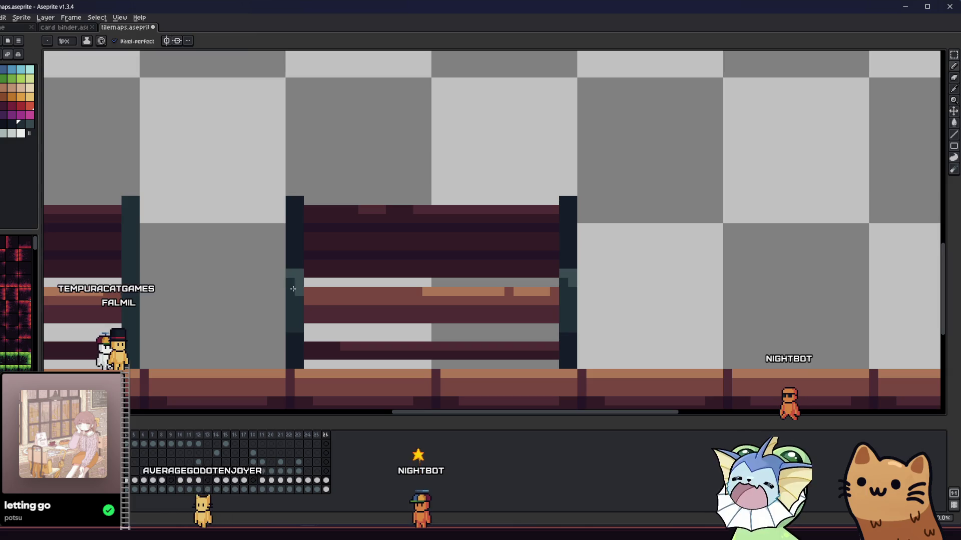
scroll(295, 280, "down", 1)
scroll(295, 337, "down", 1)
scroll(420, 323, "up", 3)
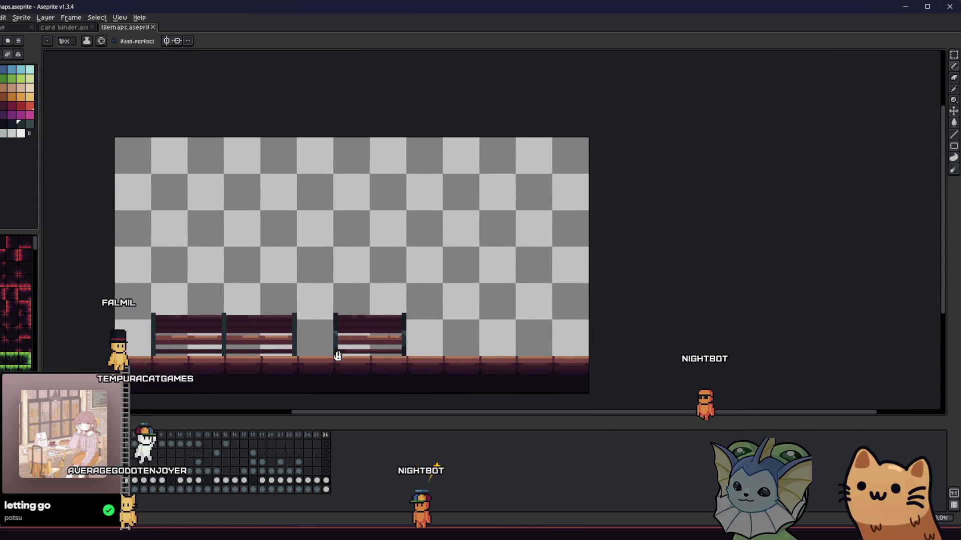
Move a shaded post piece onto the double bench's middle post.
key("m")
mouse_move(411, 204)
left_mouse_down()
mouse_move(652, 287)
mouse_move(460, 325)
mouse_move(339, 318)
left_mouse_up()
scroll(520, 318, "left", 3)
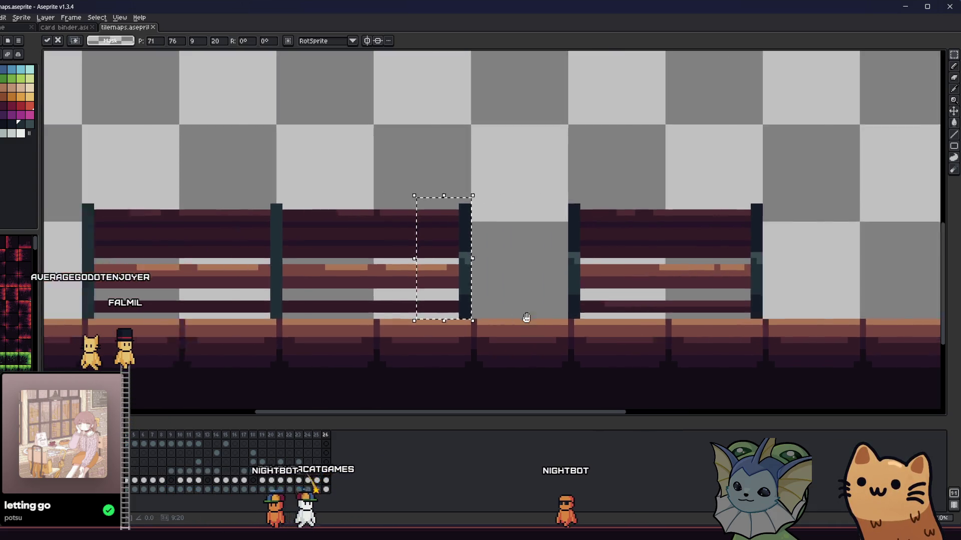
left_click_drag(439, 293, 279, 295)
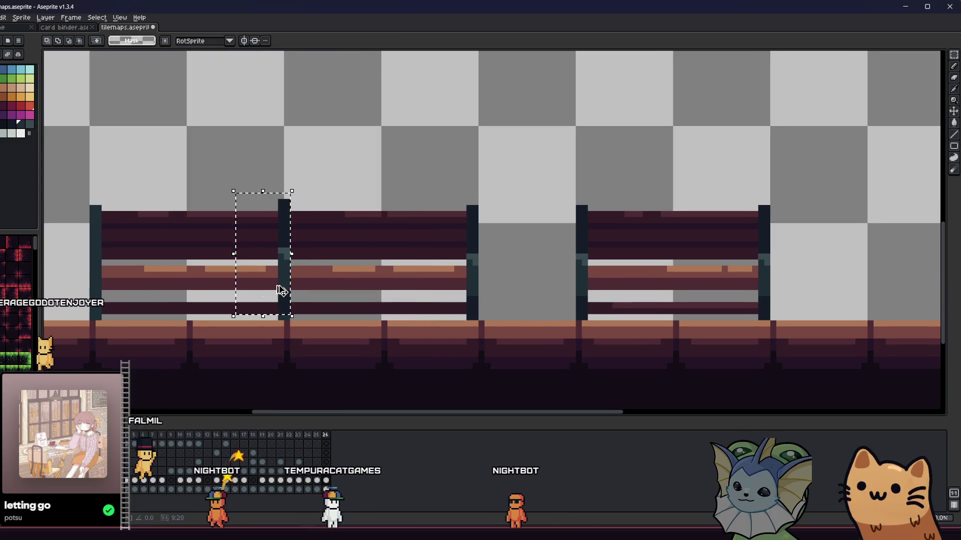
left_click_drag(260, 294, 114, 293)
key("Return")
scroll(200, 297, "down", 2)
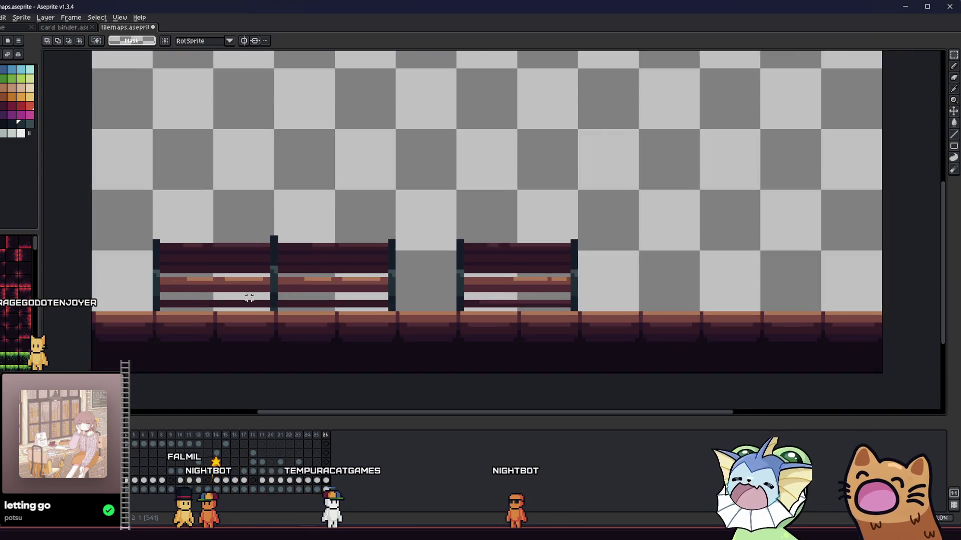
scroll(290, 311, "up", 1)
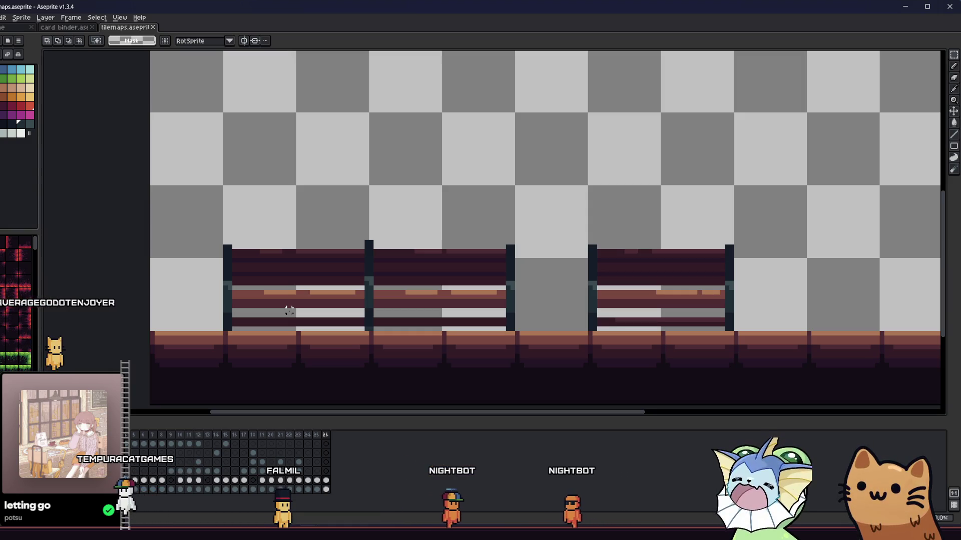
scroll(325, 250, "up", 2)
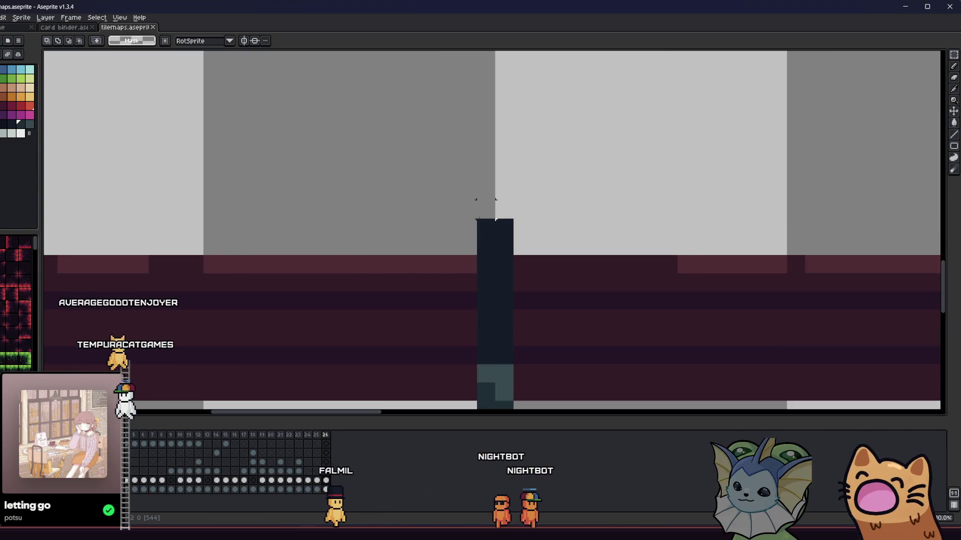
Shift the dark post column down, first by one pixel and then by two more.
left_click_drag(475, 199, 515, 330)
left_click_drag(496, 256, 495, 275)
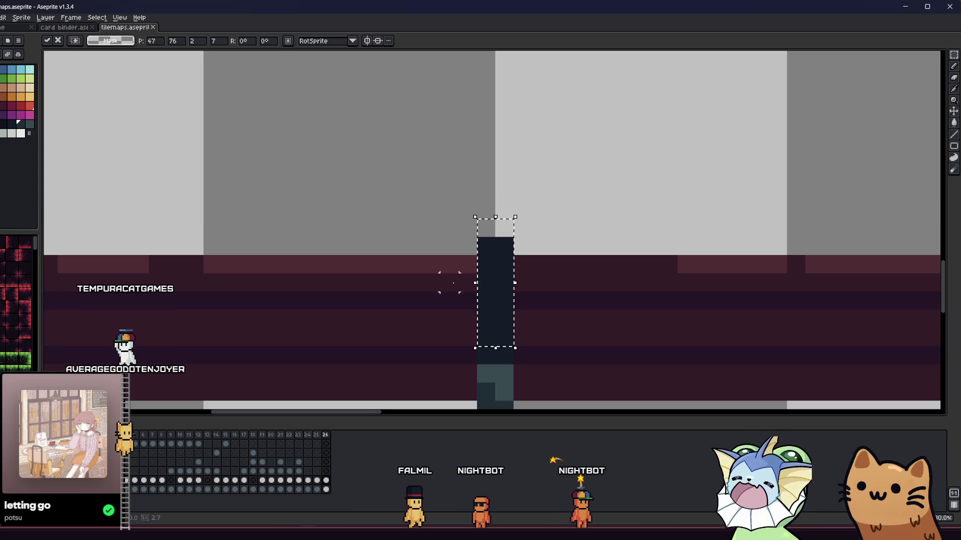
left_click(457, 215)
left_click_drag(485, 210, 514, 311)
left_click_drag(490, 279, 489, 300)
left_click(413, 300)
Paint the notch above the column dark maroon and save the sprite.
scroll(443, 286, "up", 4)
key("i")
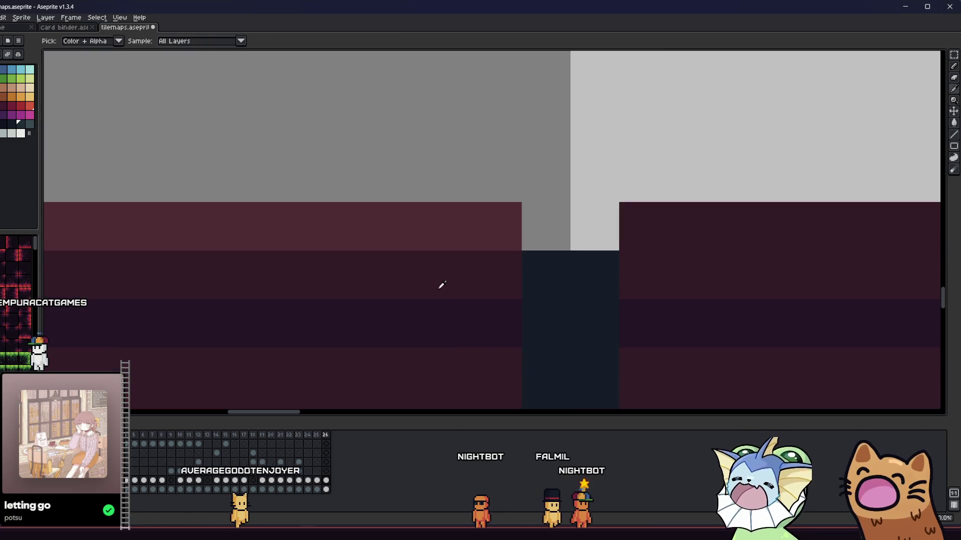
mouse_move(624, 234)
left_mouse_down()
mouse_move(542, 229)
mouse_move(730, 233)
left_mouse_up()
scroll(527, 240, "down", 2)
key("i")
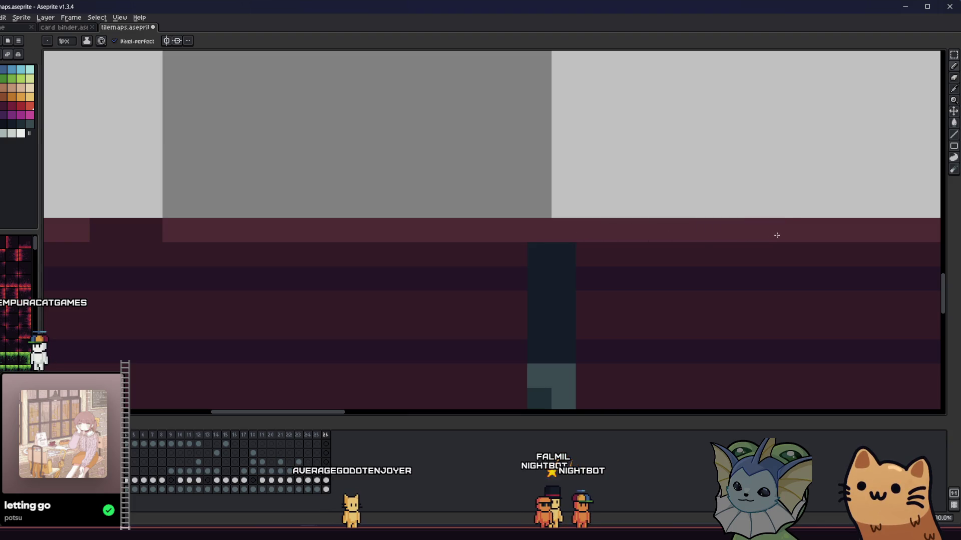
scroll(776, 235, "down", 5)
key("ctrl+s")
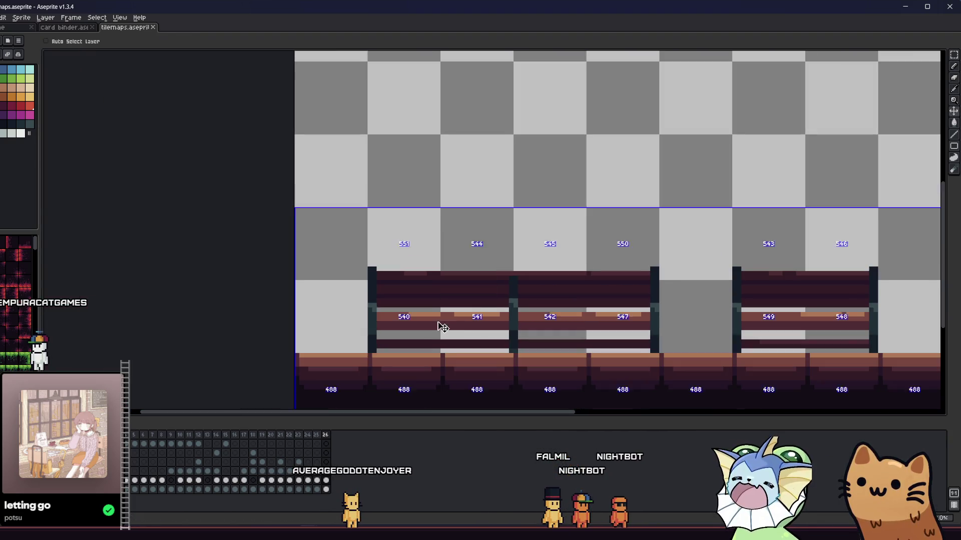
scroll(365, 326, "right", 2)
key("m")
scroll(395, 311, "down", 1)
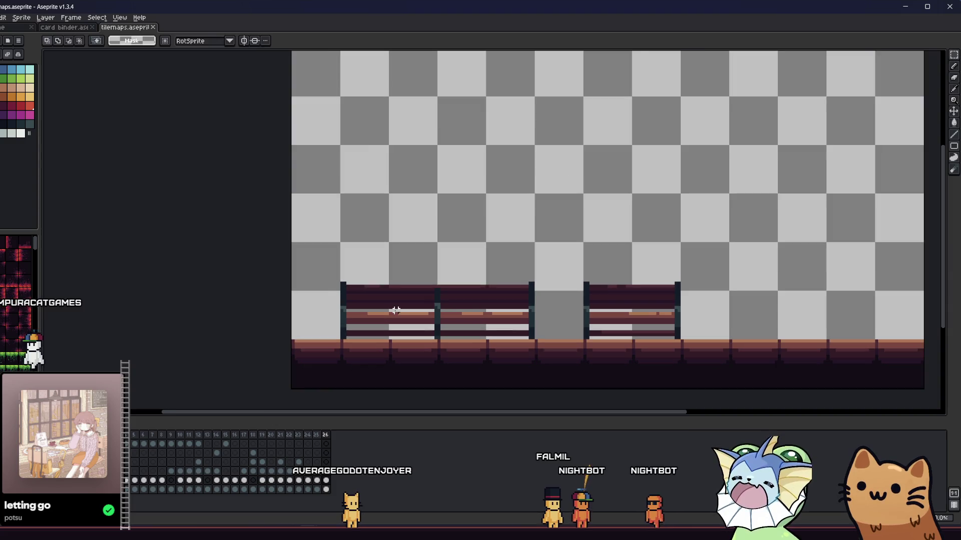
scroll(448, 322, "right", 1)
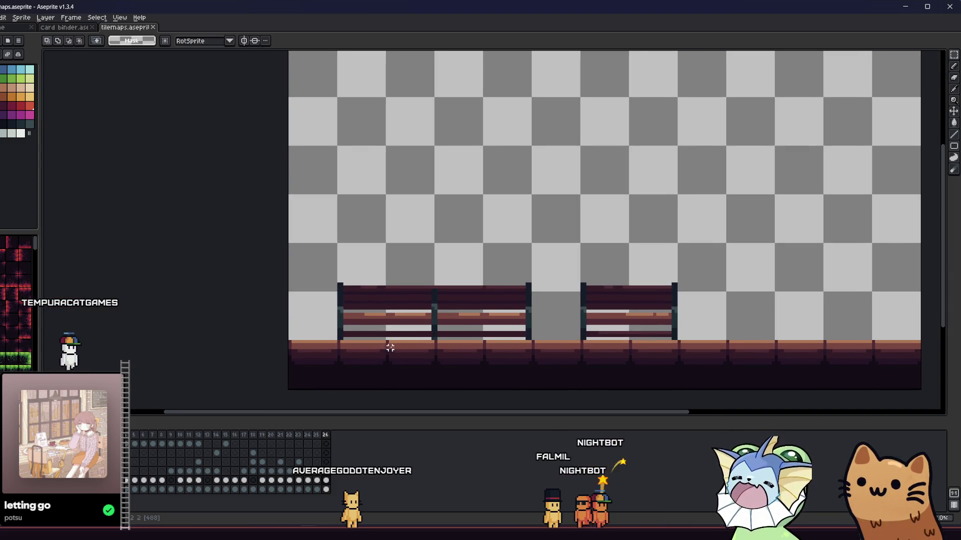
scroll(390, 347, "right", 2)
key("i")
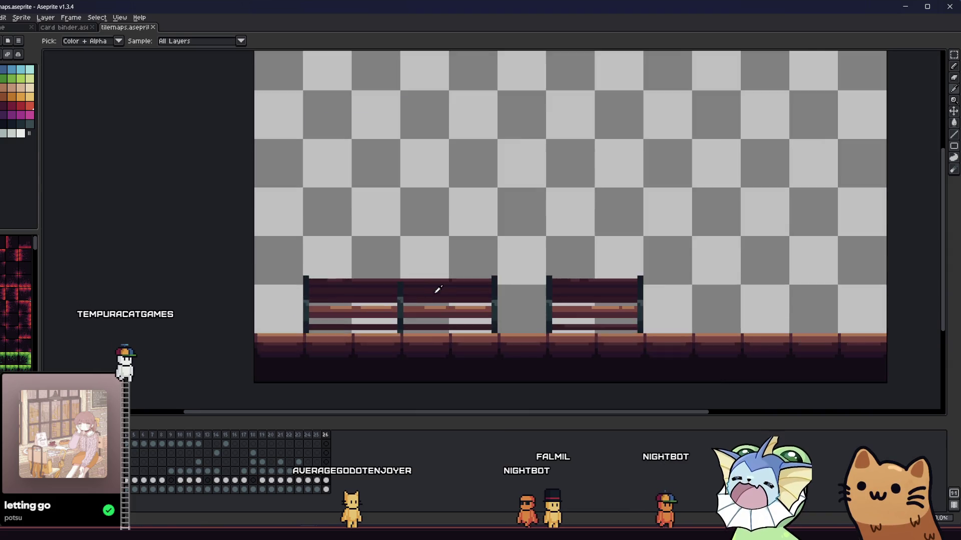
scroll(438, 290, "up", 2)
key("b")
scroll(365, 304, "right", 1)
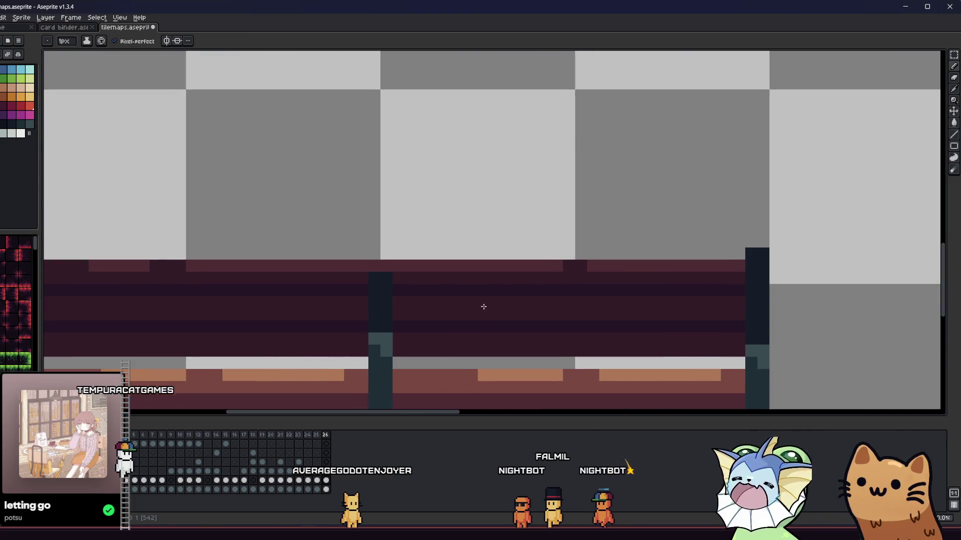
scroll(484, 306, "down", 1)
scroll(291, 294, "down", 1)
key("ctrl+s")
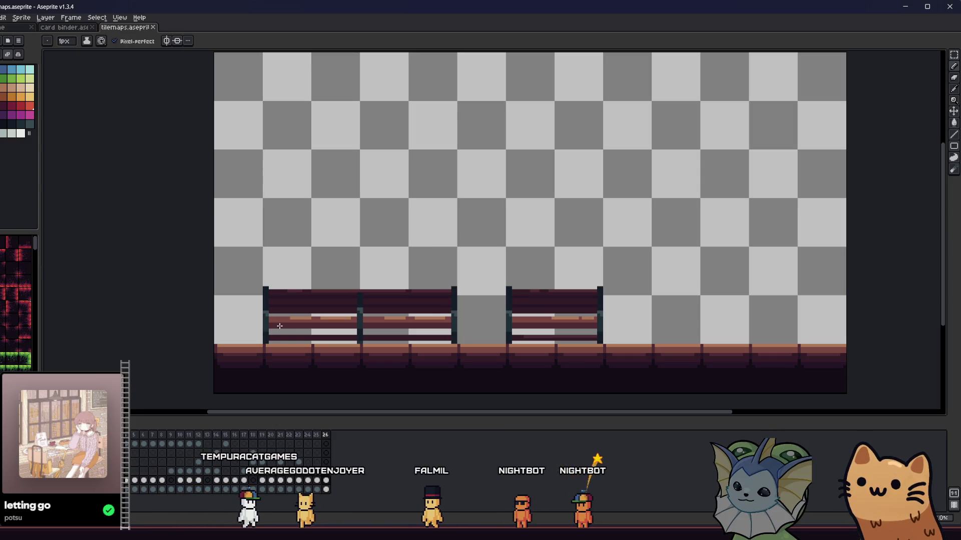
scroll(156, 293, "down", 2)
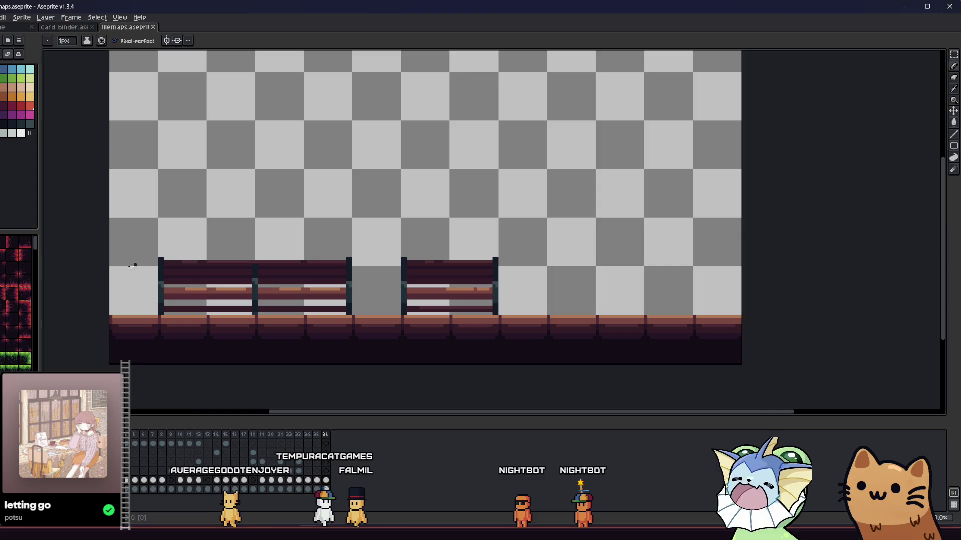
Nudge the whole bench row down one pixel and clear the selection.
key("m")
mouse_move(108, 290)
left_mouse_down()
mouse_move(113, 273)
mouse_move(247, 315)
mouse_move(206, 283)
mouse_move(164, 279)
left_mouse_up()
scroll(239, 286, "up", 1)
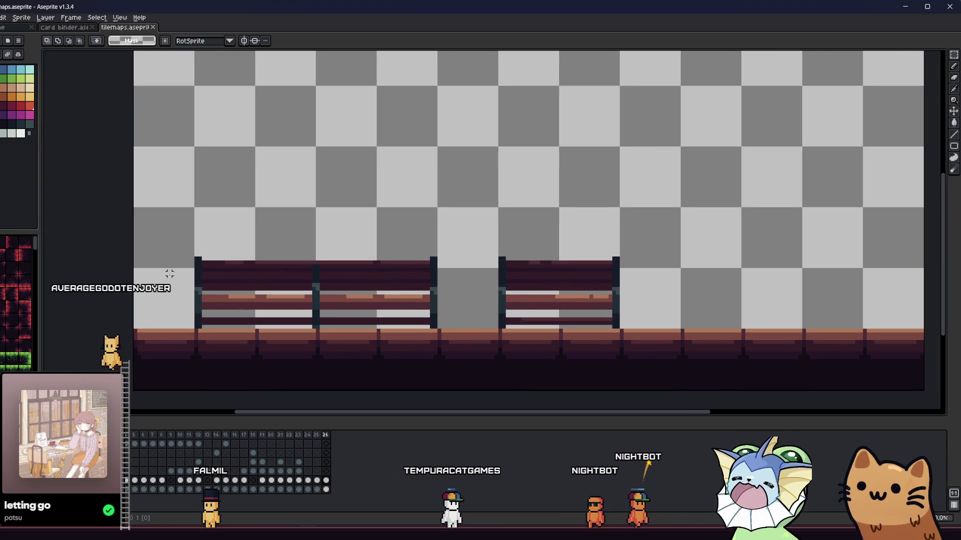
mouse_move(153, 240)
left_mouse_down()
mouse_move(598, 285)
mouse_move(686, 319)
mouse_move(671, 318)
left_mouse_up()
key("Down")
key("ctrl+d")
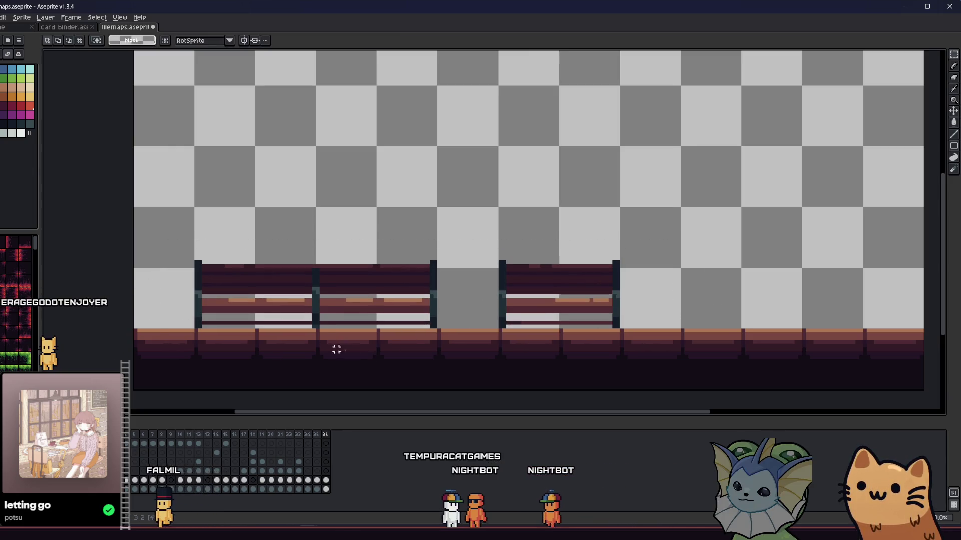
left_click_drag(296, 338, 310, 341)
key("ctrl+z")
key("ctrl+z")
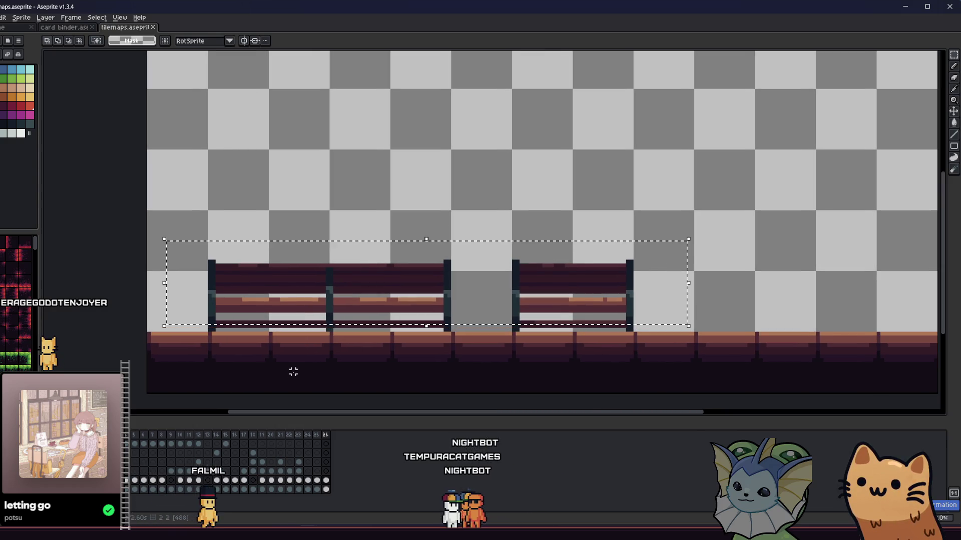
mouse_move(174, 243)
left_mouse_down()
mouse_move(657, 325)
mouse_move(690, 320)
left_mouse_up()
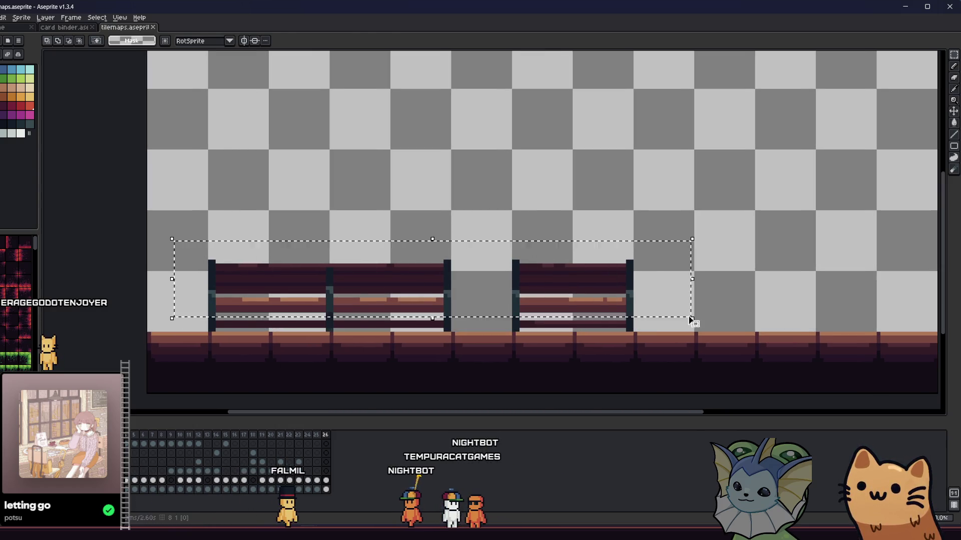
key("Down")
key("ctrl+d")
mouse_move(375, 336)
left_mouse_down()
mouse_move(401, 343)
mouse_move(253, 318)
mouse_move(300, 326)
left_mouse_up()
scroll(402, 343, "down", 4)
scroll(395, 340, "up", 3)
scroll(255, 320, "up", 2)
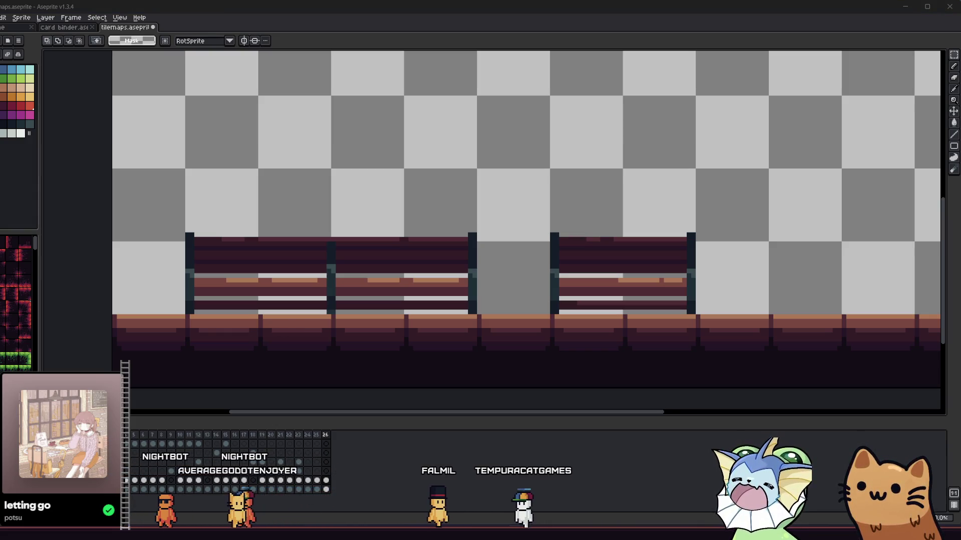
mouse_move(343, 261)
left_mouse_down()
mouse_move(402, 257)
mouse_move(369, 261)
left_mouse_up()
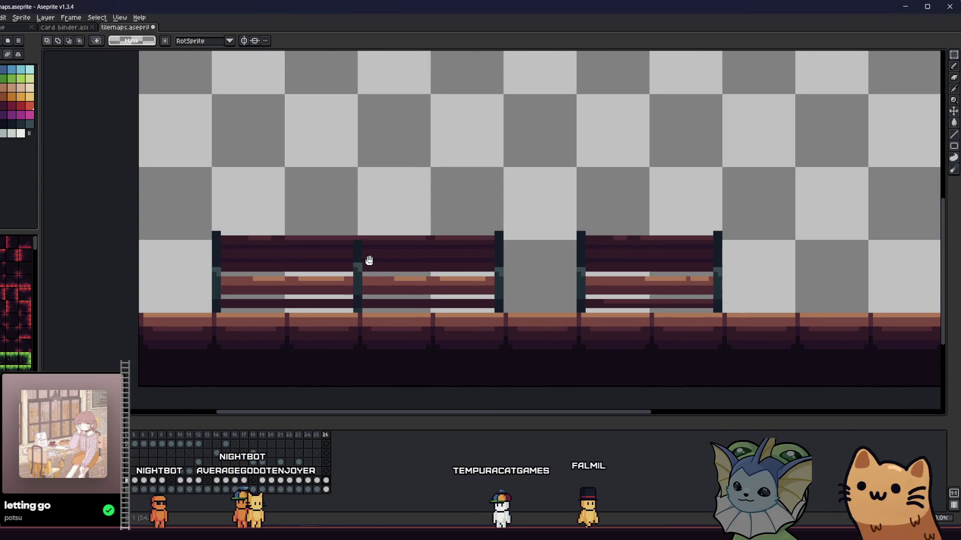
Bucket-fill a lighter stripe into the top rows of the left, middle and right benches.
scroll(277, 247, "up", 4)
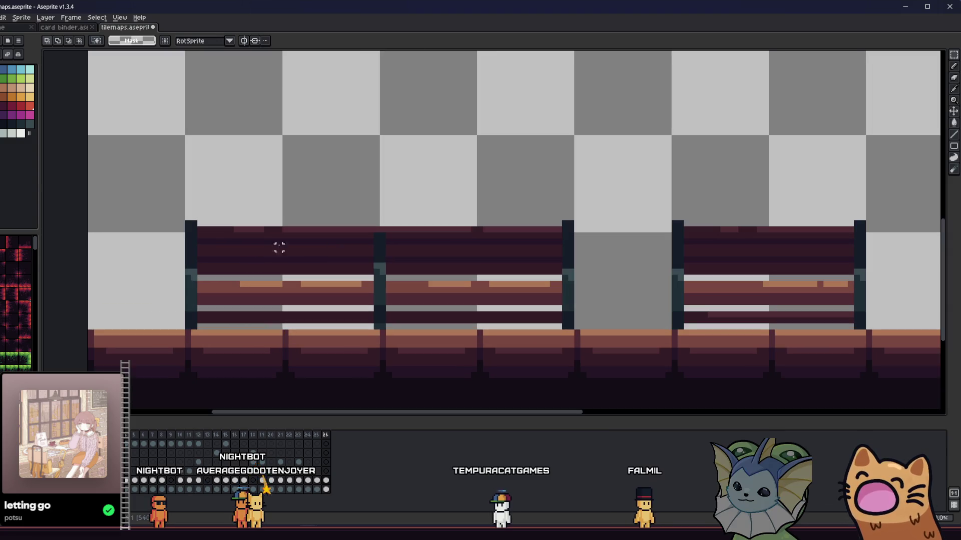
scroll(301, 222, "down", 3)
left_click(288, 227)
left_click(507, 228)
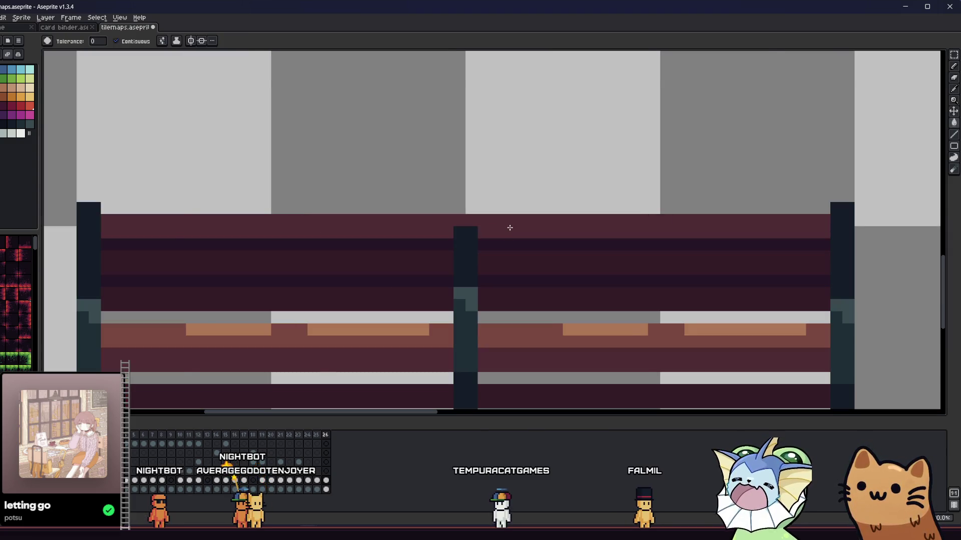
scroll(508, 228, "up", 2)
scroll(459, 246, "down", 1)
scroll(472, 245, "right", 2)
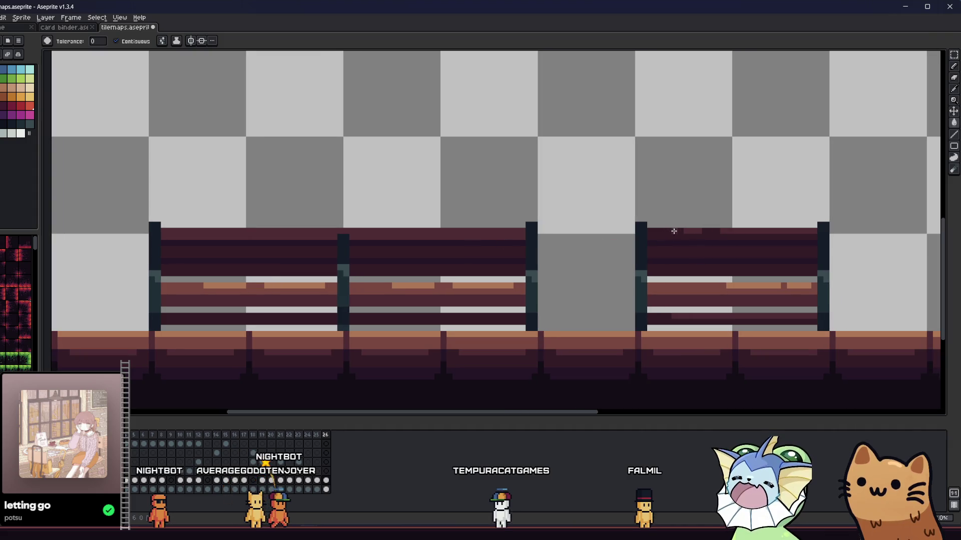
left_click(670, 246)
left_click(423, 251)
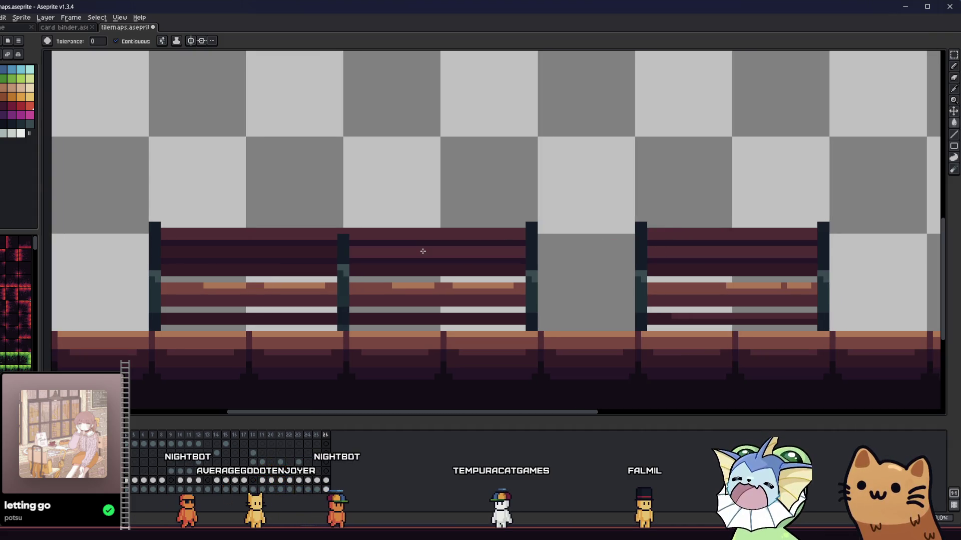
left_click(296, 253)
scroll(295, 253, "down", 1)
scroll(251, 276, "down", 1)
scroll(259, 279, "up", 1)
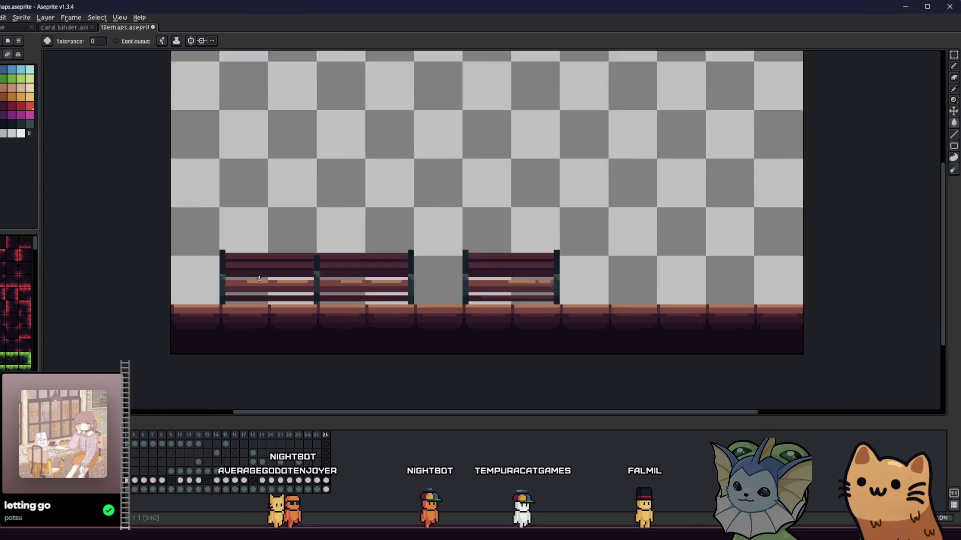
scroll(271, 254, "up", 4)
Pencil a lighter highlight line along the top edges of the right and left benches.
key("i")
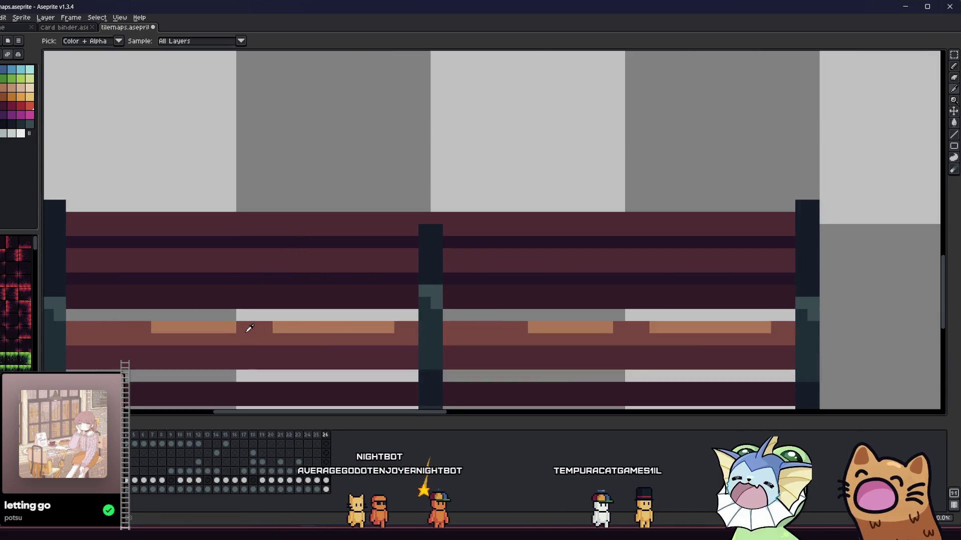
key("b")
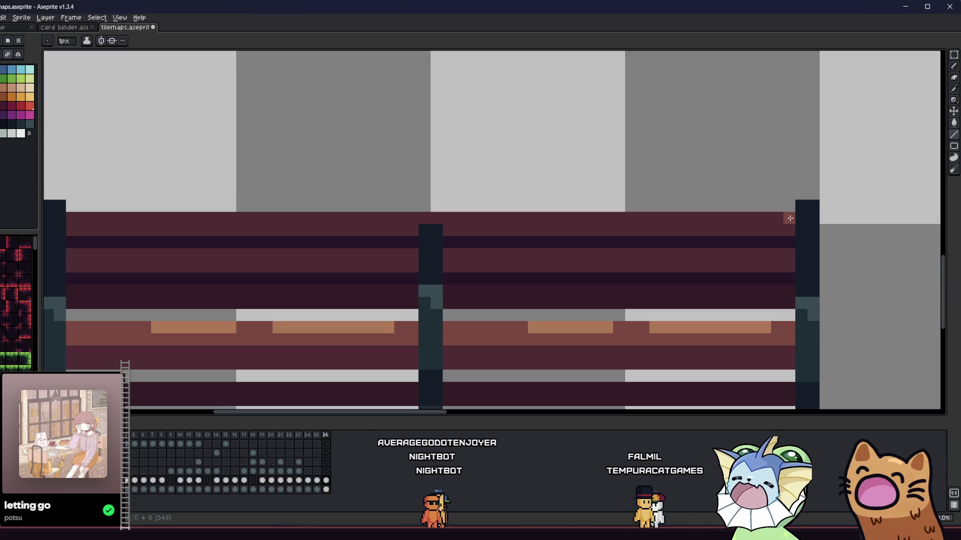
left_click_drag(790, 218, 541, 220)
left_click_drag(393, 218, 257, 220)
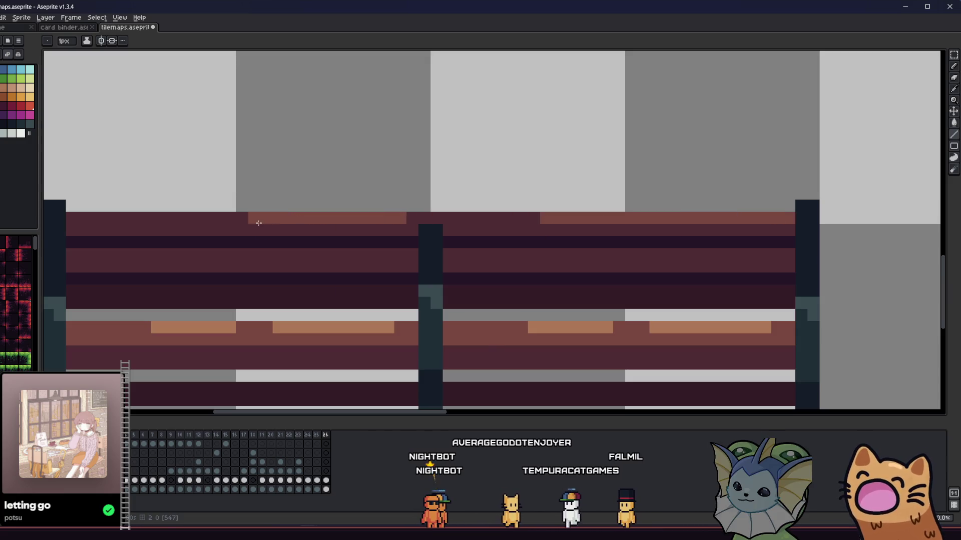
scroll(167, 257, "down", 4)
scroll(366, 269, "up", 4)
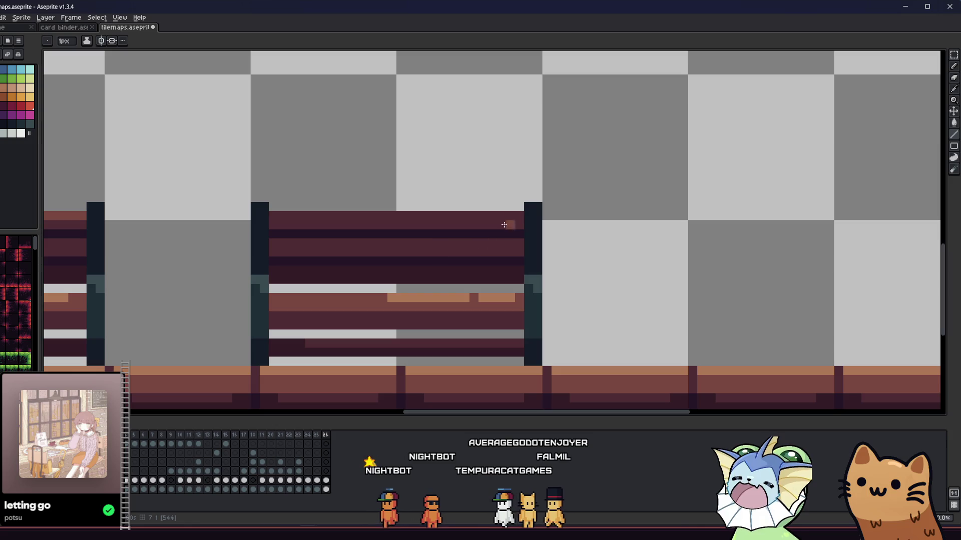
scroll(311, 216, "up", 2)
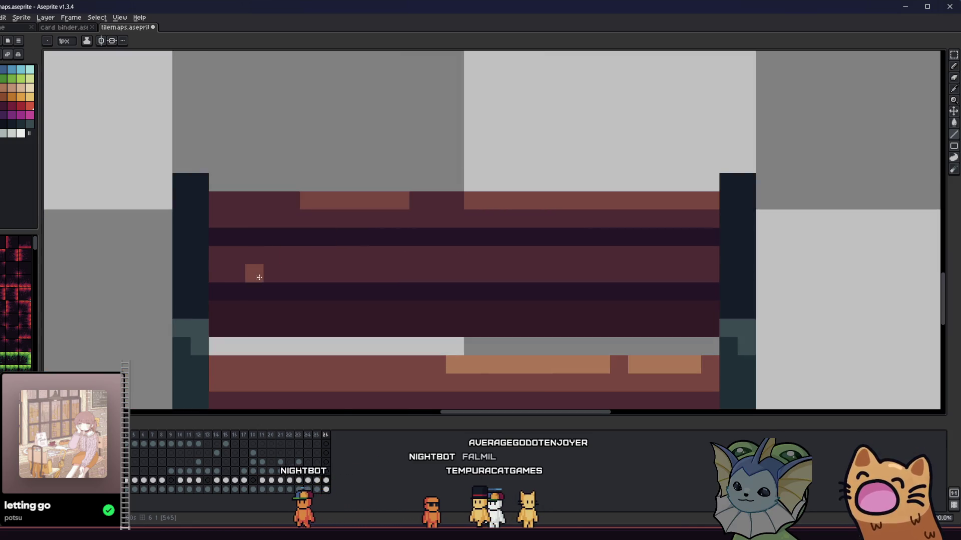
scroll(381, 270, "down", 4)
scroll(352, 281, "up", 3)
scroll(193, 249, "up", 1)
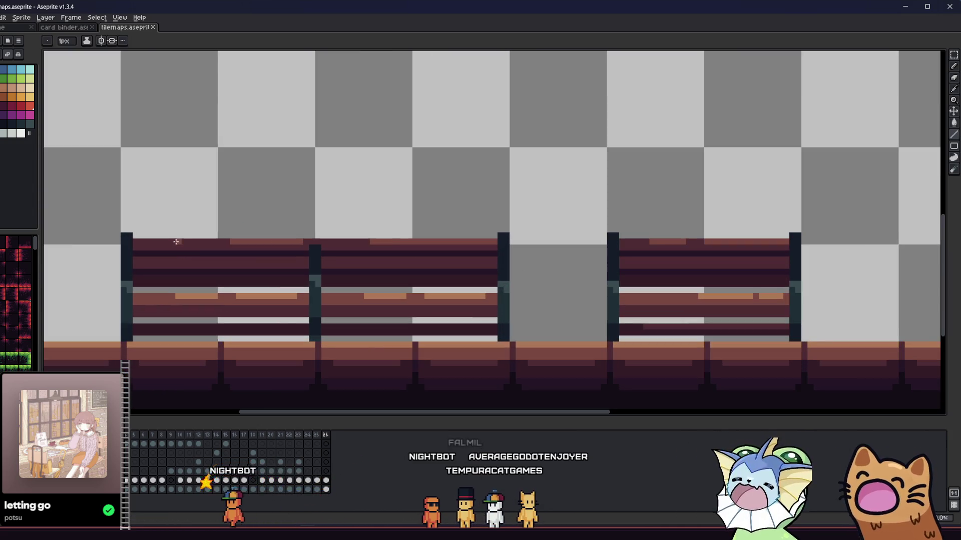
scroll(176, 241, "down", 2)
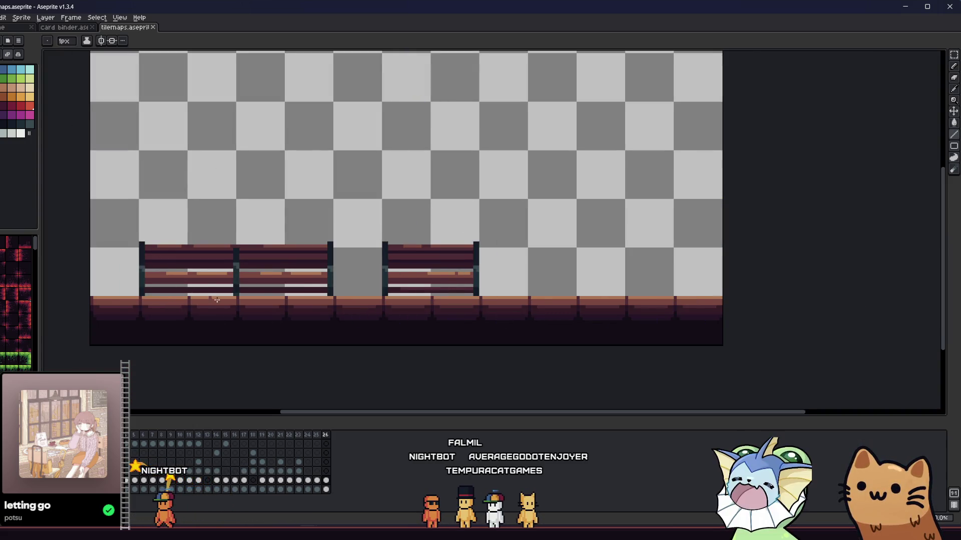
scroll(285, 311, "down", 4)
Step through the frames and return to frame 26 showing the benches.
scroll(285, 311, "up", 6)
mouse_move(279, 310)
left_mouse_down()
mouse_move(322, 301)
mouse_move(361, 317)
mouse_move(351, 307)
left_mouse_up()
key("Right")
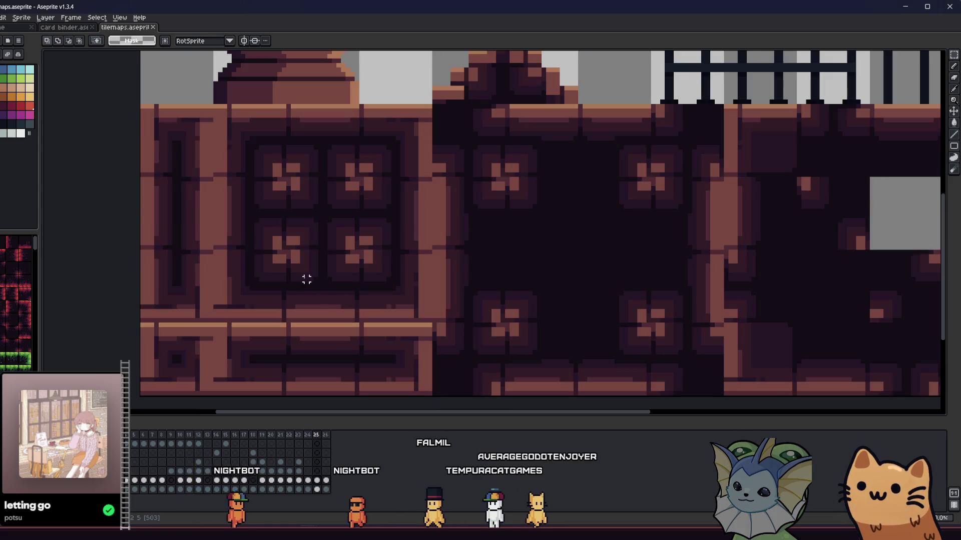
key("Right")
key("Left")
key("Left")
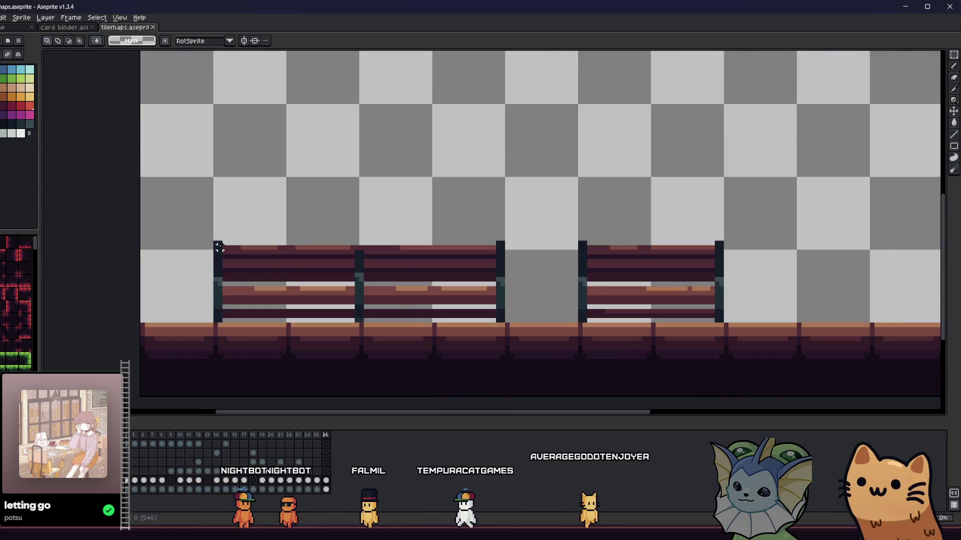
scroll(221, 260, "up", 1)
Drag a grid-snapped selection from the top-left tile across every bench.
left_click_drag(457, 303, 593, 345)
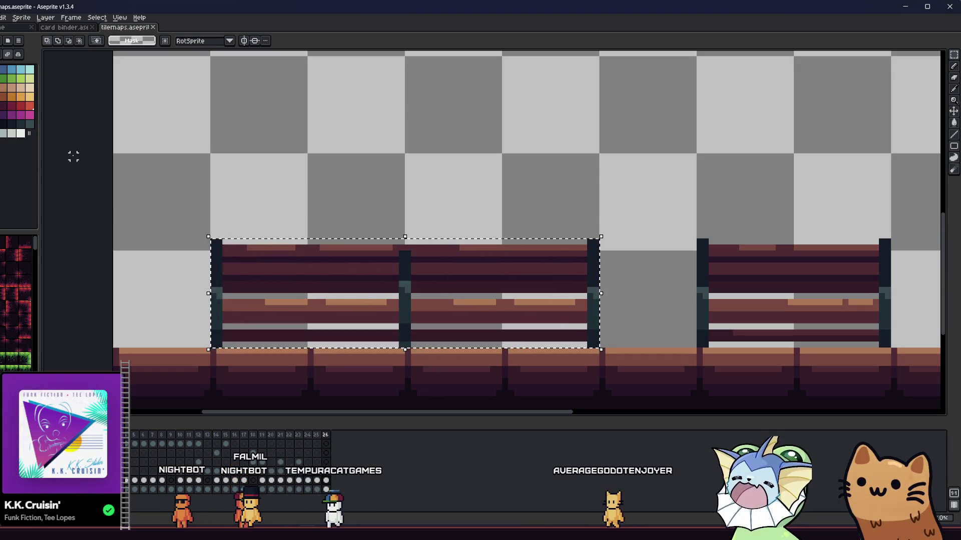
mouse_move(225, 180)
left_mouse_down()
mouse_move(480, 310)
mouse_move(523, 303)
left_mouse_up()
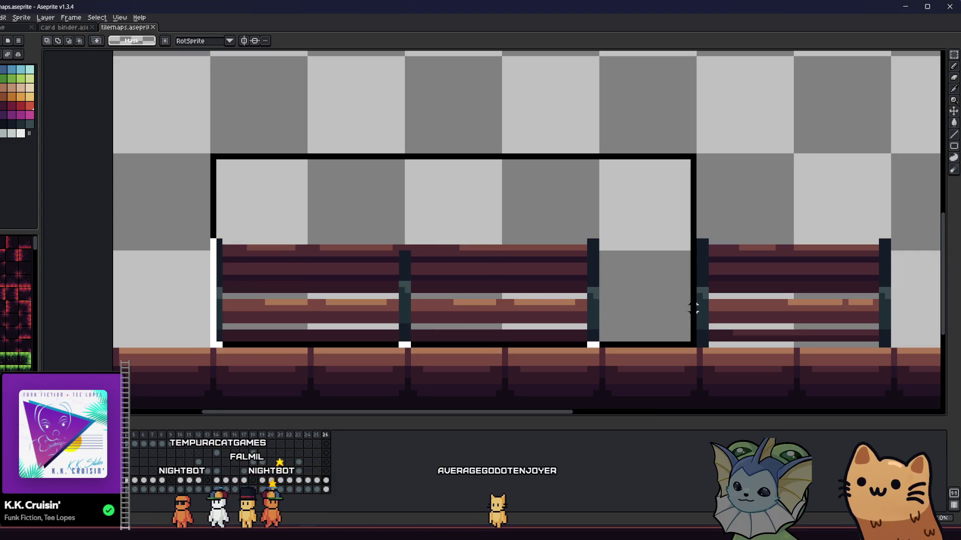
left_click_drag(753, 314, 826, 301)
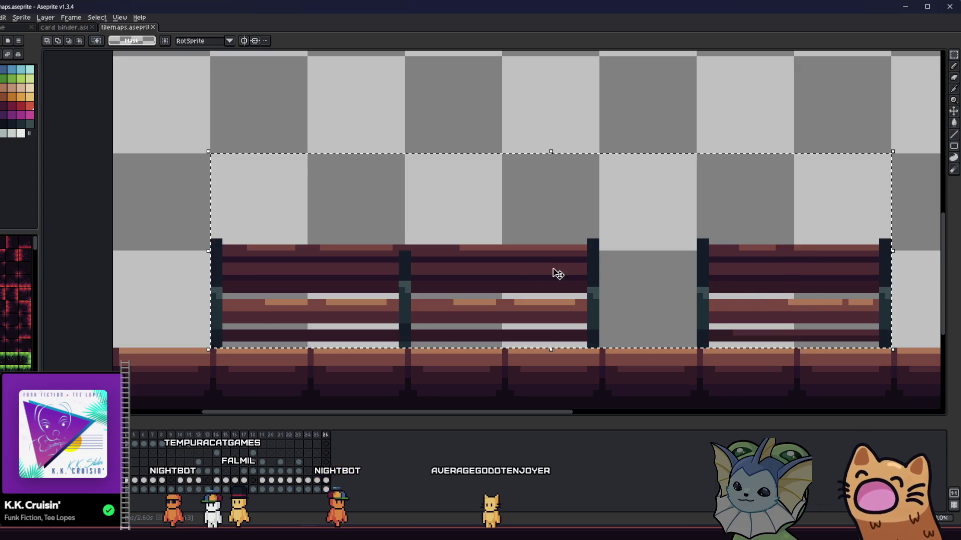
scroll(557, 274, "down", 1)
scroll(489, 270, "right", 2)
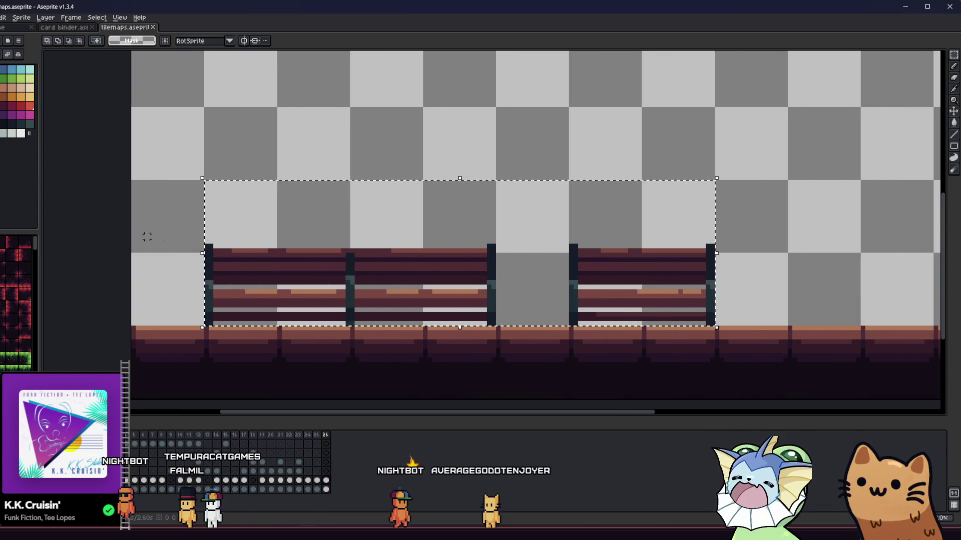
Export the selected area from Aseprite as benches.png.
key("alt+f")
mouse_move(48, 101)
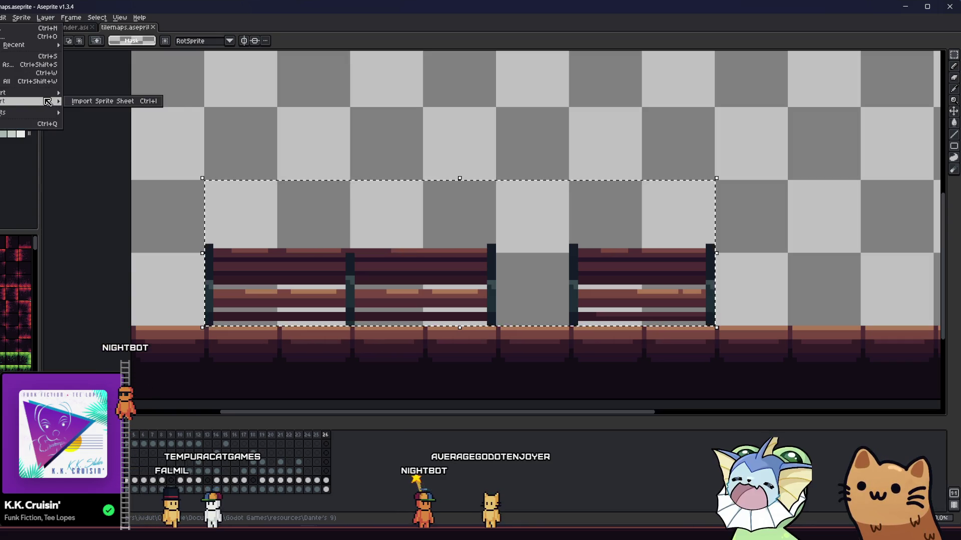
left_click(100, 102)
double_click(340, 193)
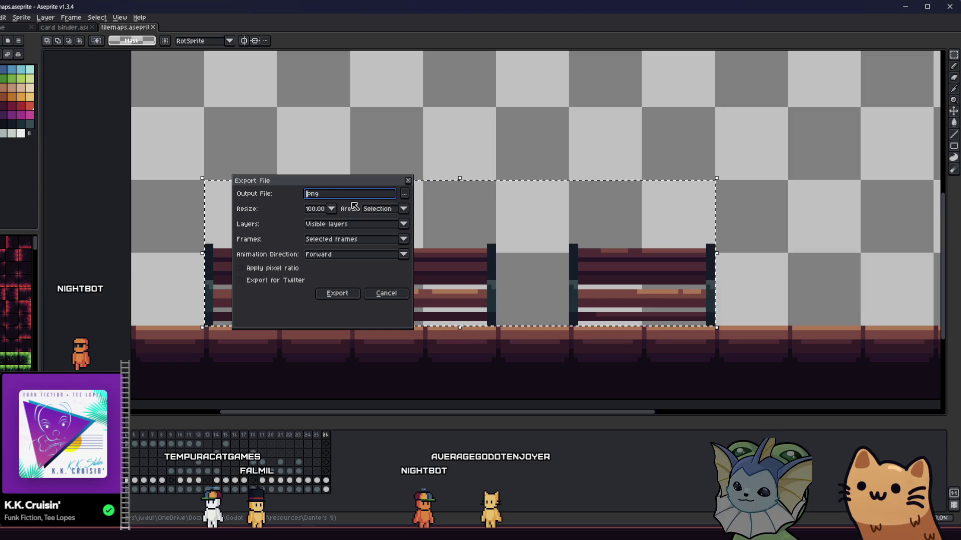
type("benches")
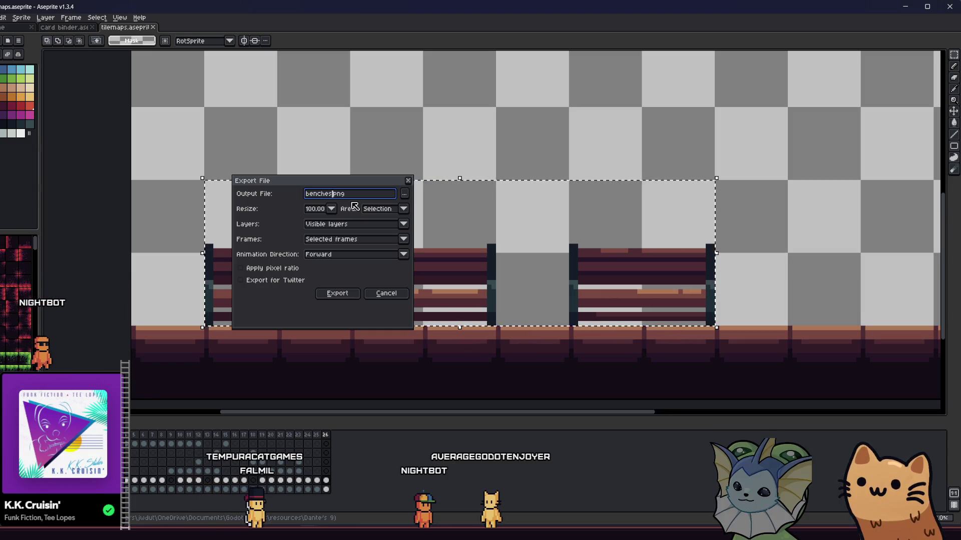
key("Return")
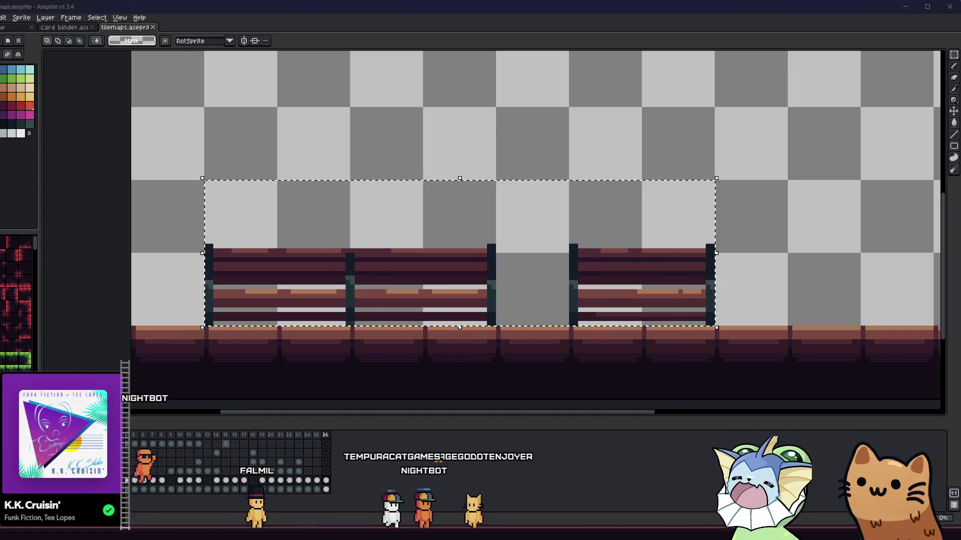
left_click(180, 465)
Show the project's FileSystem listing in Godot and open File Explorer at Home.
key("alt+f")
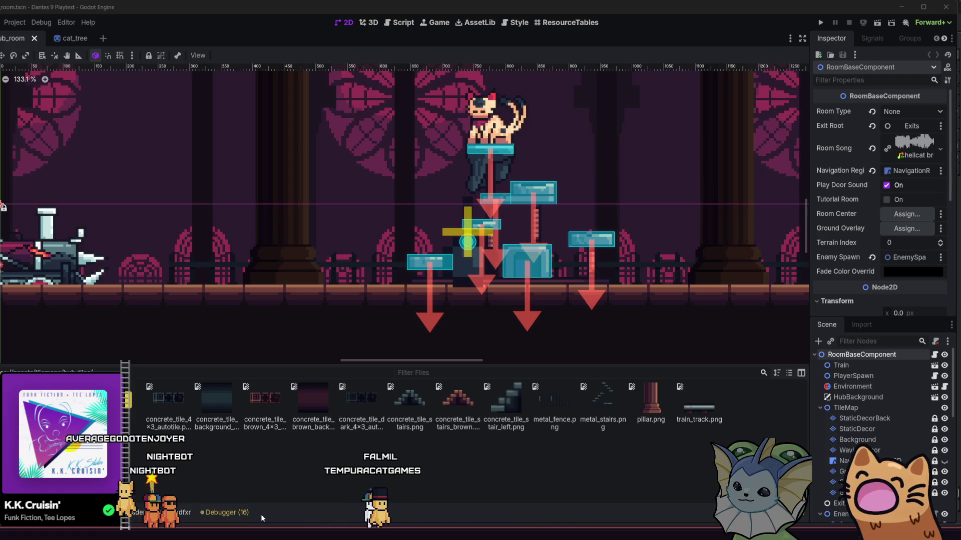
key("super+e")
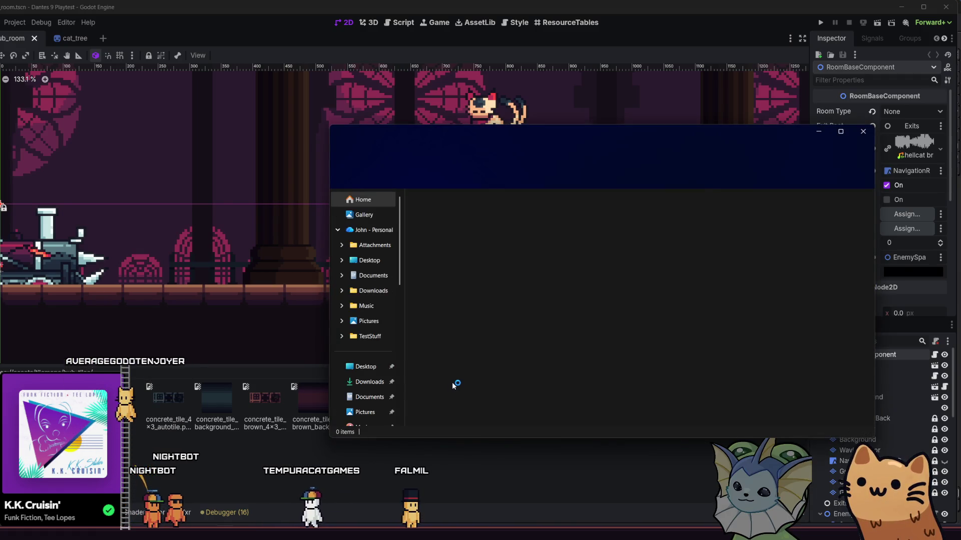
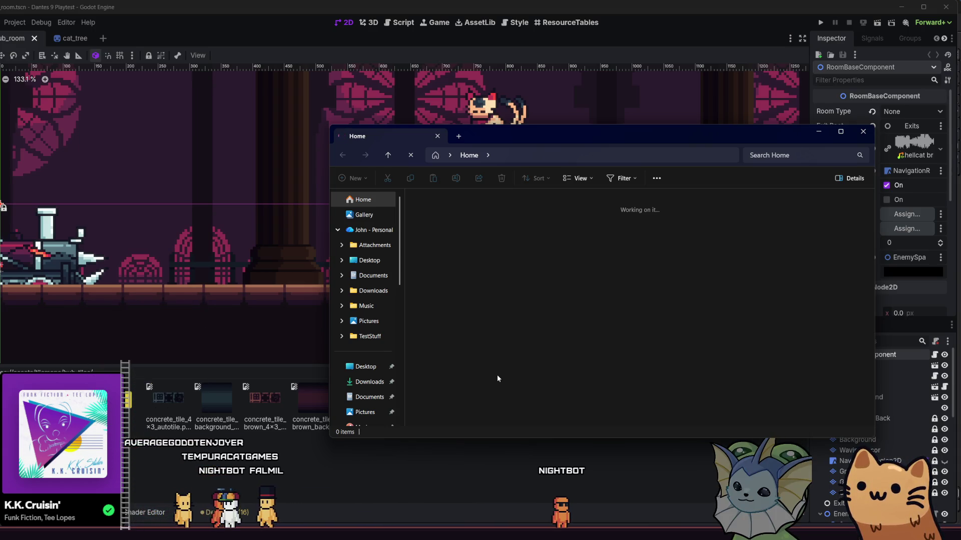
Go from metal_fence.png in Recent files to its hub tilemaps folder, then return to the Godot editor.
scroll(361, 295, "down", 5)
scroll(369, 277, "up", 4)
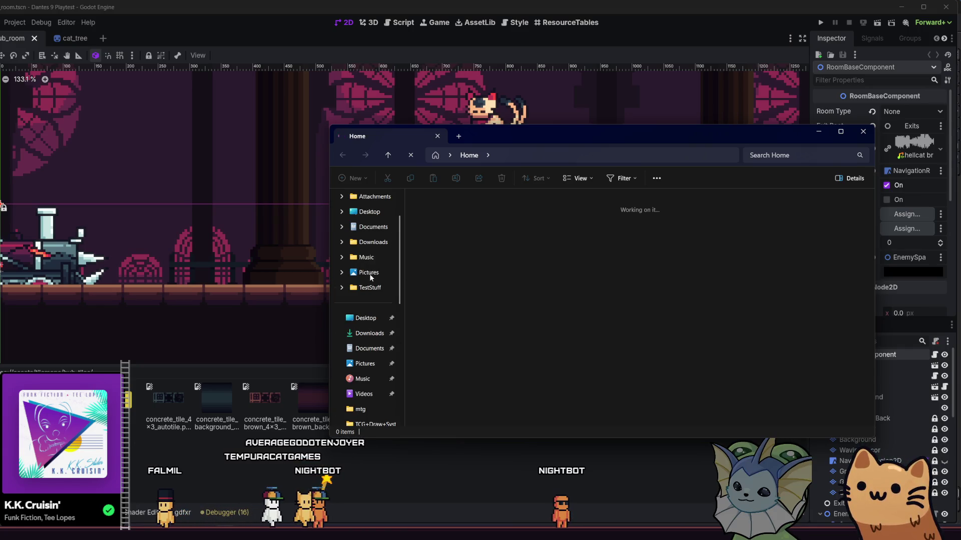
scroll(371, 278, "up", 2)
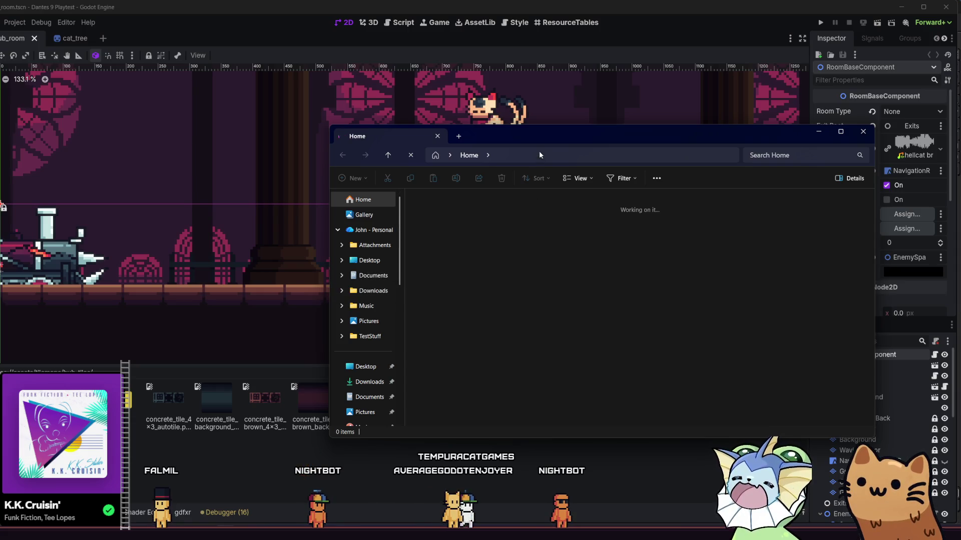
left_click_drag(492, 147, 457, 150)
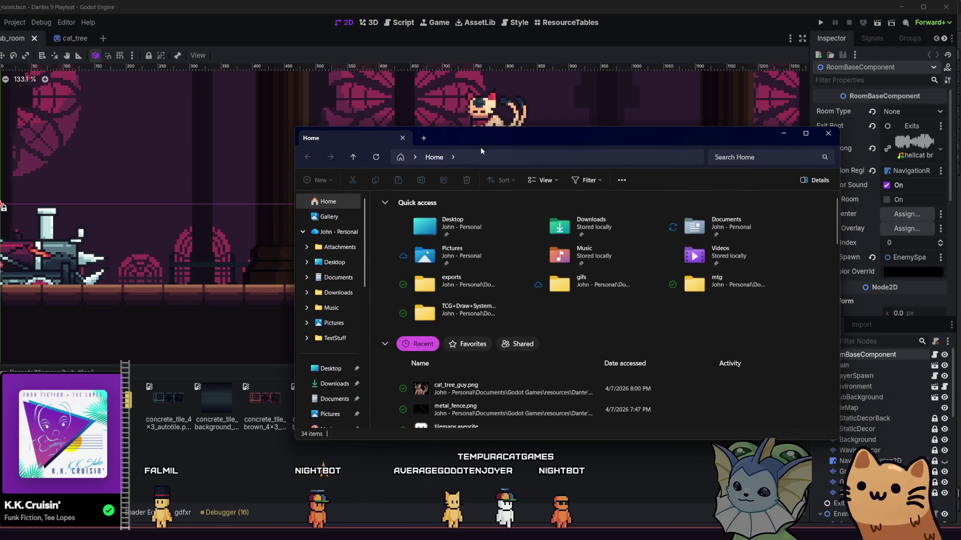
left_click(448, 412)
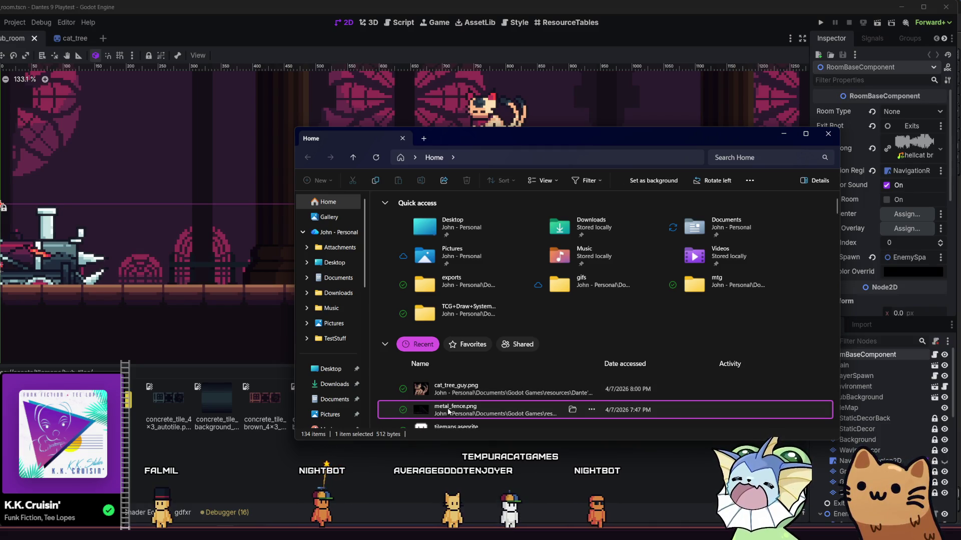
right_click(449, 411)
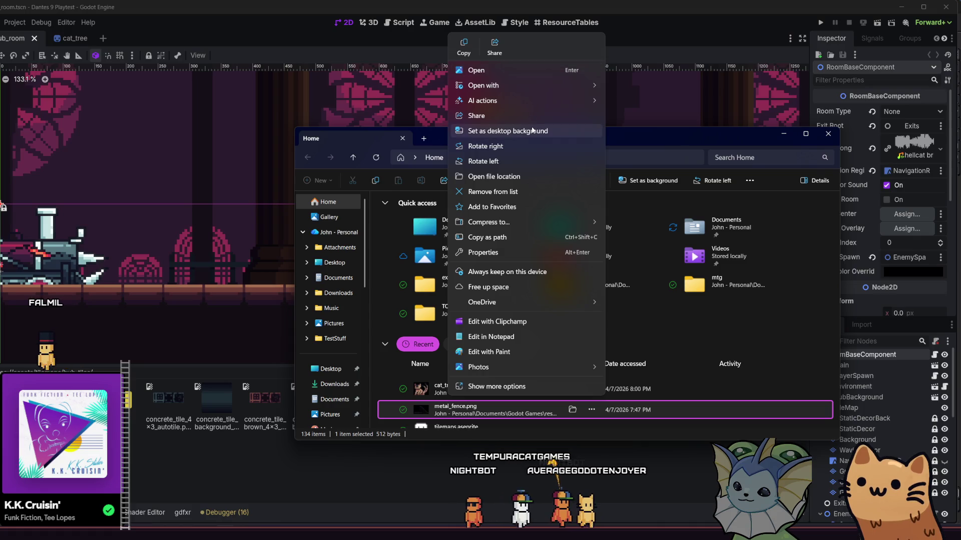
left_click(524, 173)
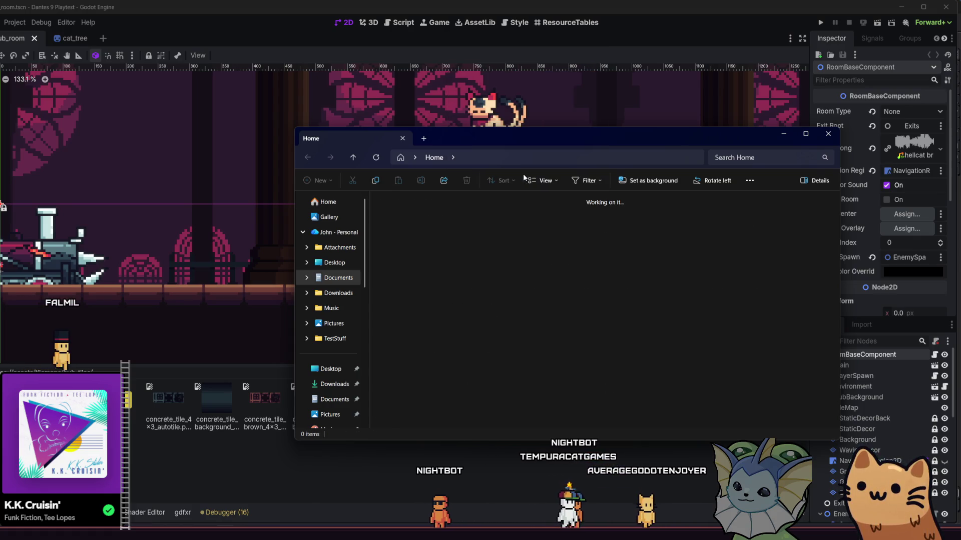
left_click(740, 282)
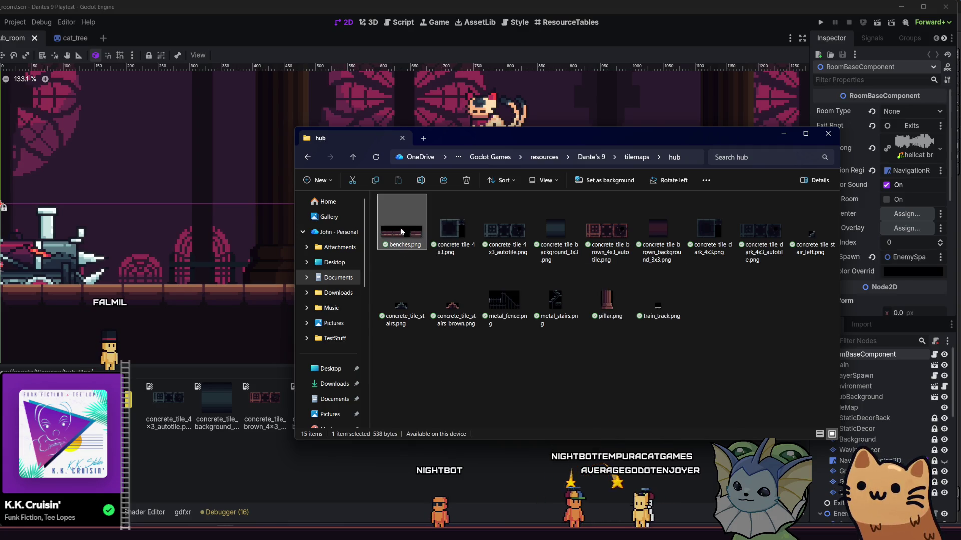
left_click(253, 463)
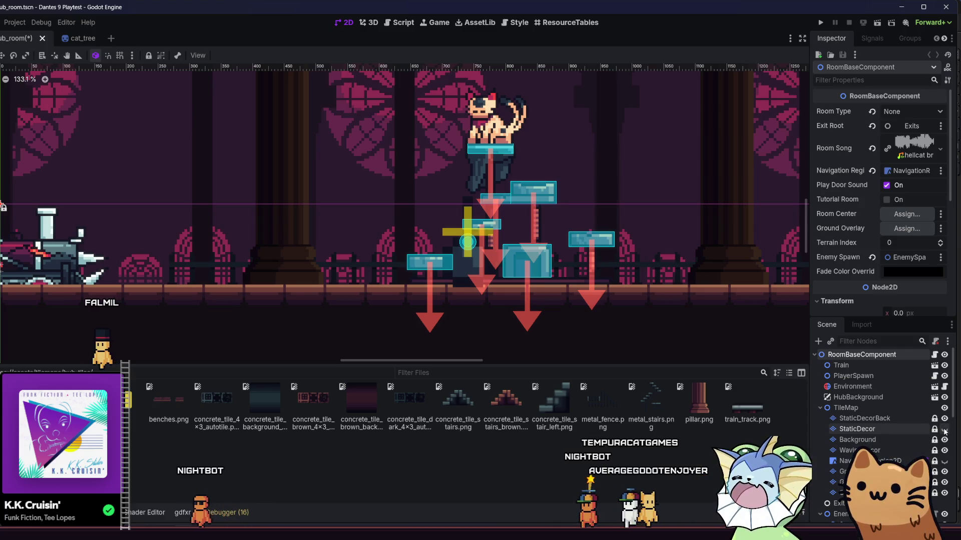
Select the StaticDecor tile layer and show its TileSet editor.
key("f")
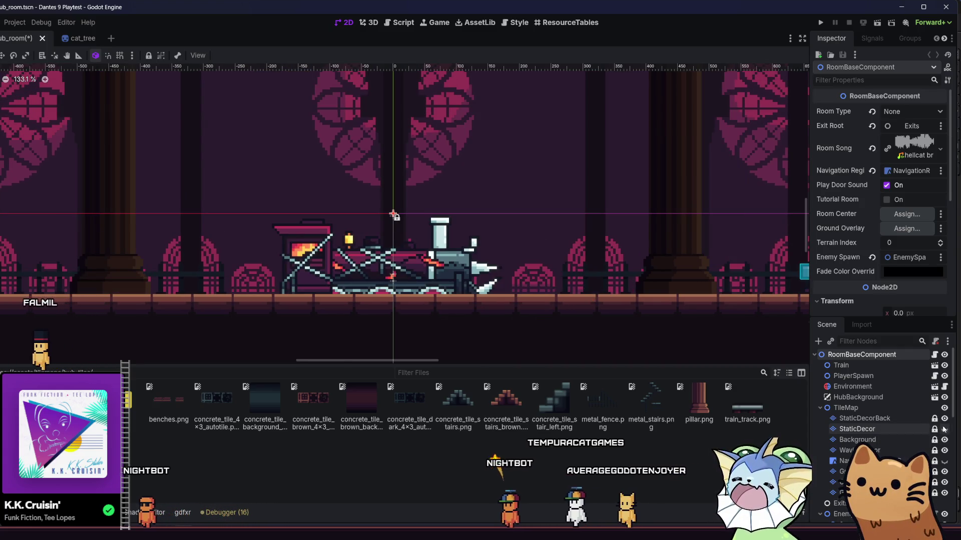
scroll(555, 233, "up", 3)
scroll(446, 235, "down", 8)
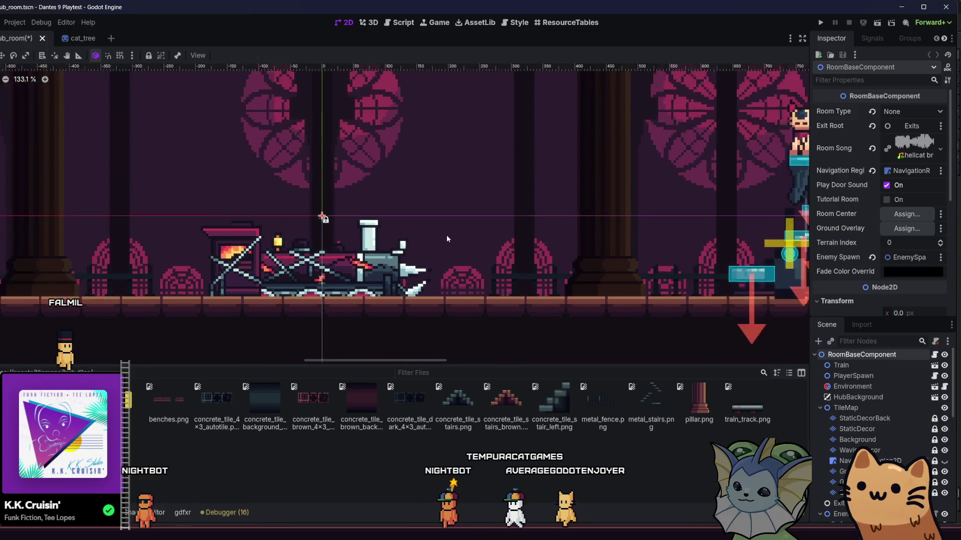
scroll(446, 241, "right", 3)
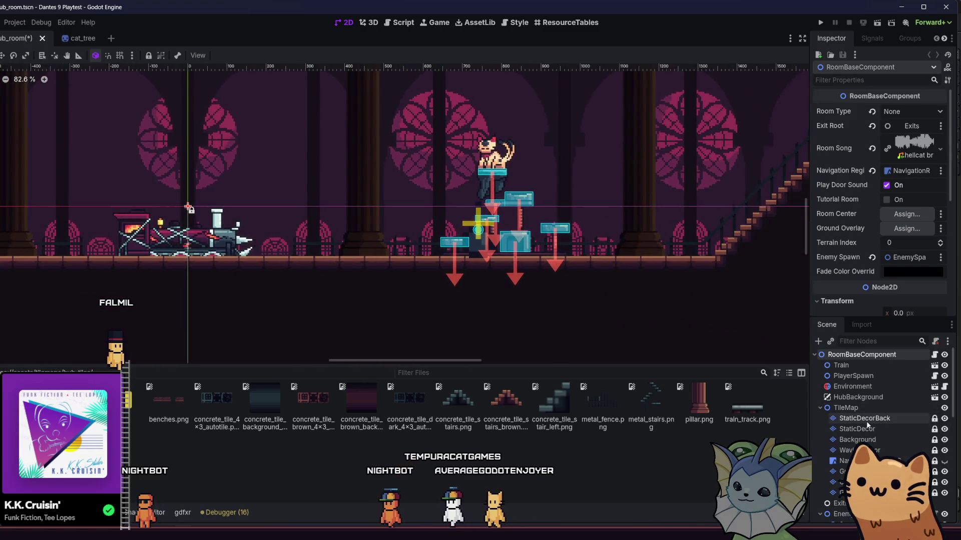
left_click(868, 429)
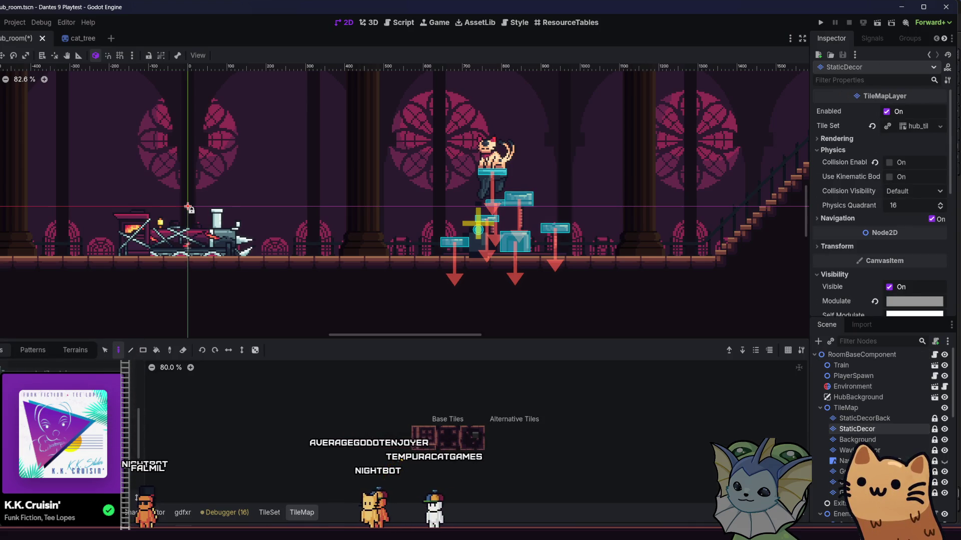
left_click(270, 513)
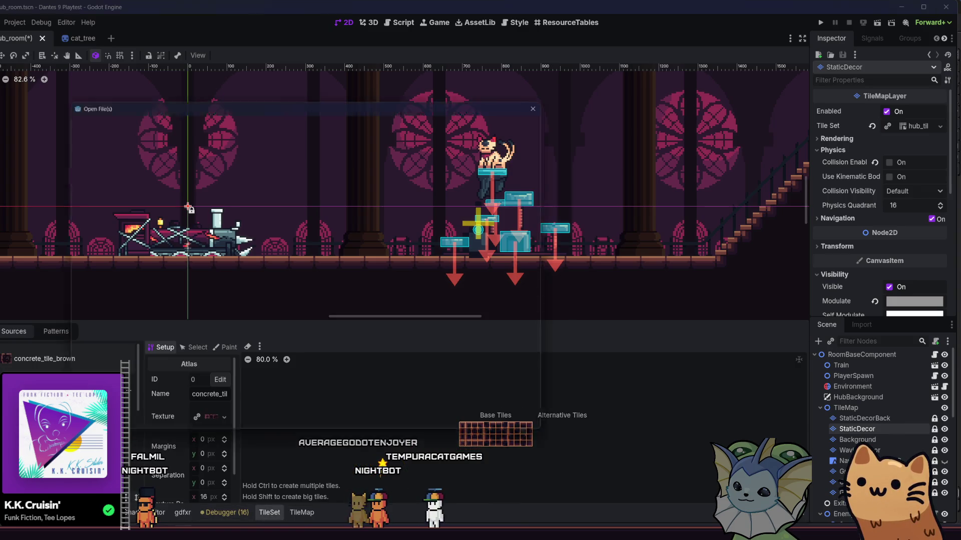
Add a new atlas source using res://assets/tilemaps/hub_tiles/benches.png.
left_click(223, 417)
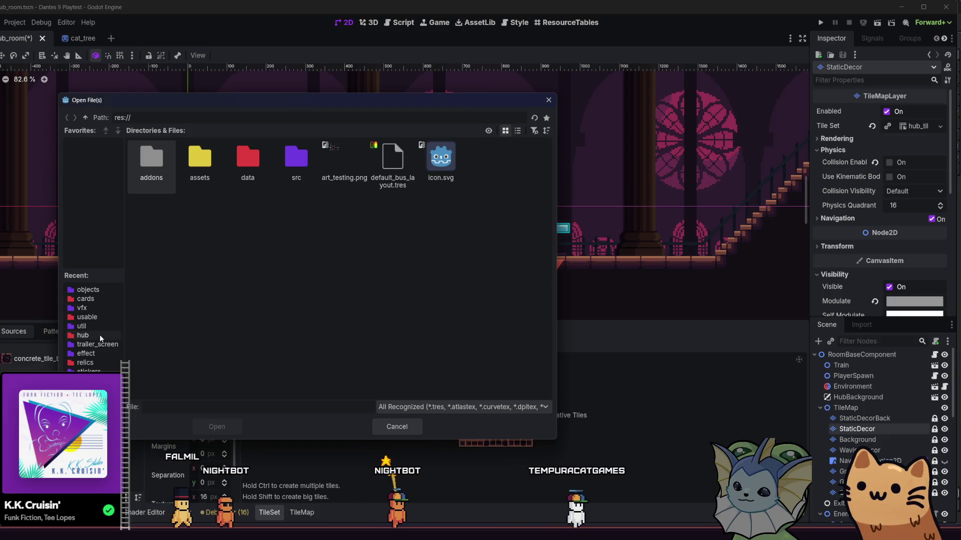
double_click(198, 172)
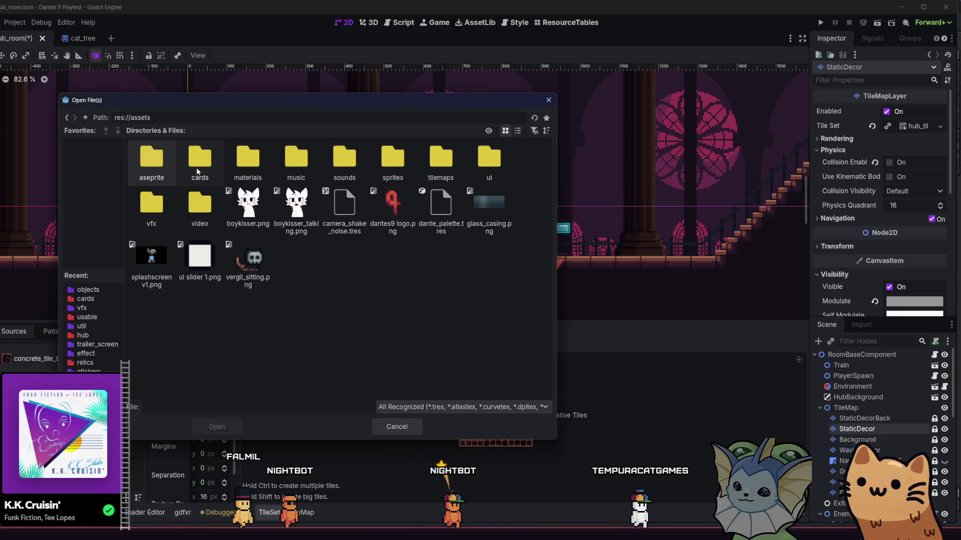
left_click(385, 165)
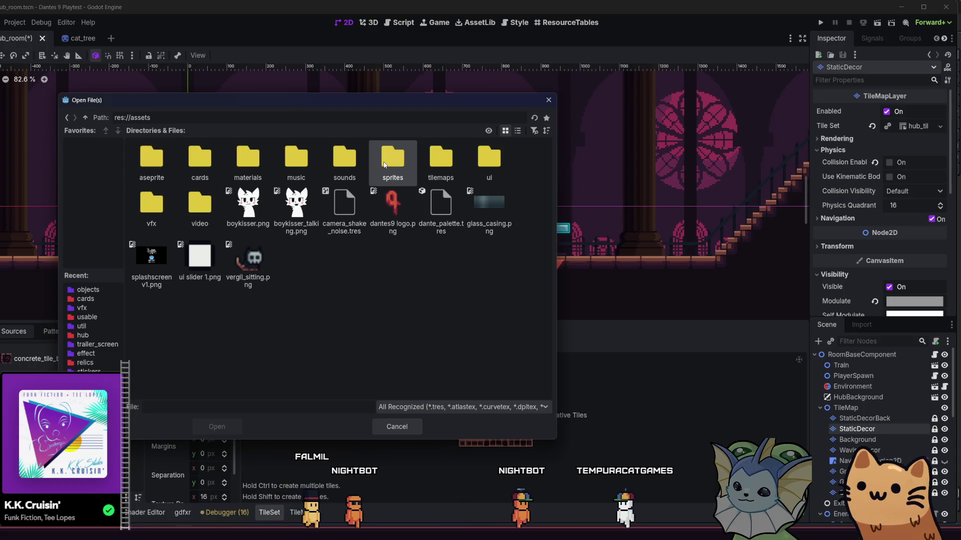
double_click(441, 160)
left_click(305, 167)
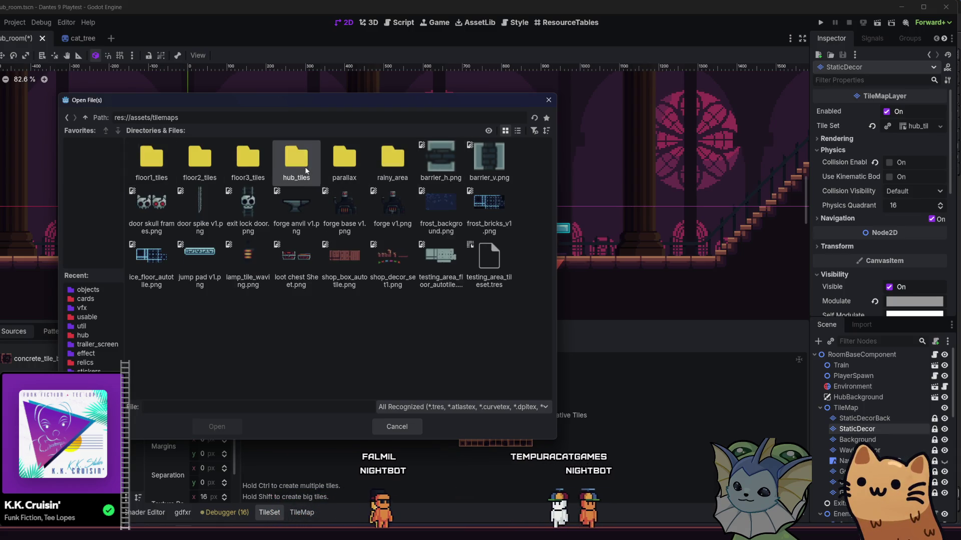
double_click(304, 166)
left_click(166, 171)
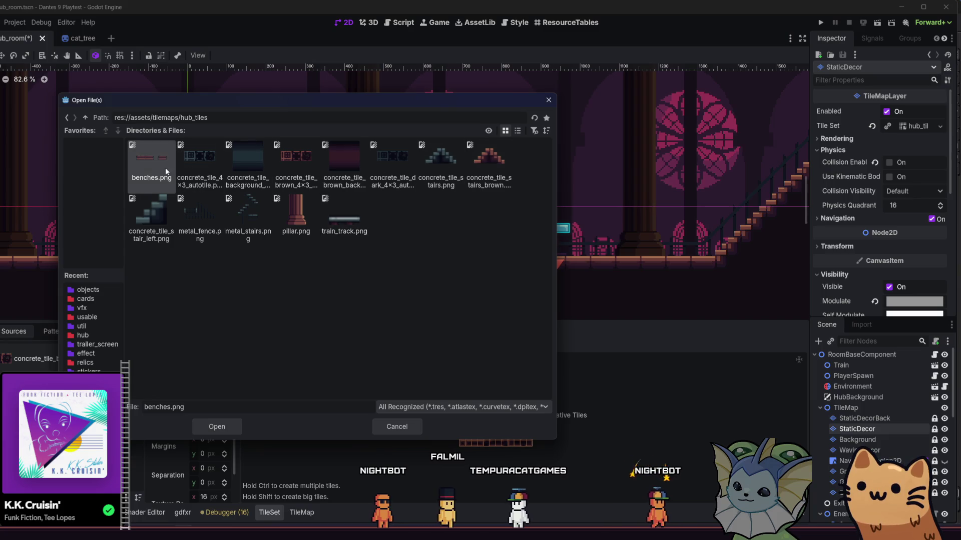
double_click(143, 164)
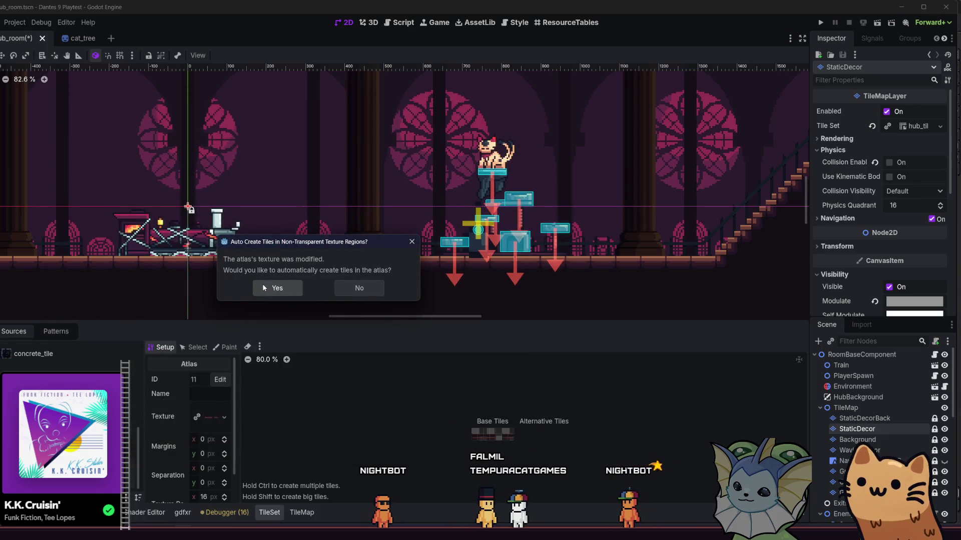
Decline auto-created tiles and define a single 4×2 bench tile at atlas position 0,0.
left_click(359, 288)
scroll(494, 452, "down", 1)
scroll(496, 437, "up", 14)
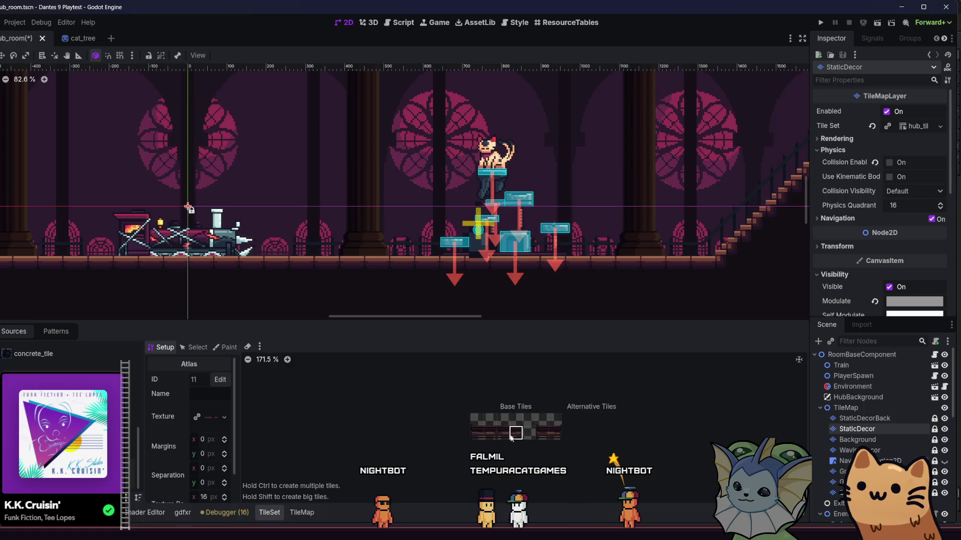
left_click_drag(493, 398, 575, 431)
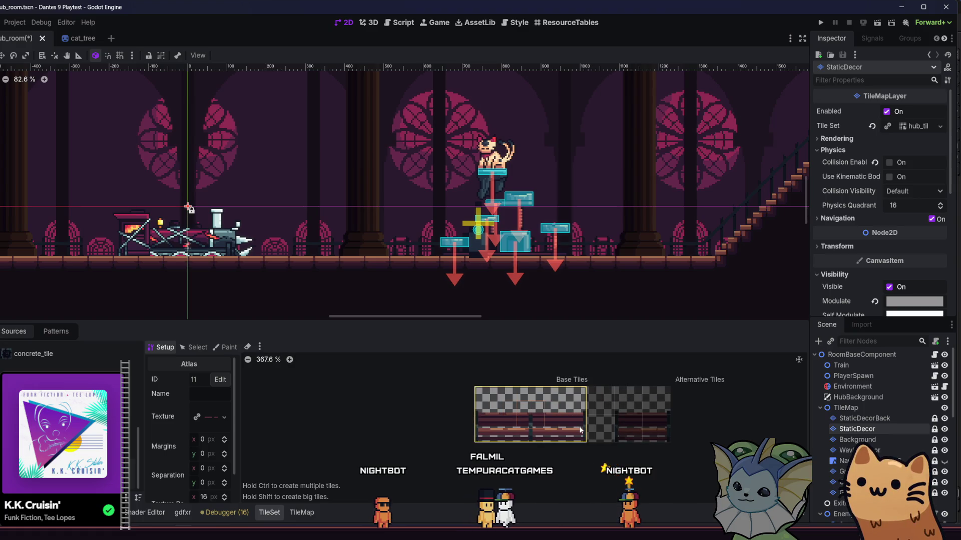
left_click(195, 347)
left_click(492, 431)
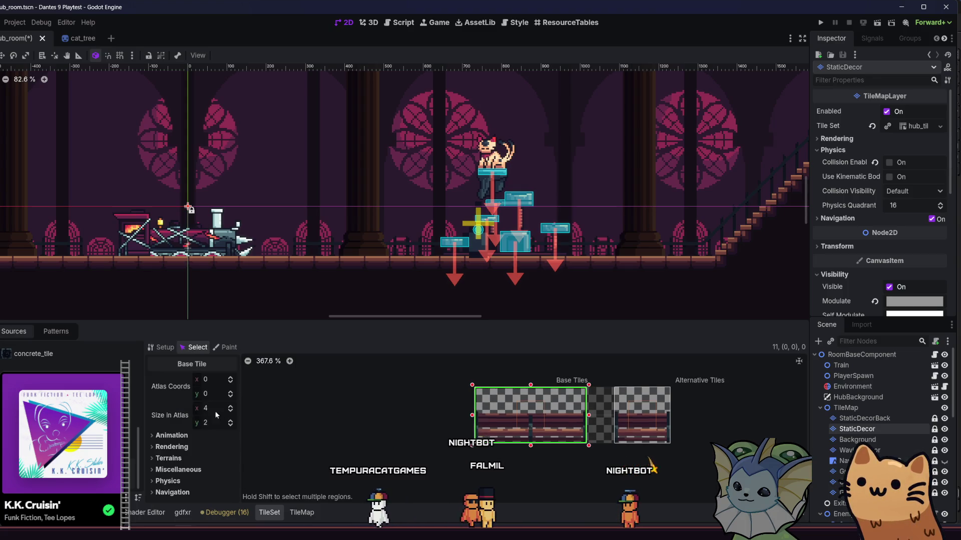
Set the bench tile's texture origin y to 8 and adjust the 2×2 tile at 5,0.
left_click(175, 447)
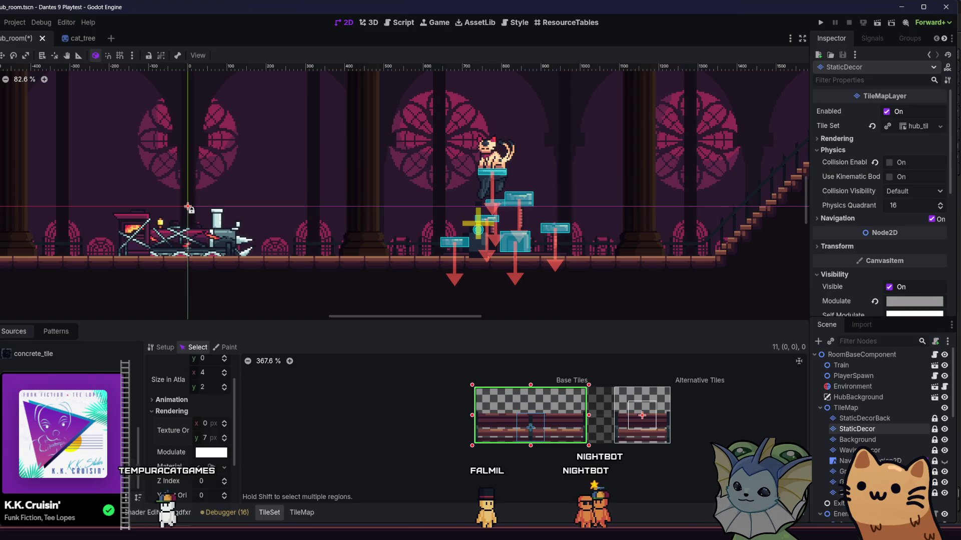
key("Down")
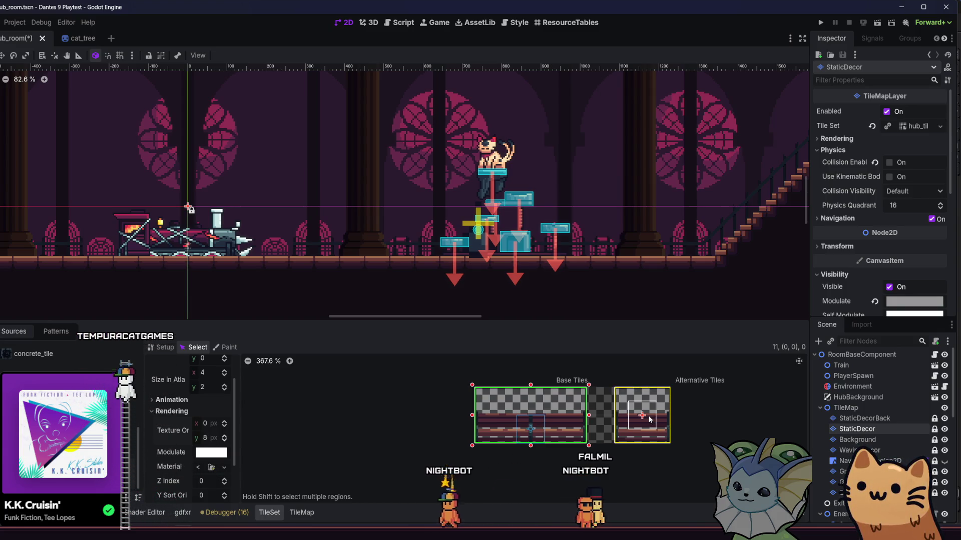
left_click(642, 415)
left_click(216, 439)
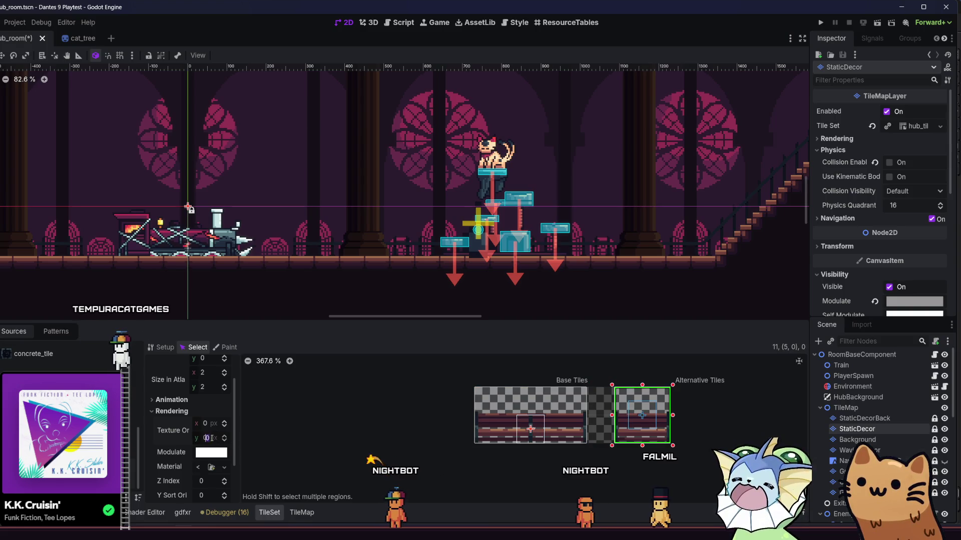
type("0")
key("Return")
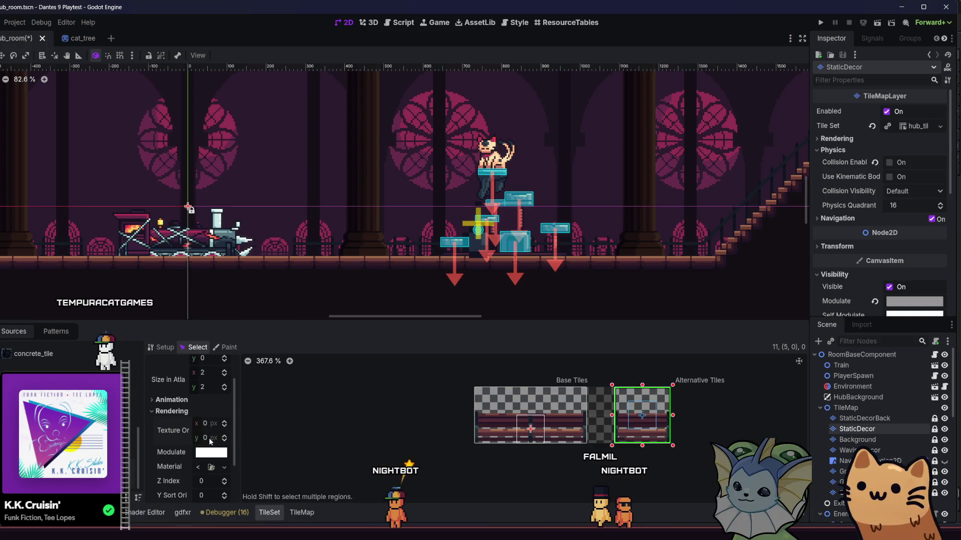
left_click_drag(209, 437, 198, 437)
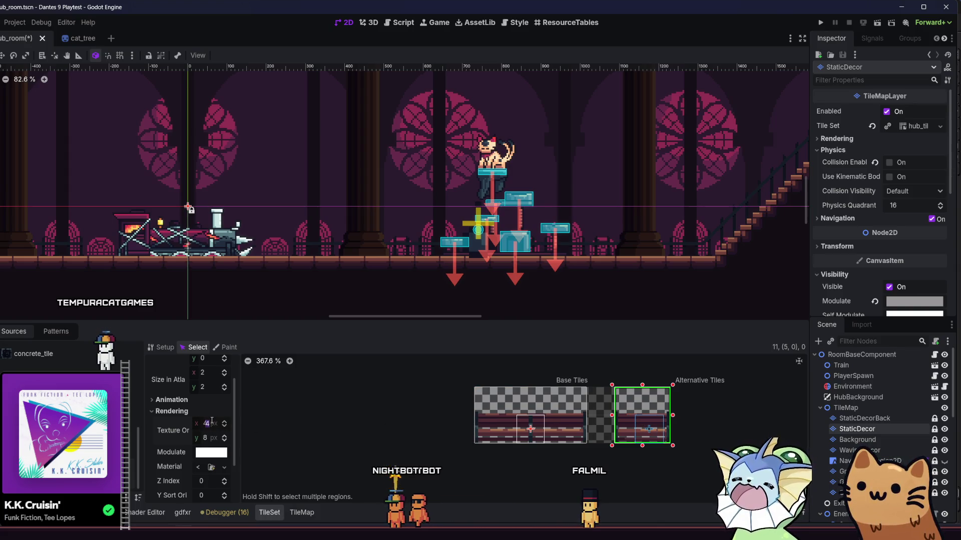
scroll(212, 421, "up", 1)
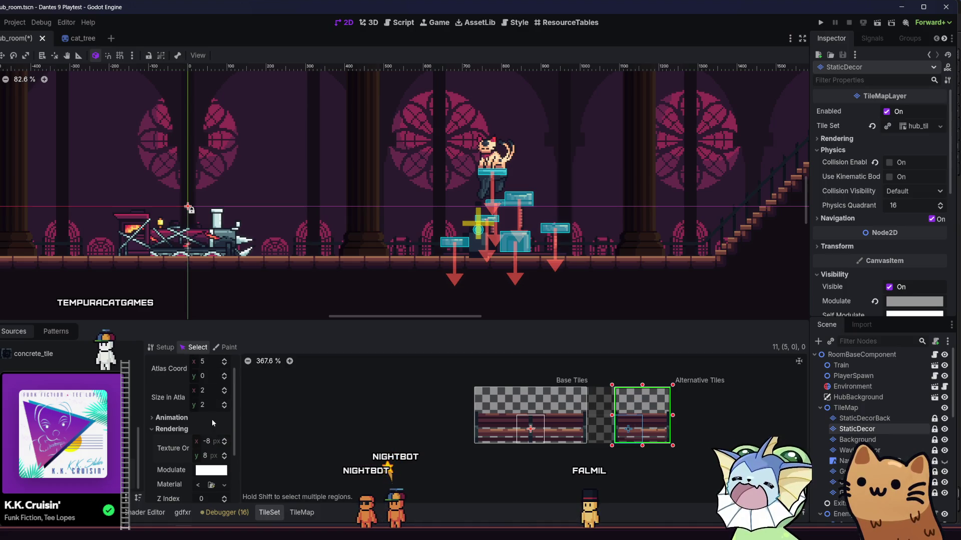
scroll(209, 395, "up", 1)
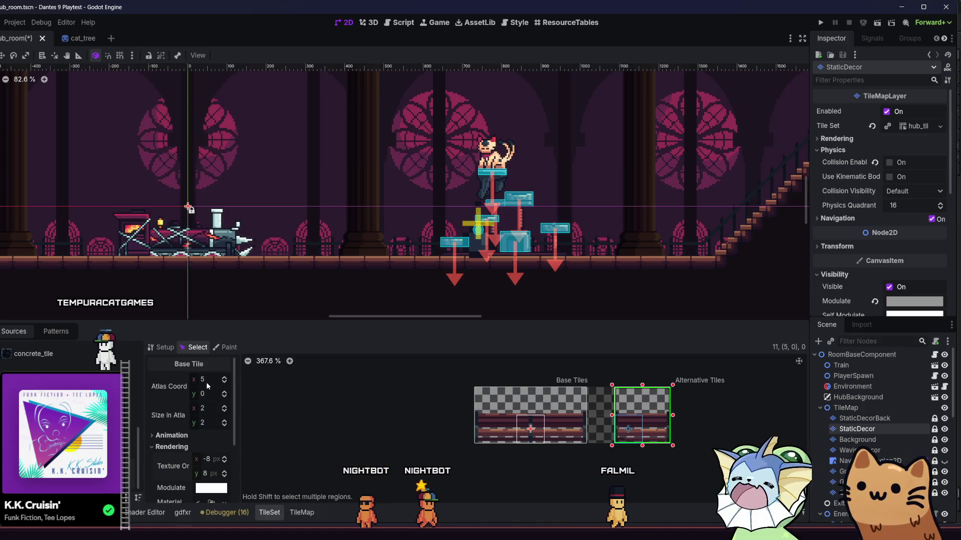
Set the 4×2 base tile's texture origin x to -16, then -24, and save hub_room.
left_click(475, 419)
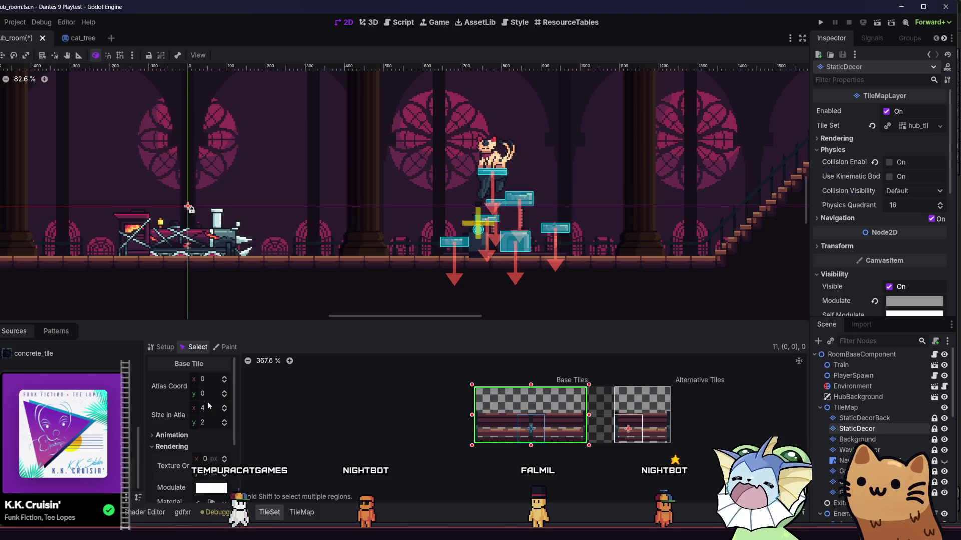
left_click(213, 459)
type("-16")
key("Return")
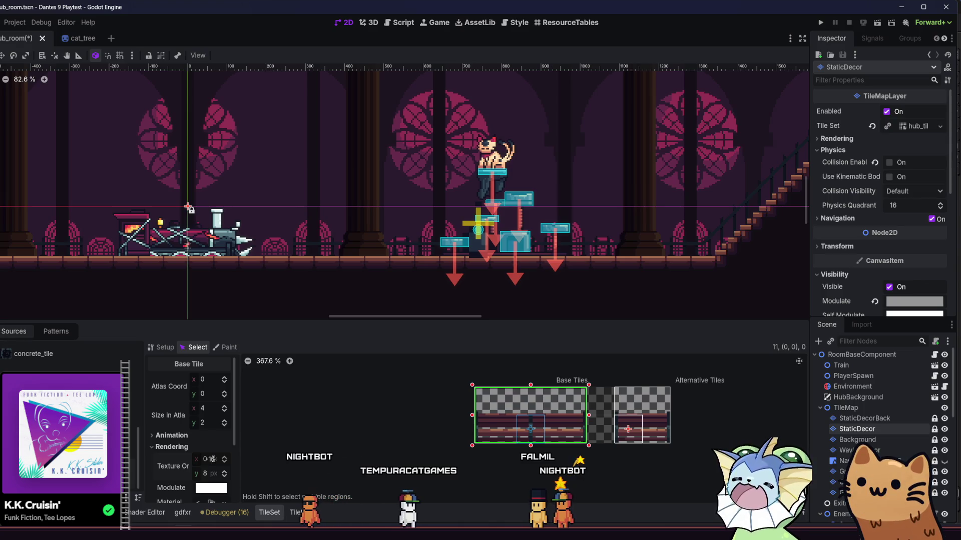
double_click(213, 459)
type("-24")
key("Return")
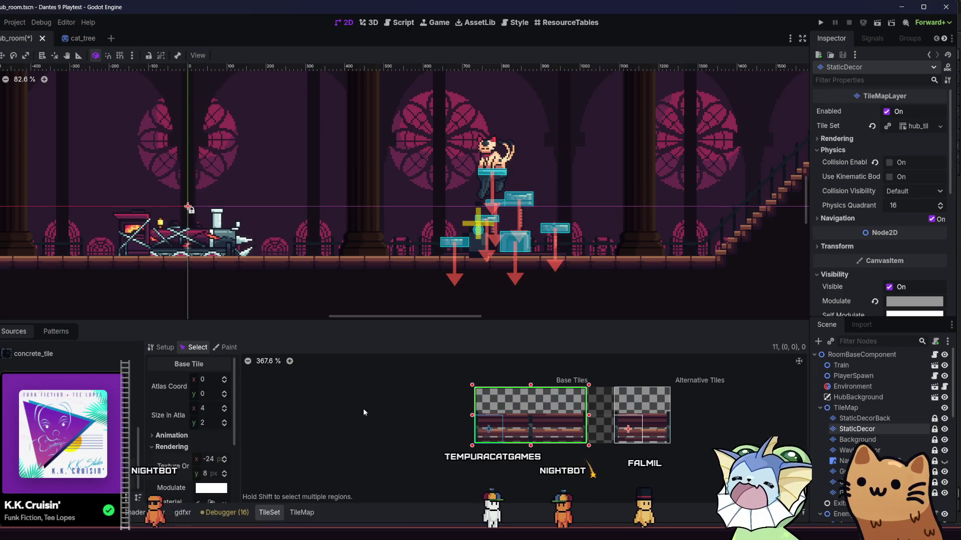
key("ctrl+s")
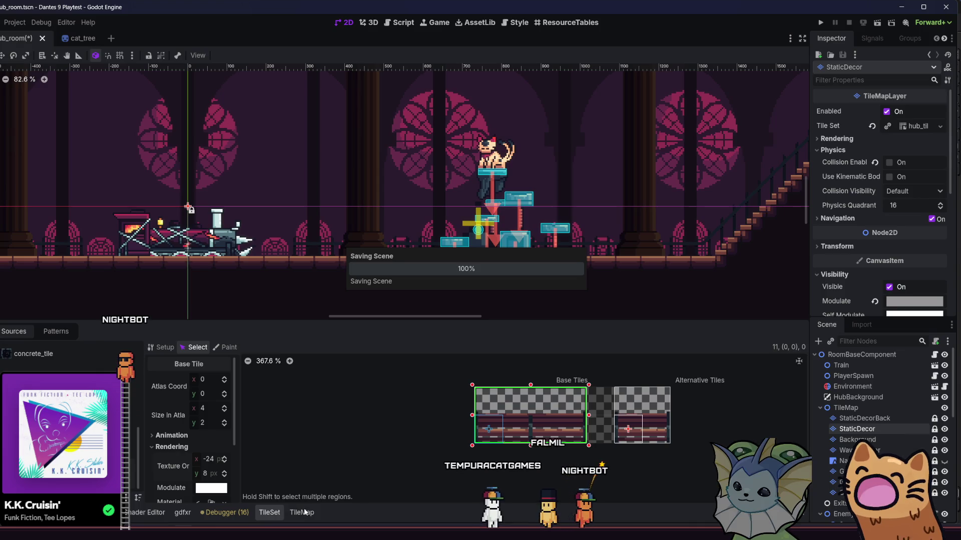
Paint benches along the hub_room floor beside the staircase, undoing misplaced ones, and save.
left_click(302, 512)
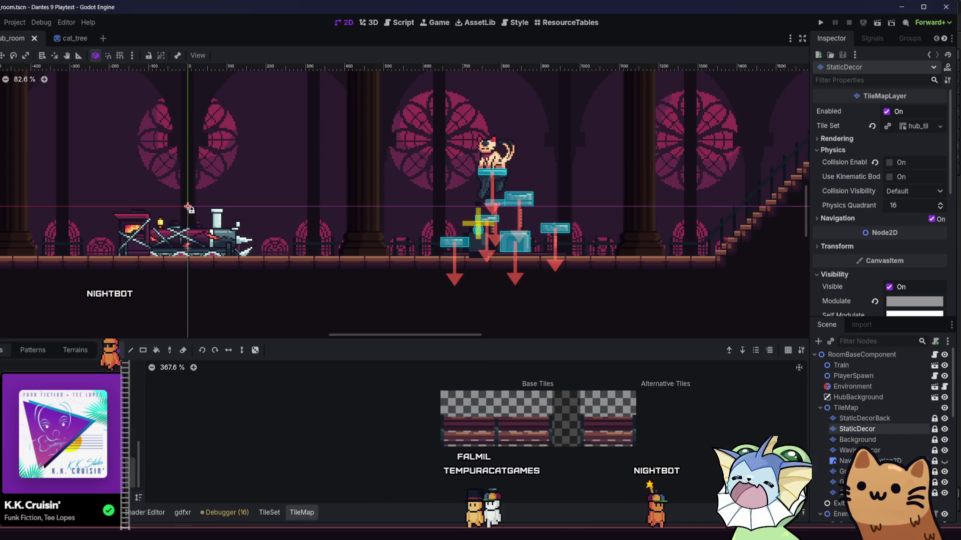
left_click(412, 240)
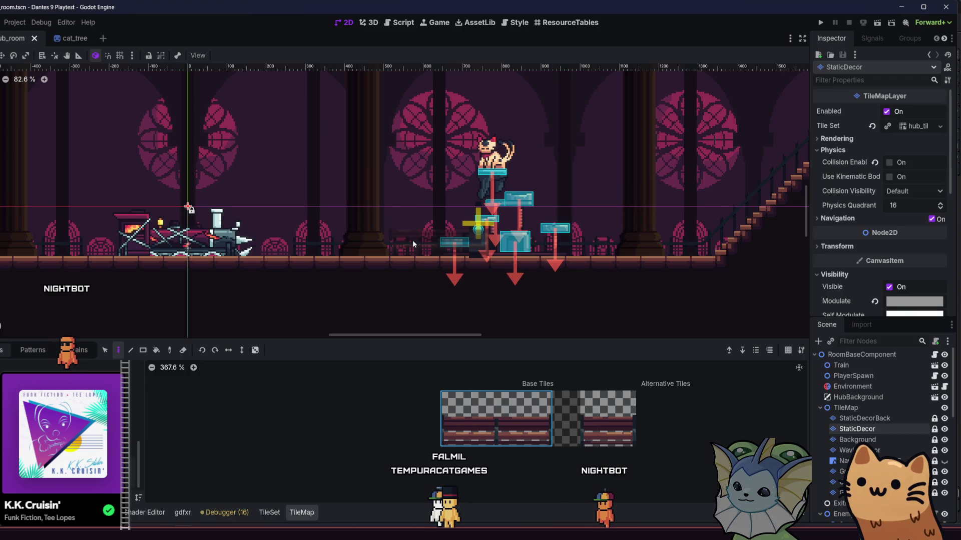
key("ctrl+z")
left_click(608, 418)
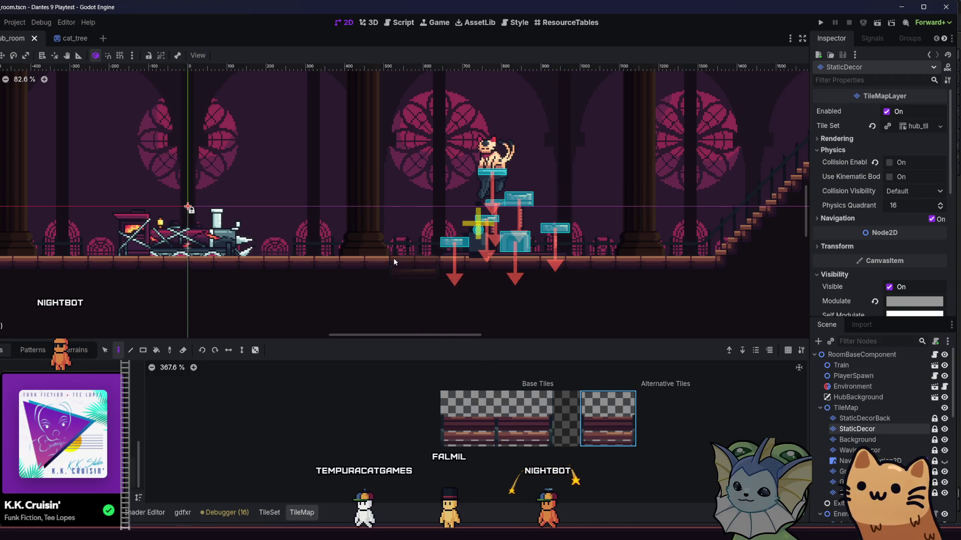
left_click(378, 245)
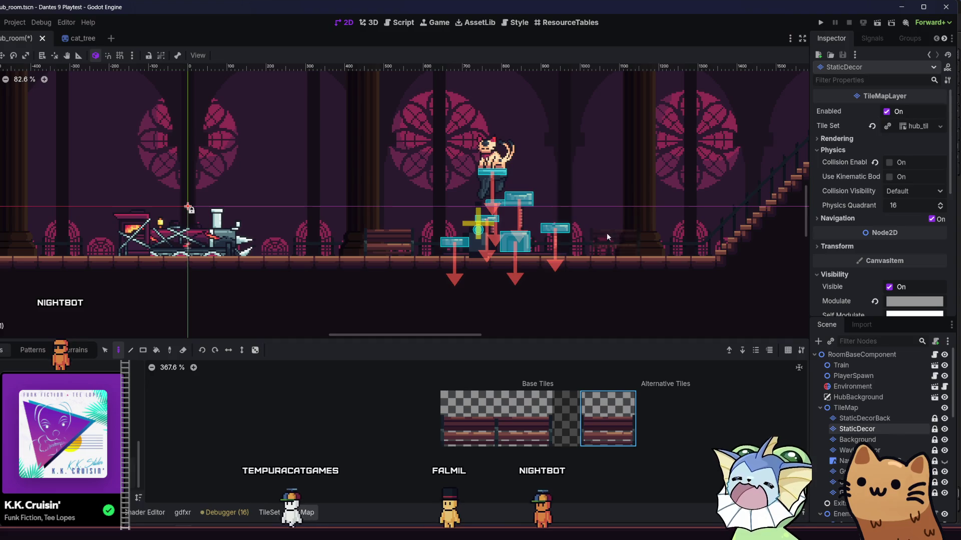
left_click(592, 238)
scroll(455, 298, "left", 10)
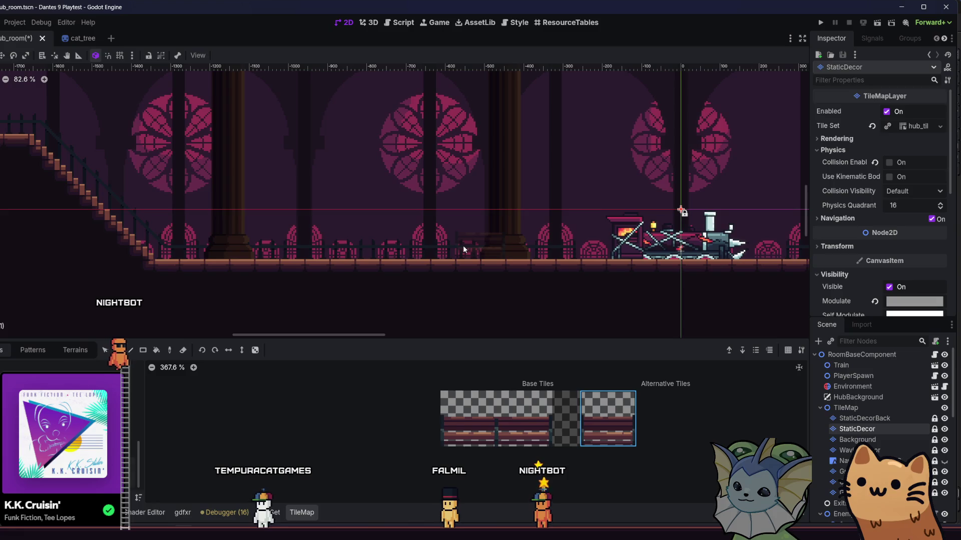
left_click(431, 245)
key("ctrl+z")
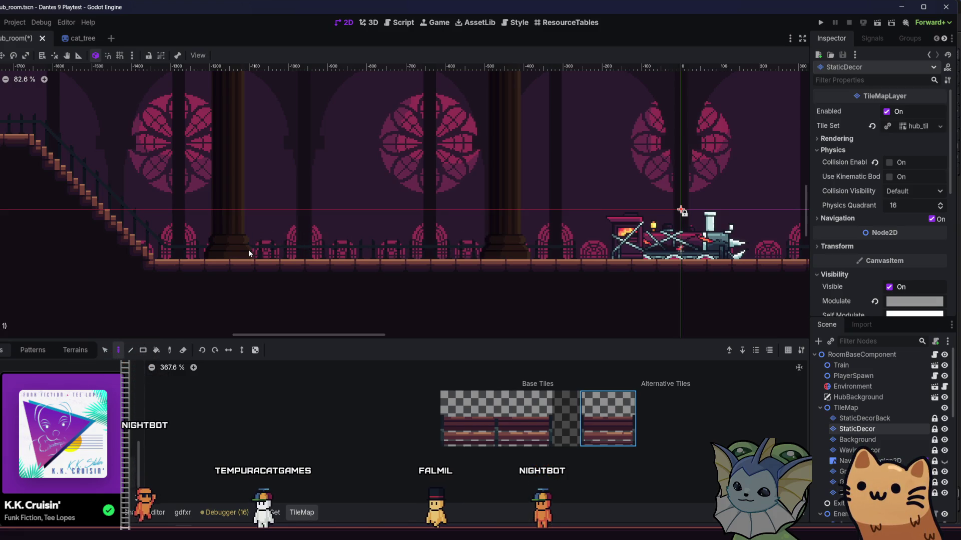
left_click(252, 248)
left_click(482, 246)
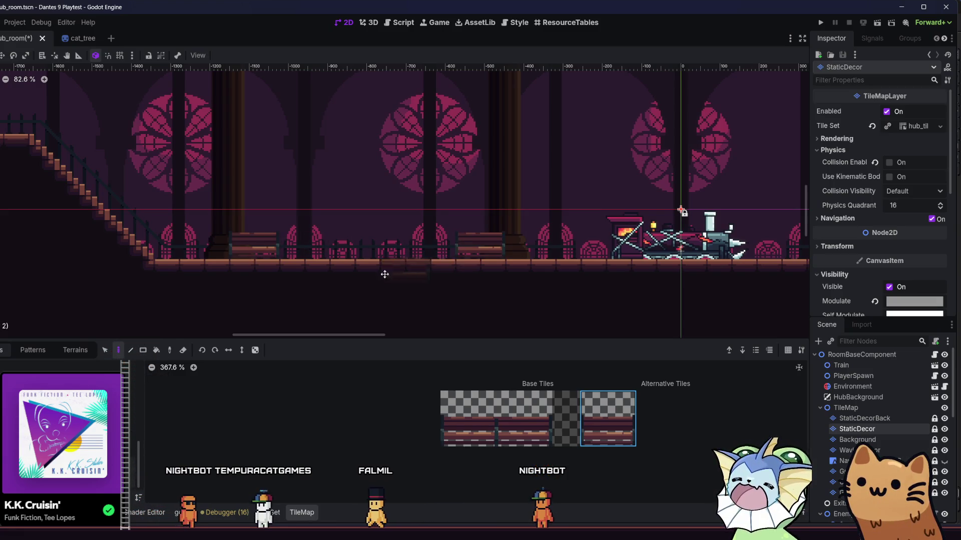
left_click_drag(386, 274, 221, 279)
left_click_drag(467, 280, 307, 280)
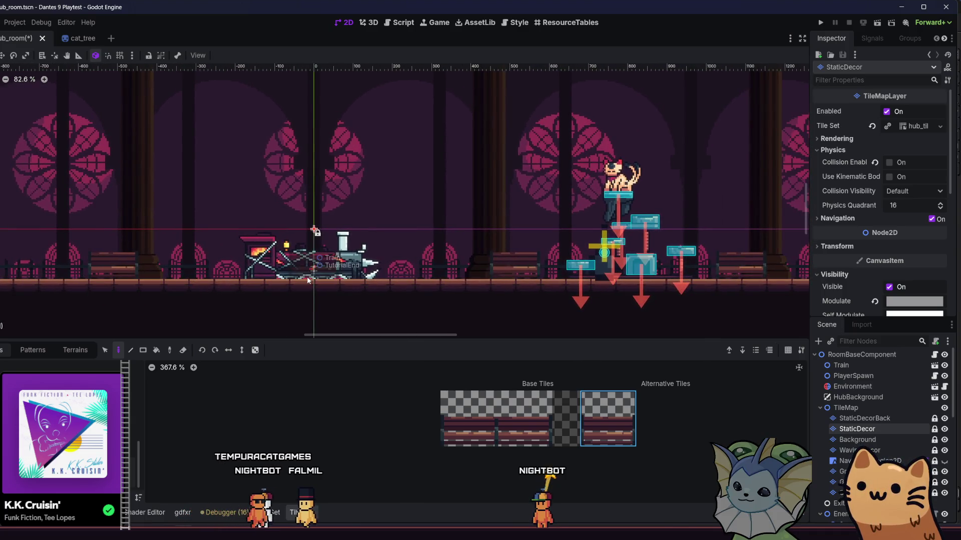
key("ctrl+s")
Paint a bench on the upper stair platform, save again, and run the project.
scroll(316, 259, "down", 3)
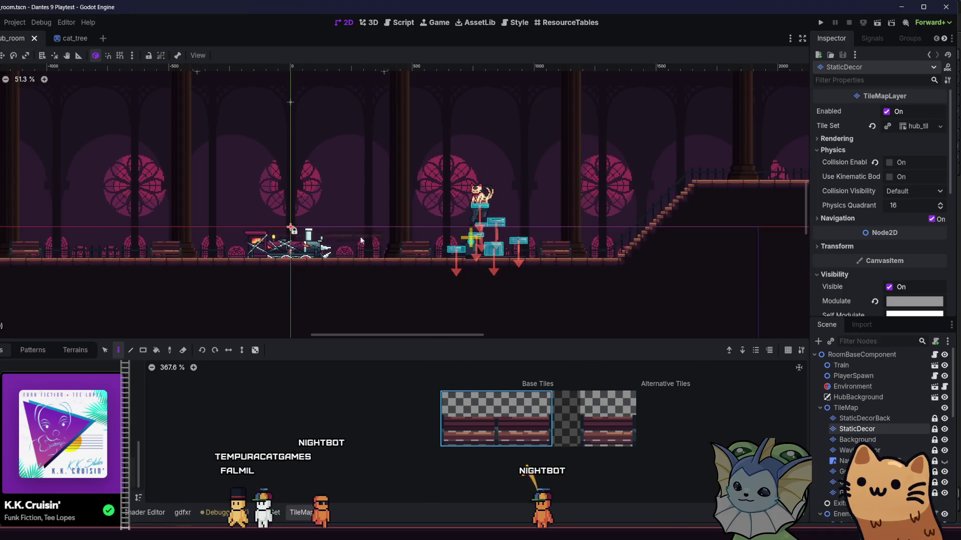
mouse_move(463, 229)
left_mouse_down()
mouse_move(322, 218)
mouse_move(575, 220)
mouse_move(184, 236)
mouse_move(347, 263)
left_mouse_up()
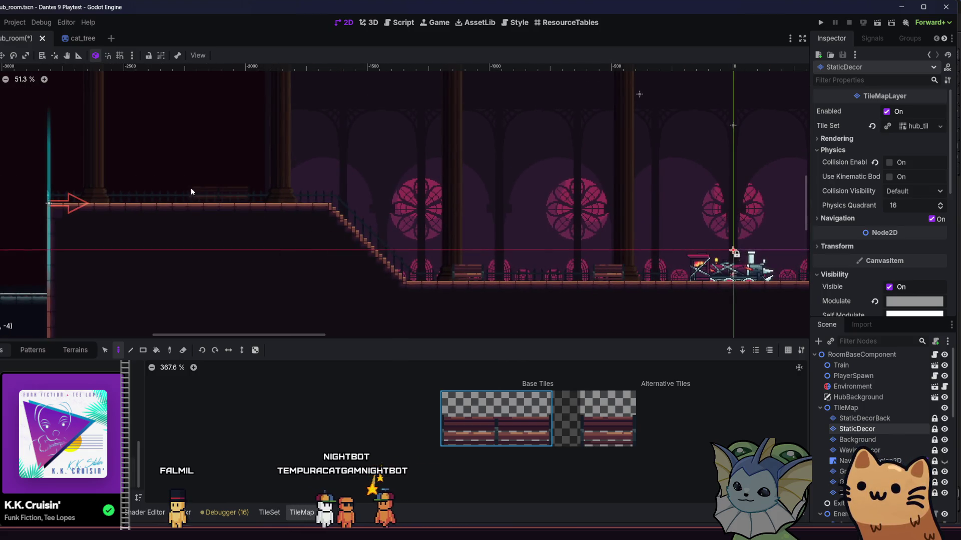
left_click(201, 195)
left_click_drag(450, 250, 360, 250)
key("ctrl+s")
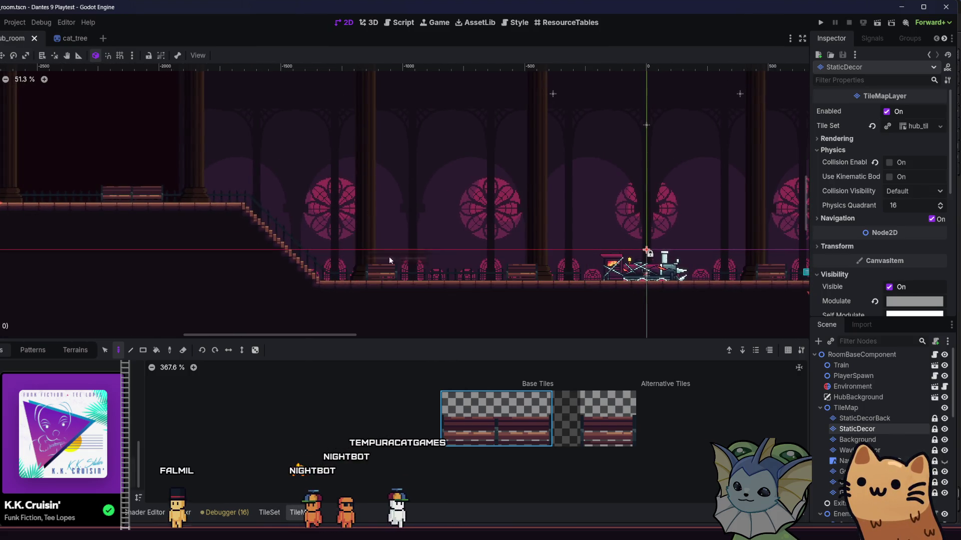
left_click_drag(564, 250, 326, 242)
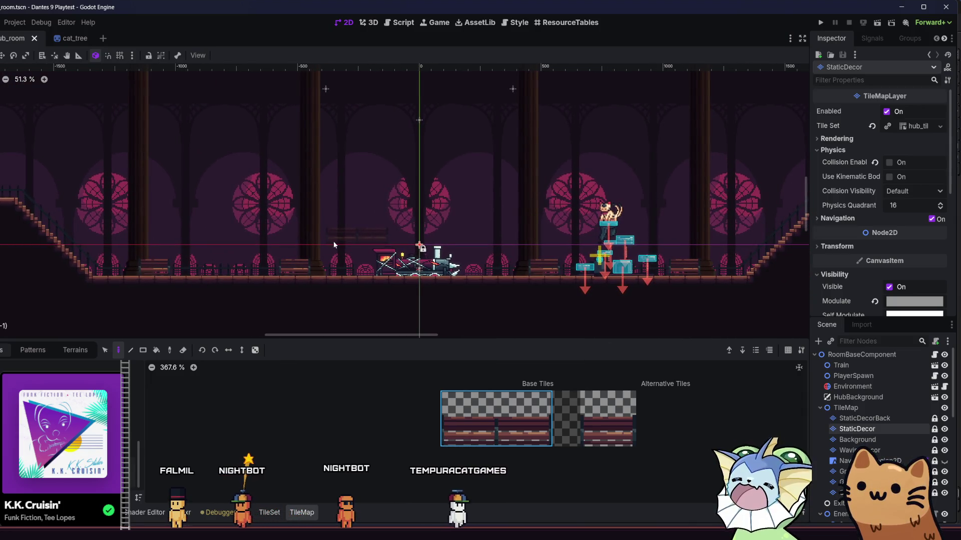
left_click(821, 22)
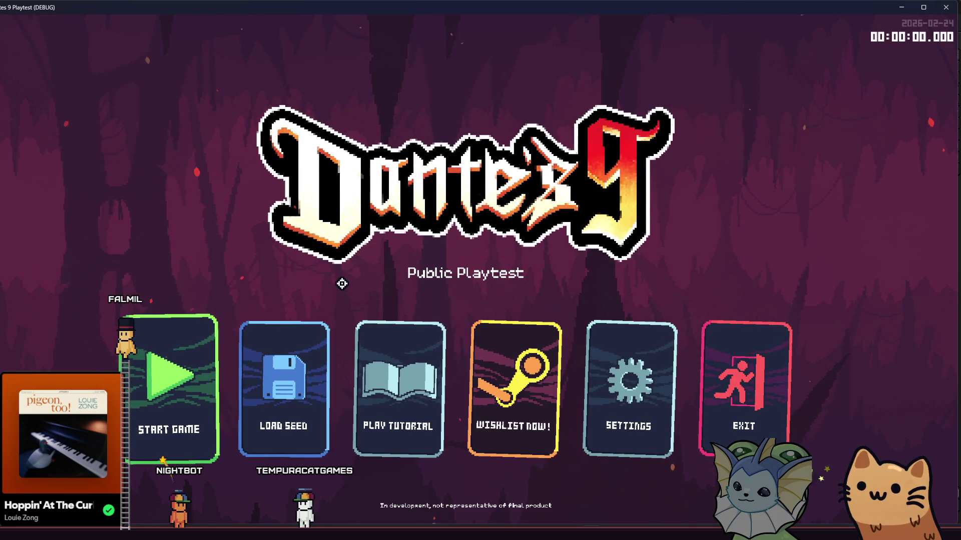
Start a new game and walk the cat back and forth across the floor and staircase.
left_click(180, 351)
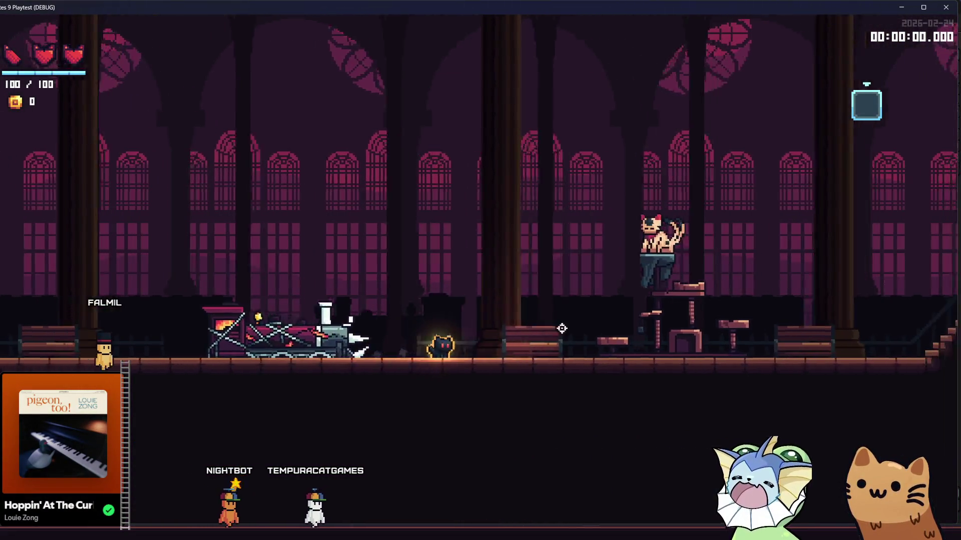
key("d")
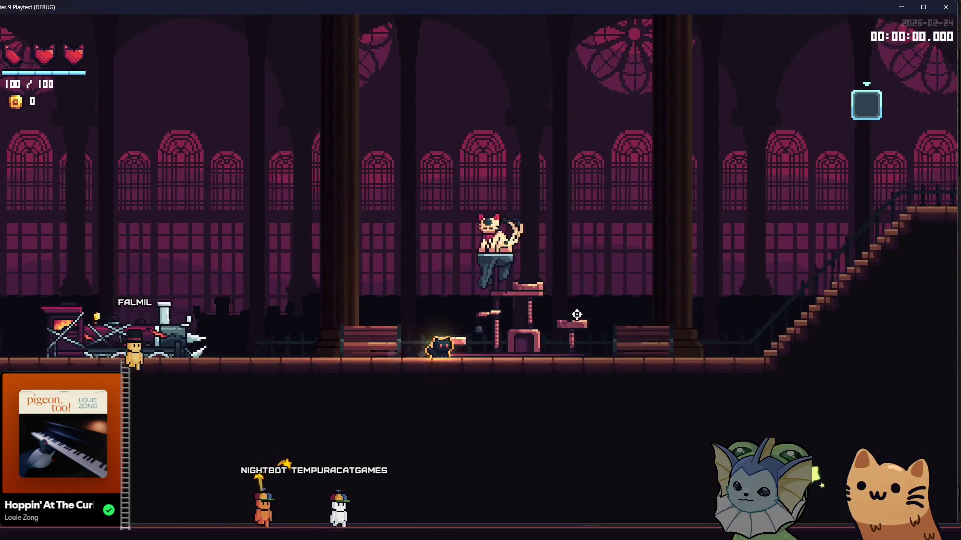
key("a")
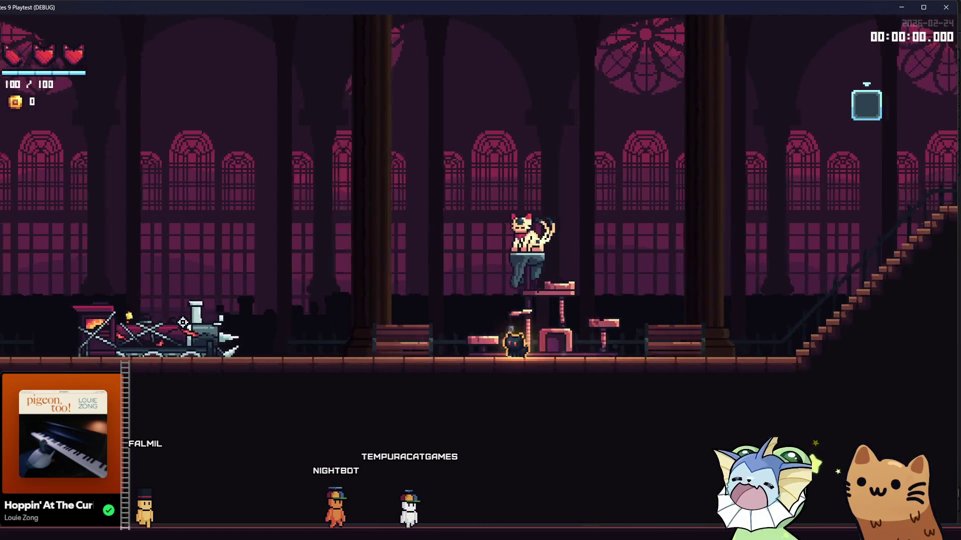
key("a")
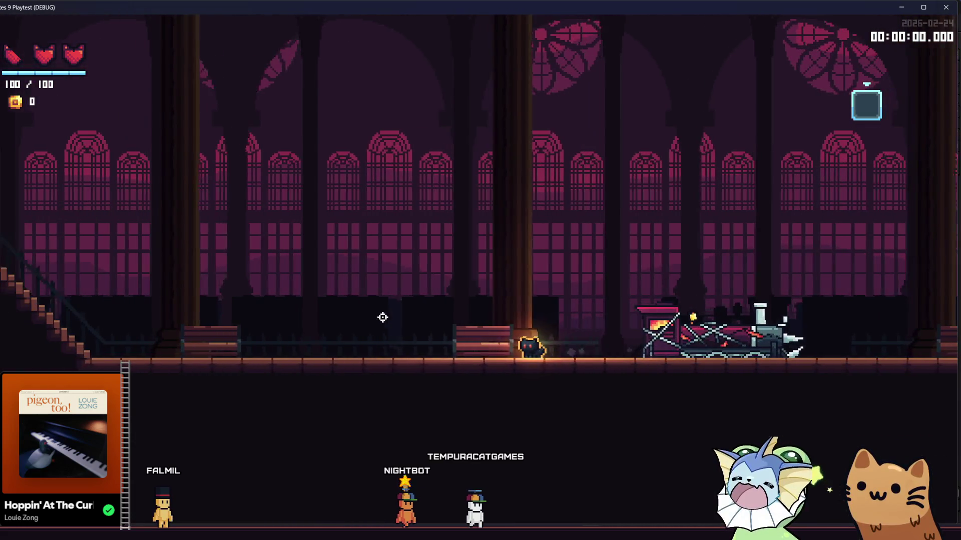
key("a")
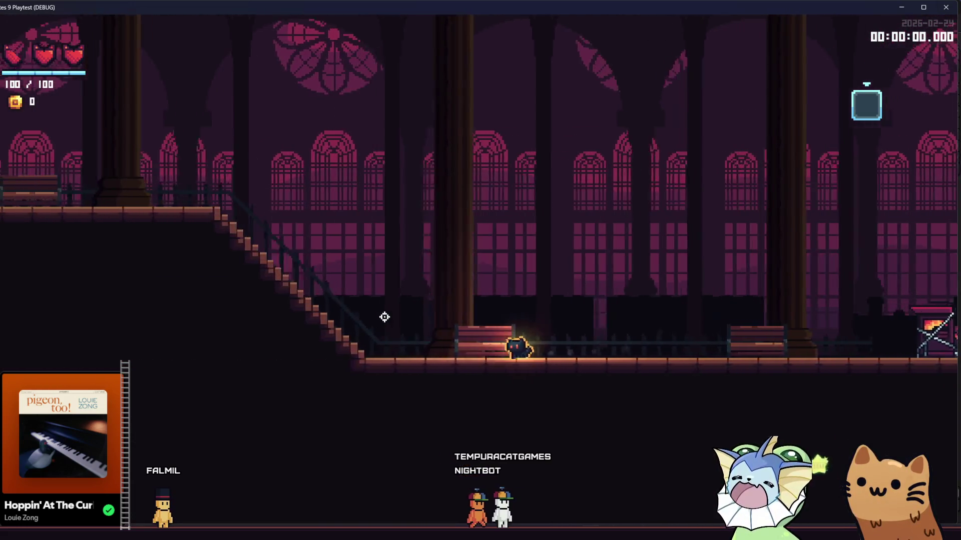
key("a")
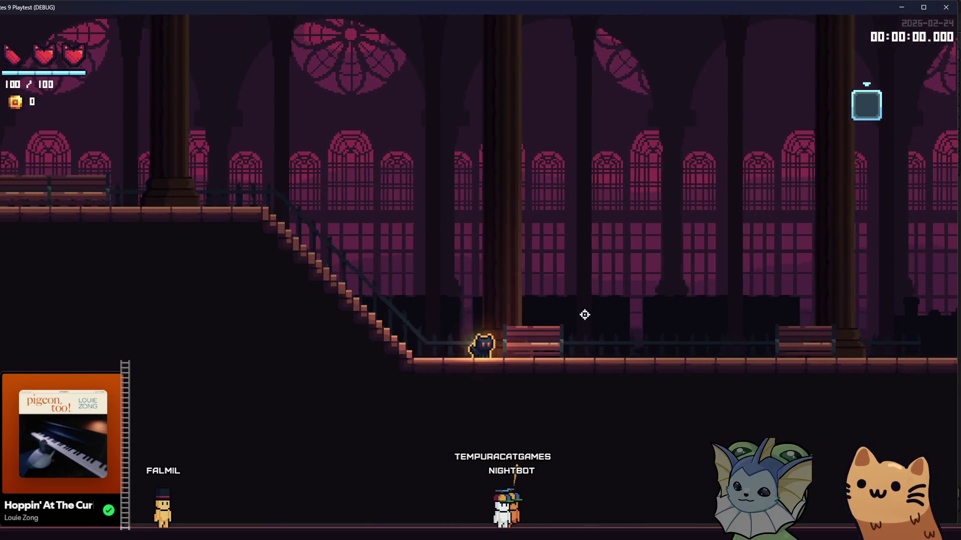
key("d")
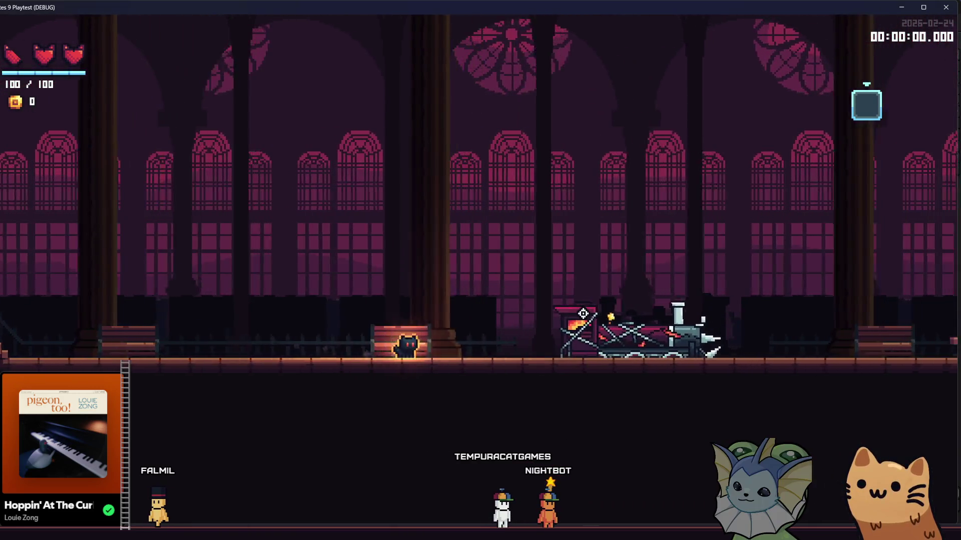
key("d")
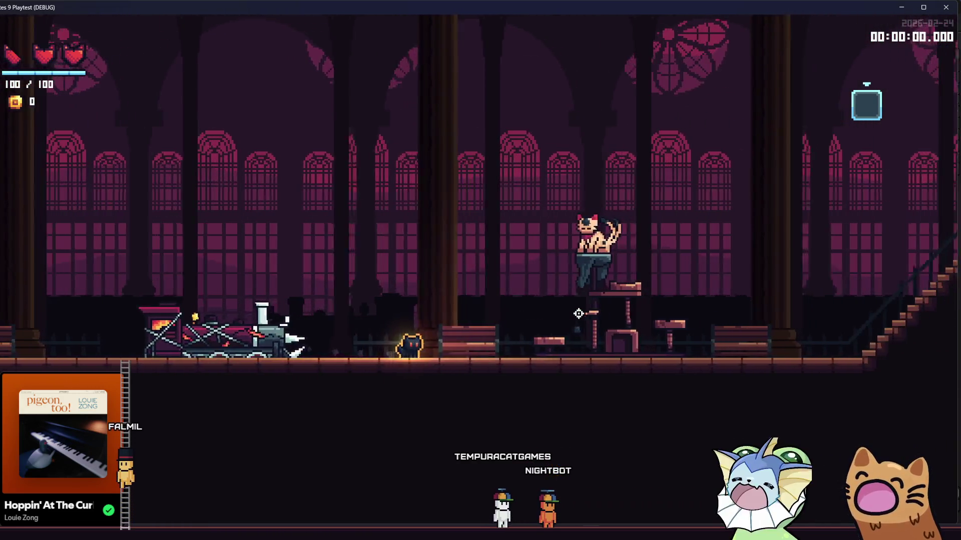
key("d")
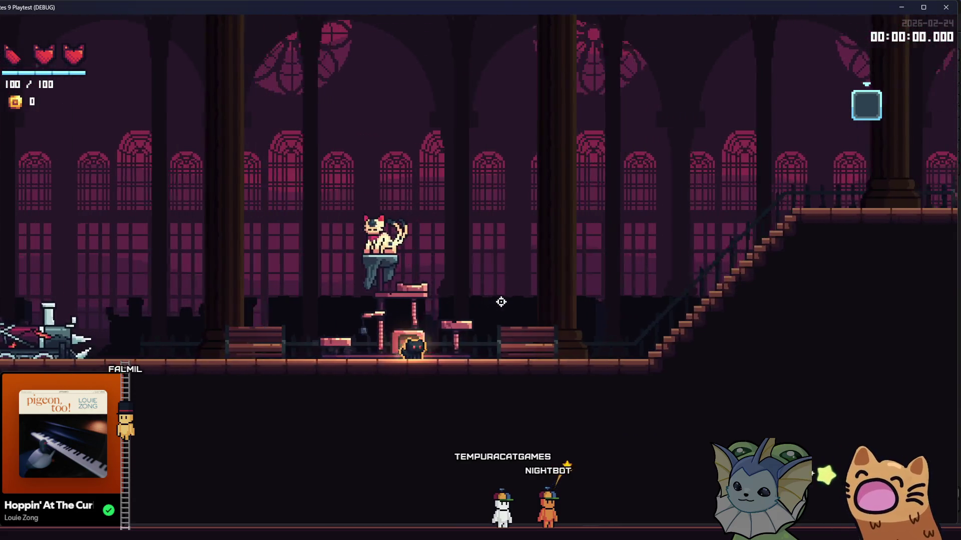
key("d")
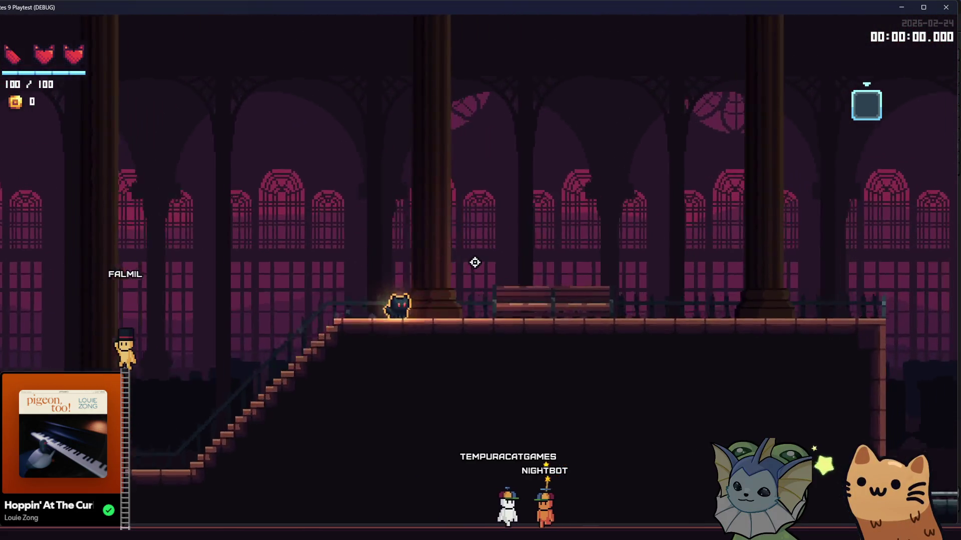
key("a")
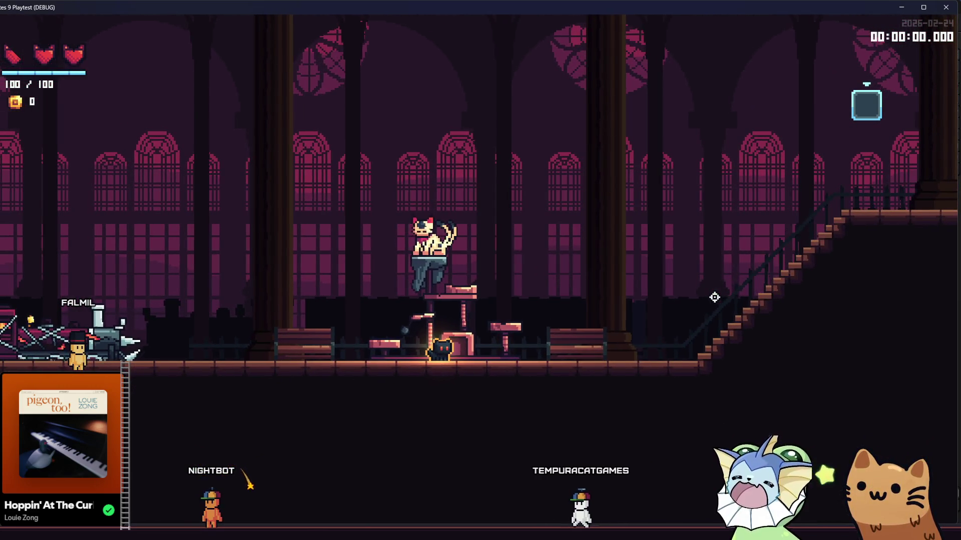
Jump beside the cat statue, run past the train, and hop onto the upper-platform bench.
key("space")
key("space")
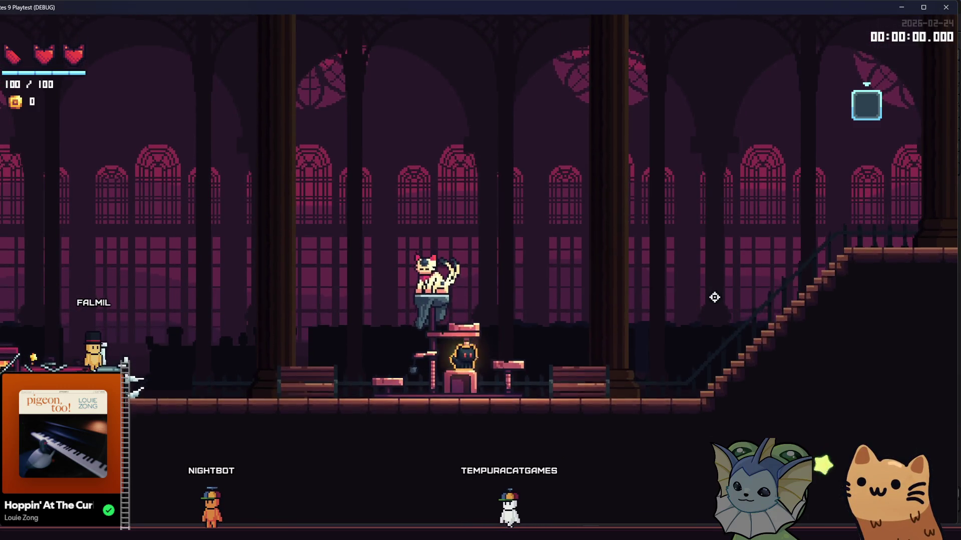
key("Left")
key("space")
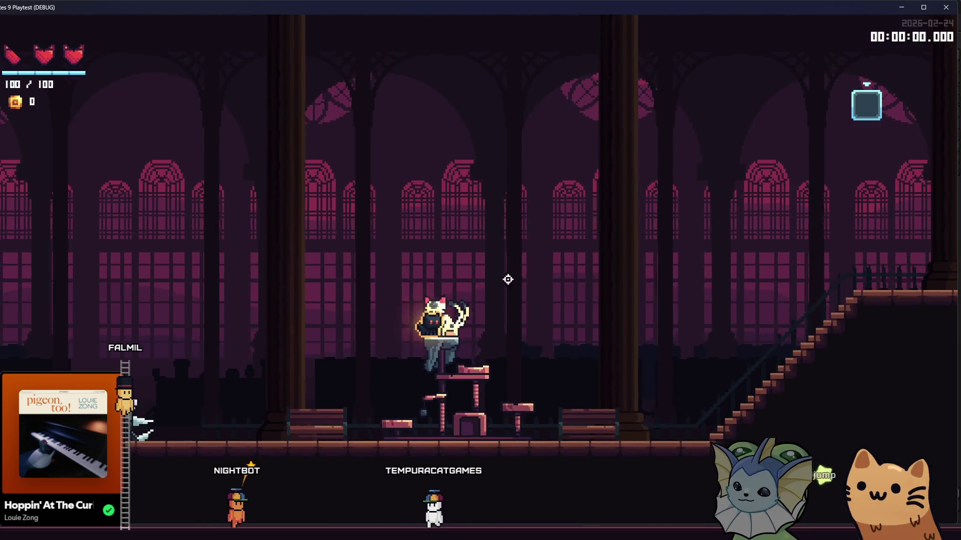
key("Left")
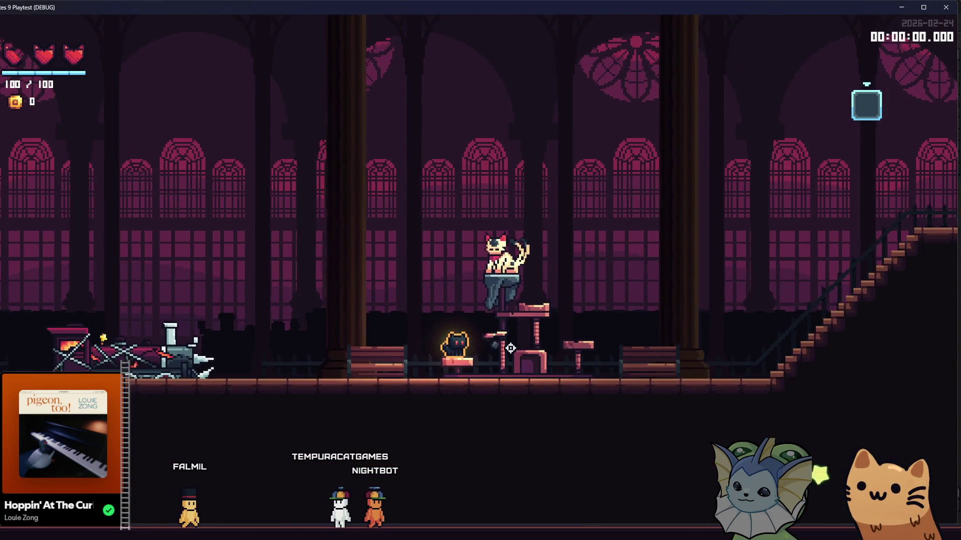
key("Left")
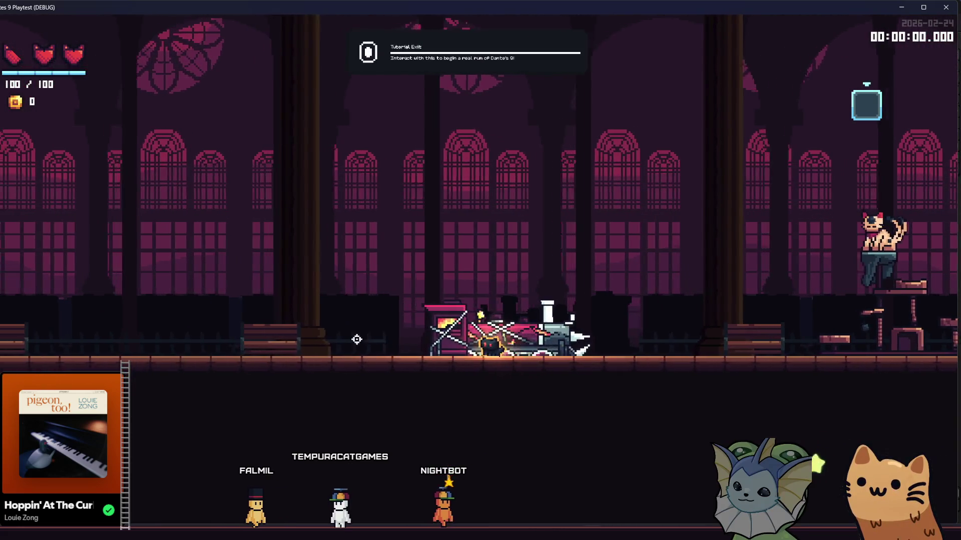
key("space")
key("Left")
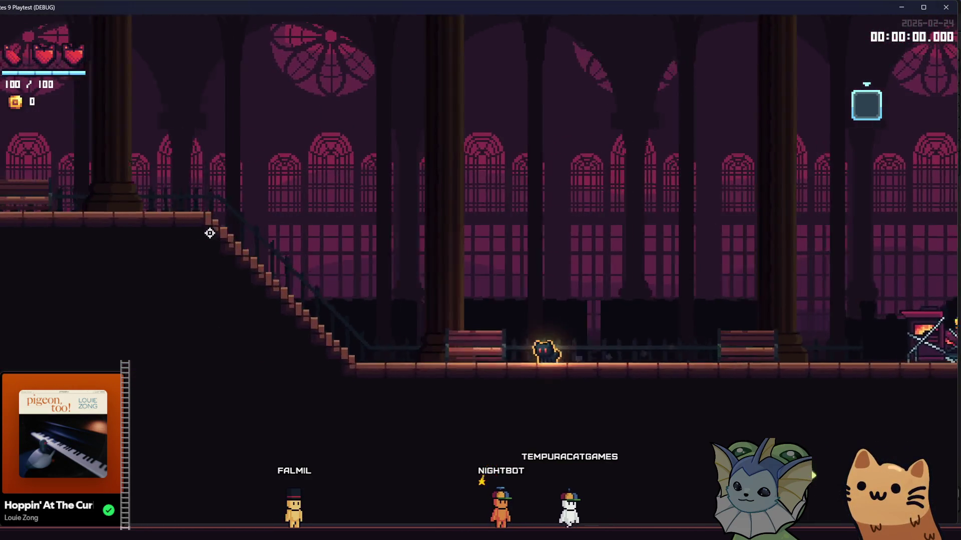
key("a")
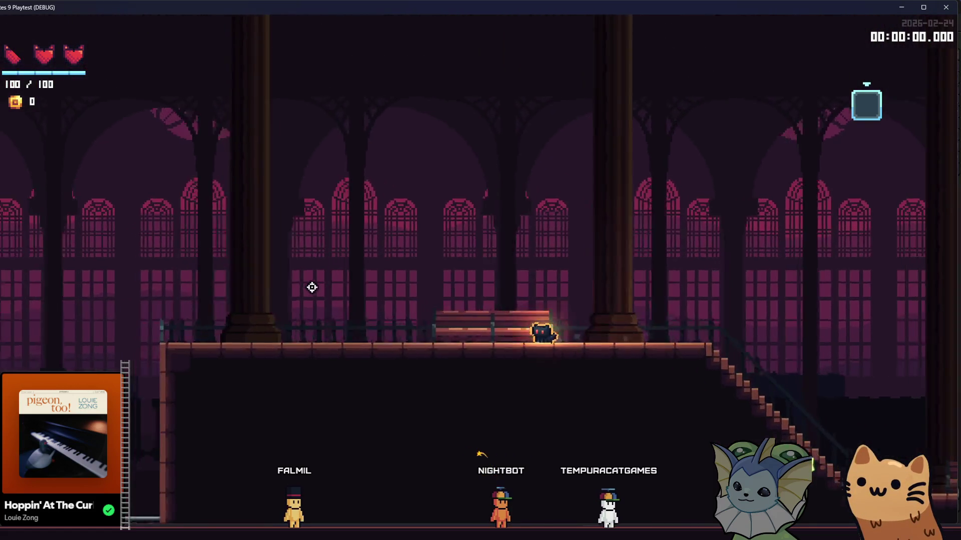
key("space")
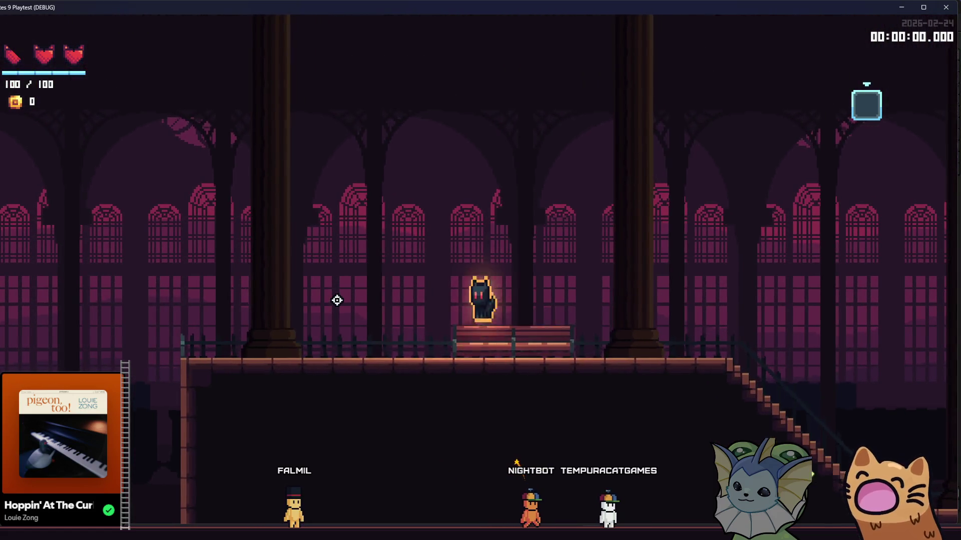
key("d")
key("d")
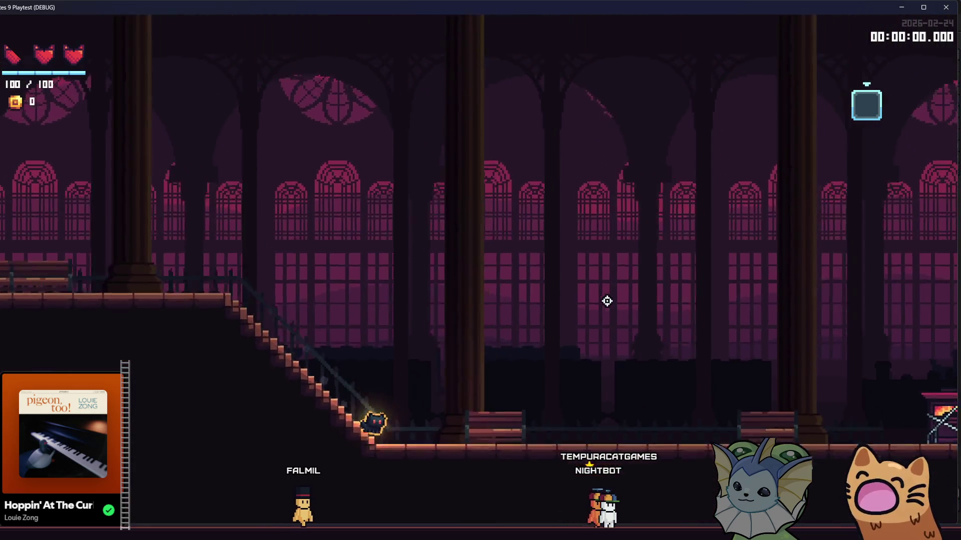
key("d")
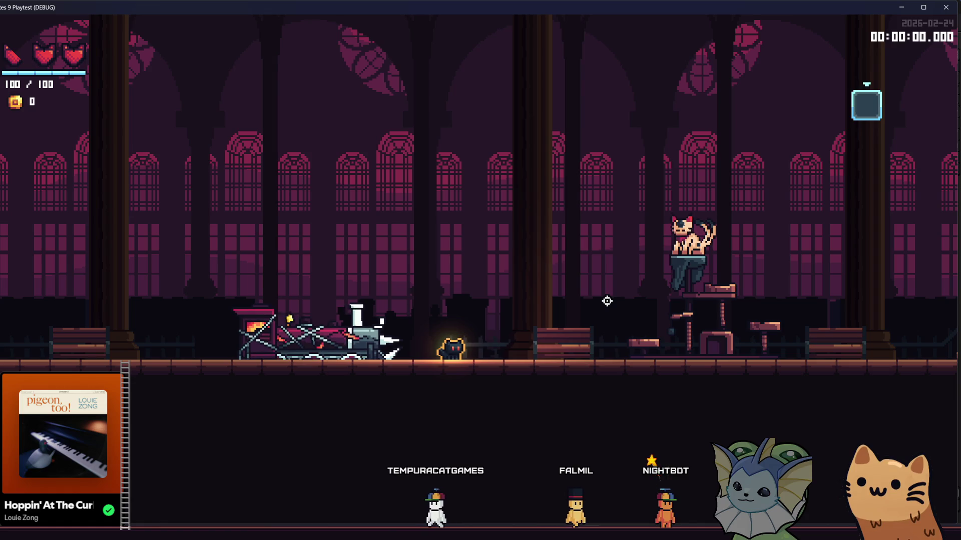
key("d")
key("d")
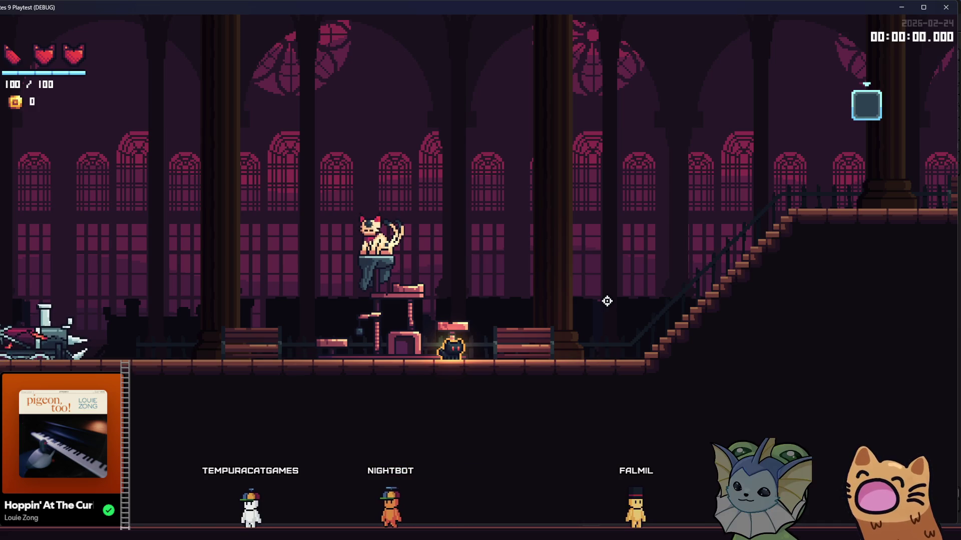
Climb the staircase again, jump back down to the floor, and close the playtest with Alt+F4.
key("a")
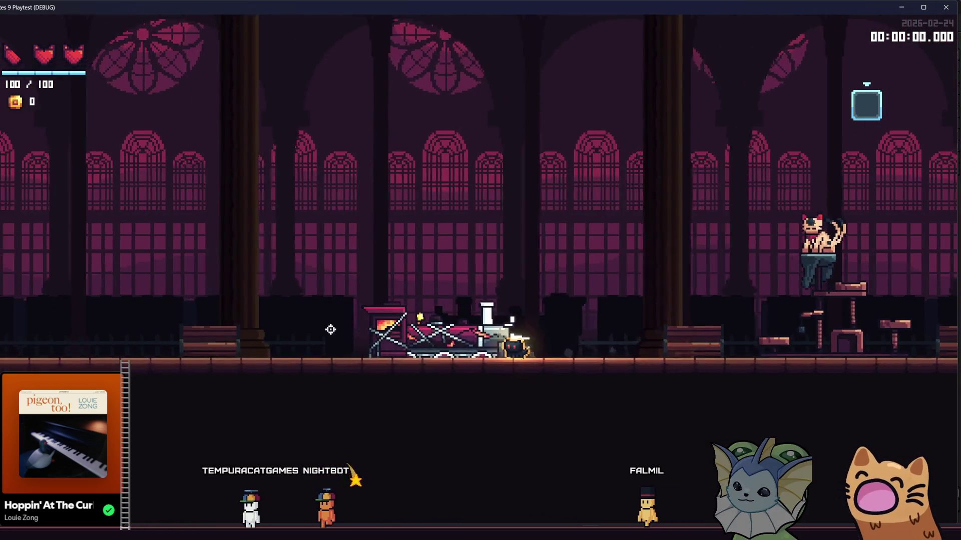
key("a")
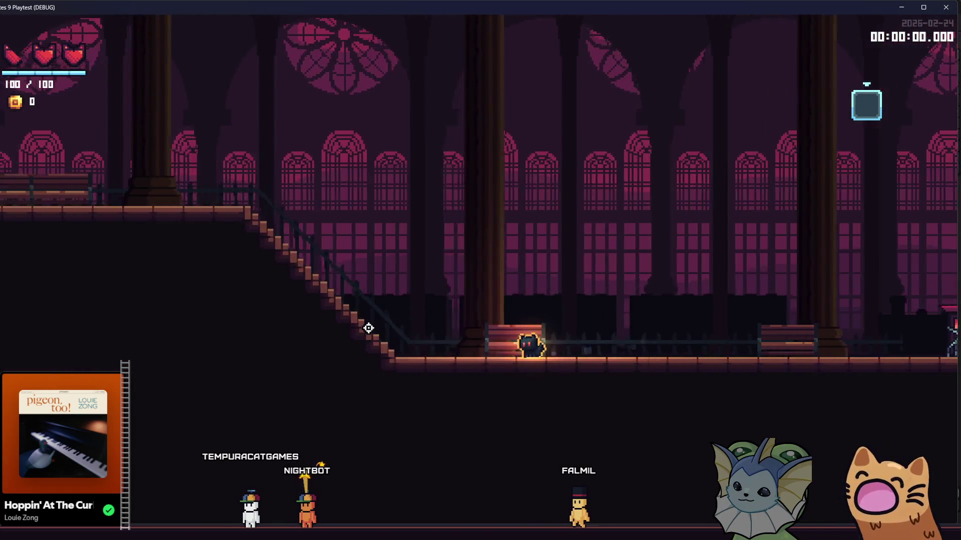
key("a")
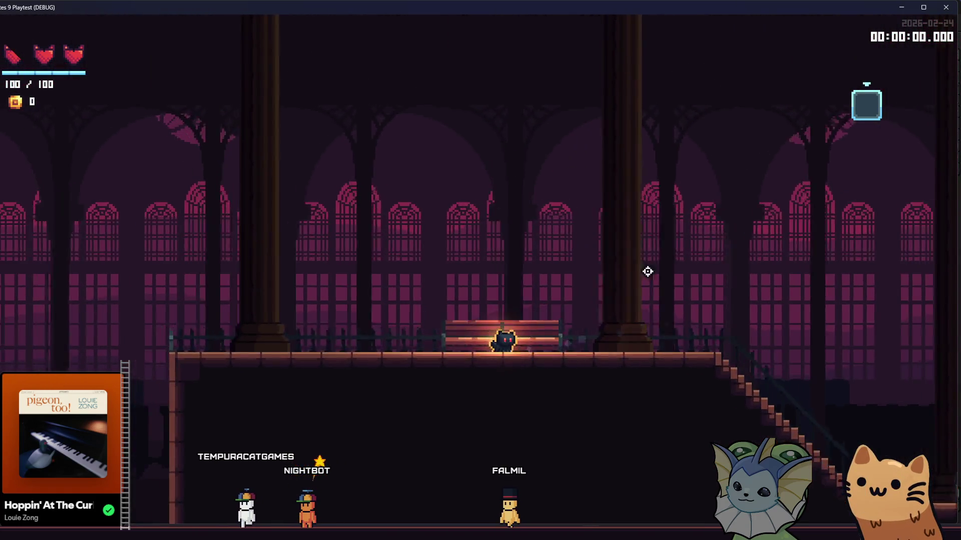
key("space")
key("d")
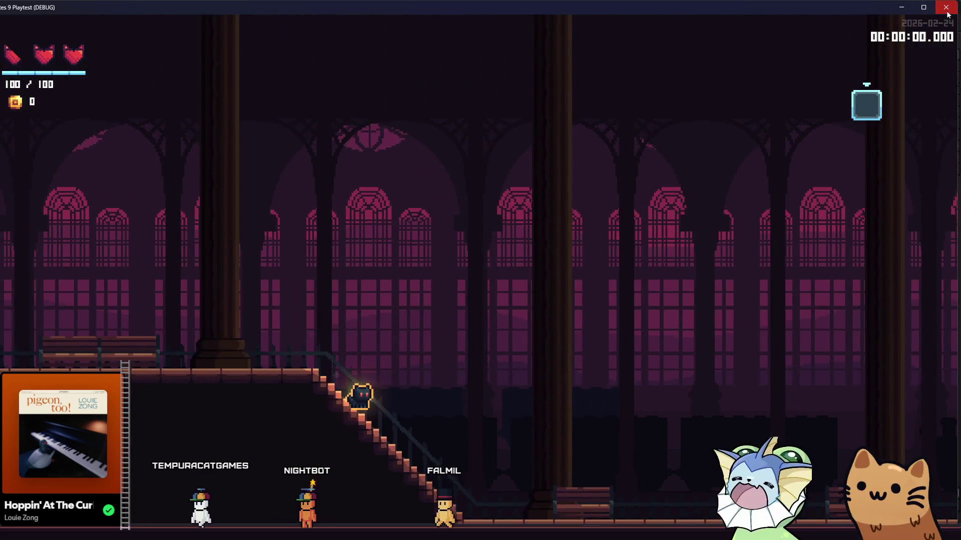
key("alt+F4")
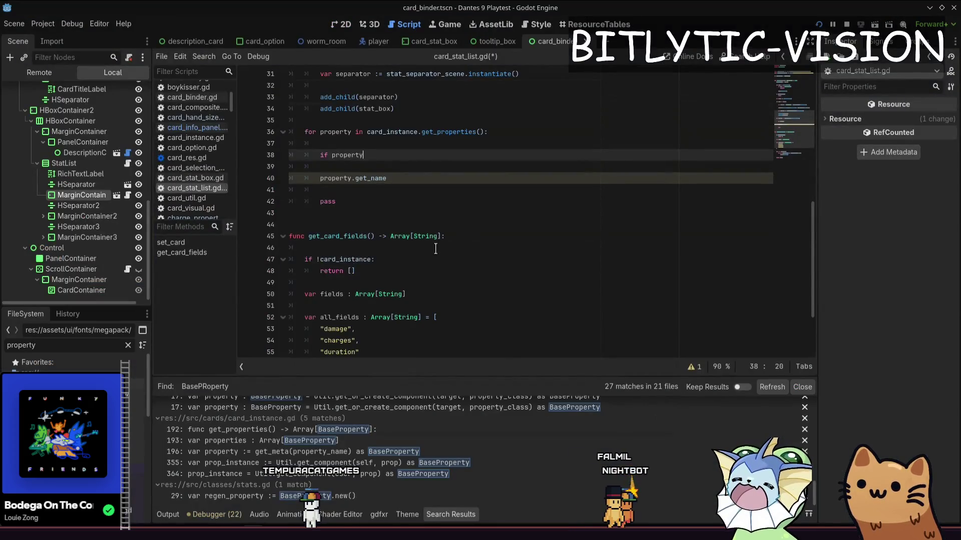
Copy the stat box code block and make room for a new function above get_card_fields.
type(".should_display():")
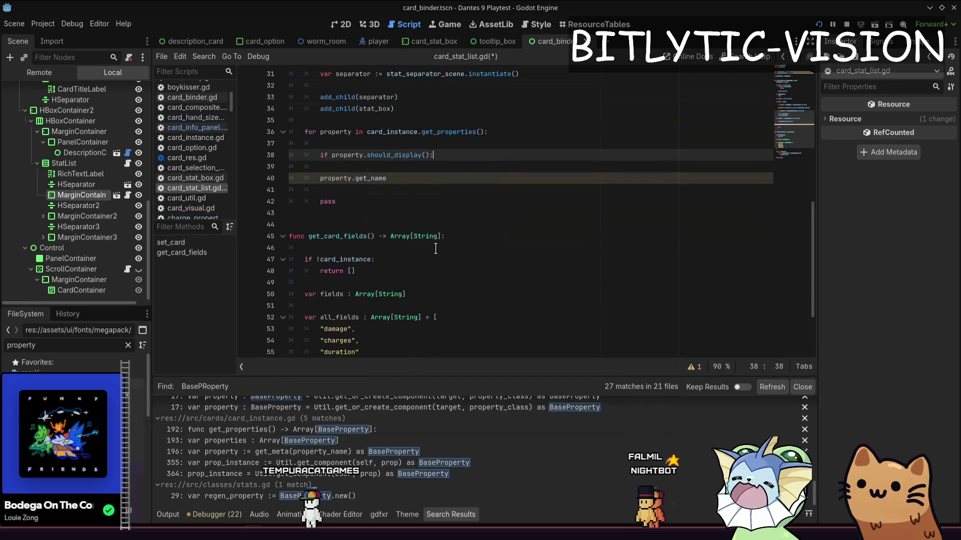
key("Return")
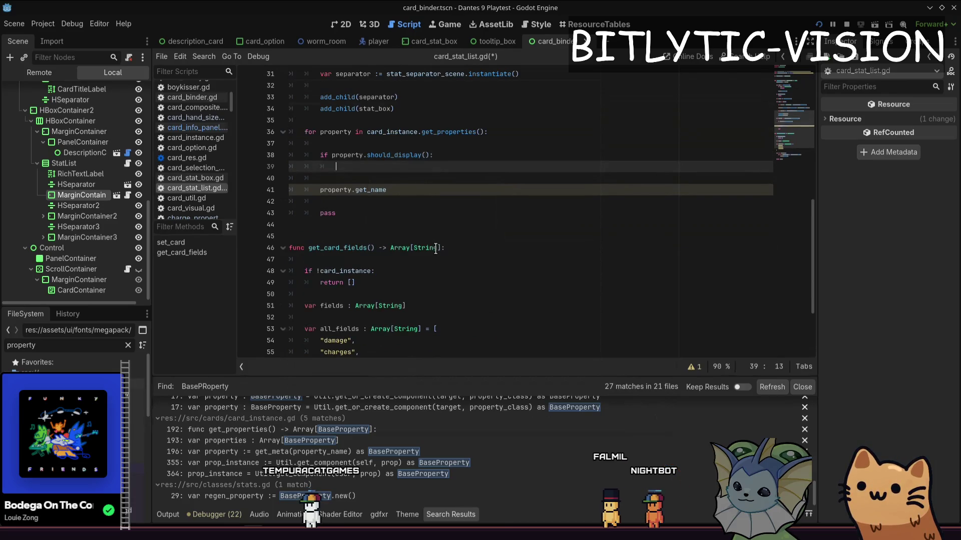
key("Up")
key("Up")
key("Up")
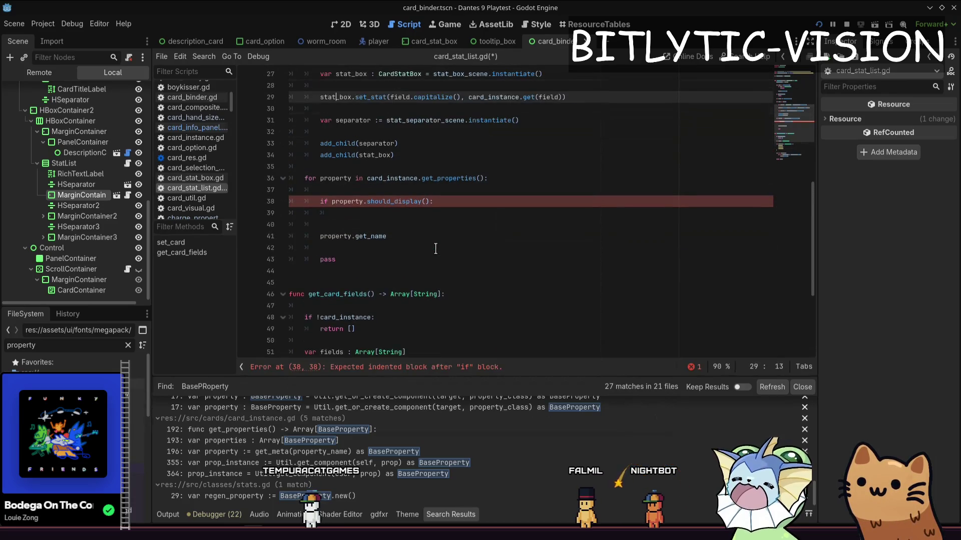
key("Down")
key("Down")
key("Down")
key("End")
key("shift+Up")
key("shift+Up")
key("shift+Up")
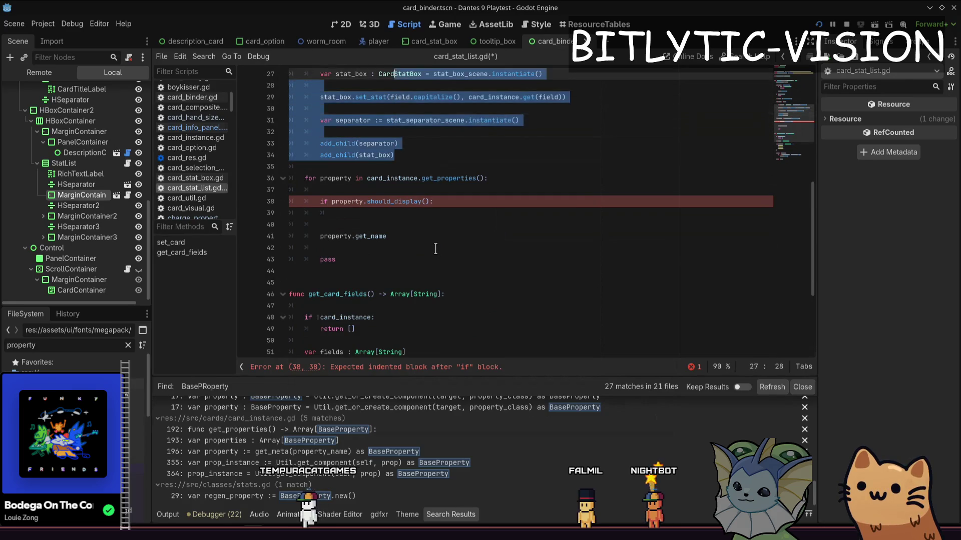
key("shift+Home")
key("ctrl+c")
key("Down")
key("Down")
key("Down")
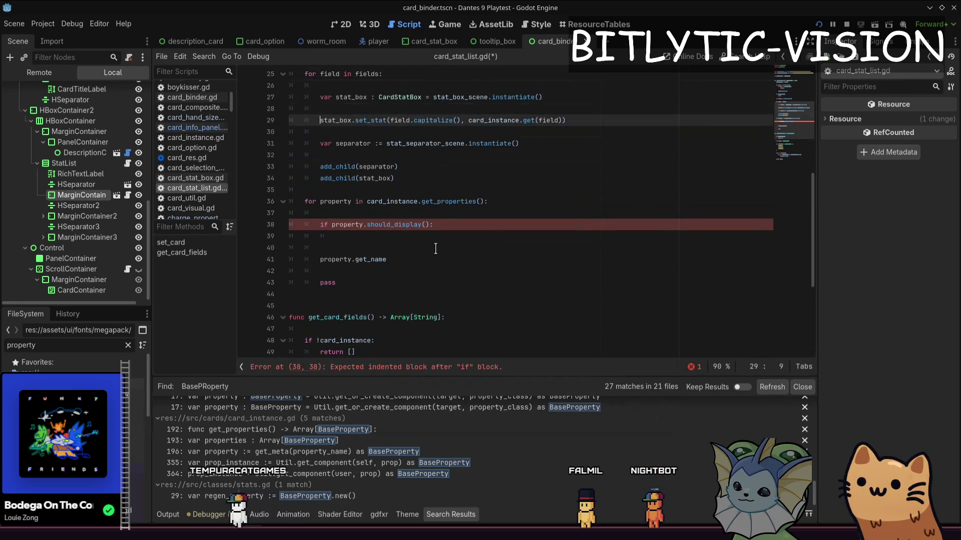
key("Down")
key("Down")
key("Down")
key("Return")
key("Return")
key("Return")
key("Up")
key("Up")
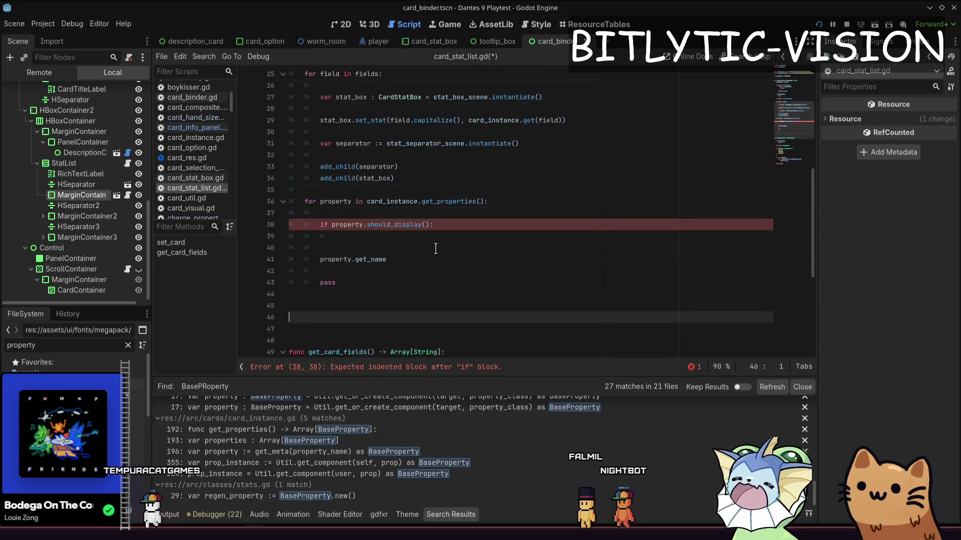
Create func add_stat(field: String, value: Variant) -> void holding the stat box code, using value.
type("func add_")
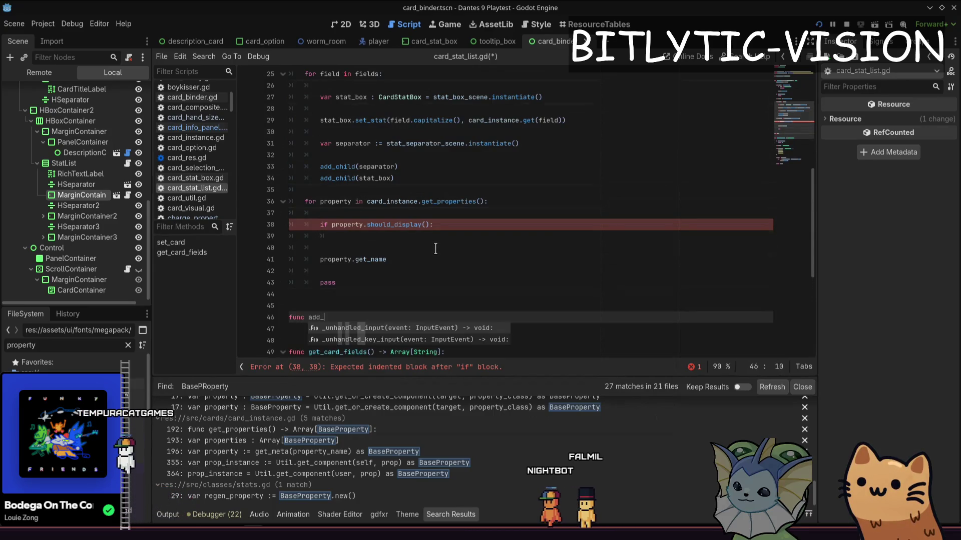
type("stat() -> void:")
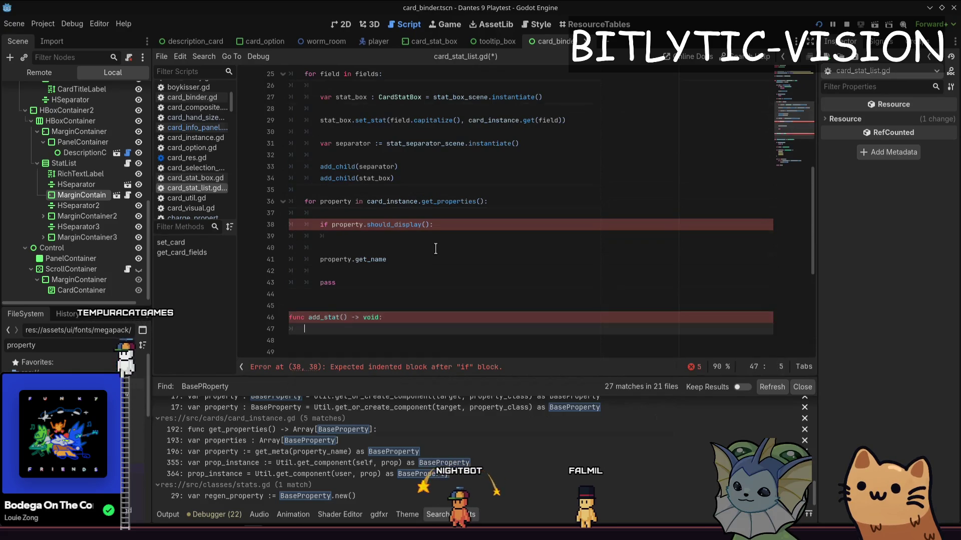
key("Return")
key("ctrl+v")
key("Up")
key("Up")
key("Up")
type("field: String, value: Varia")
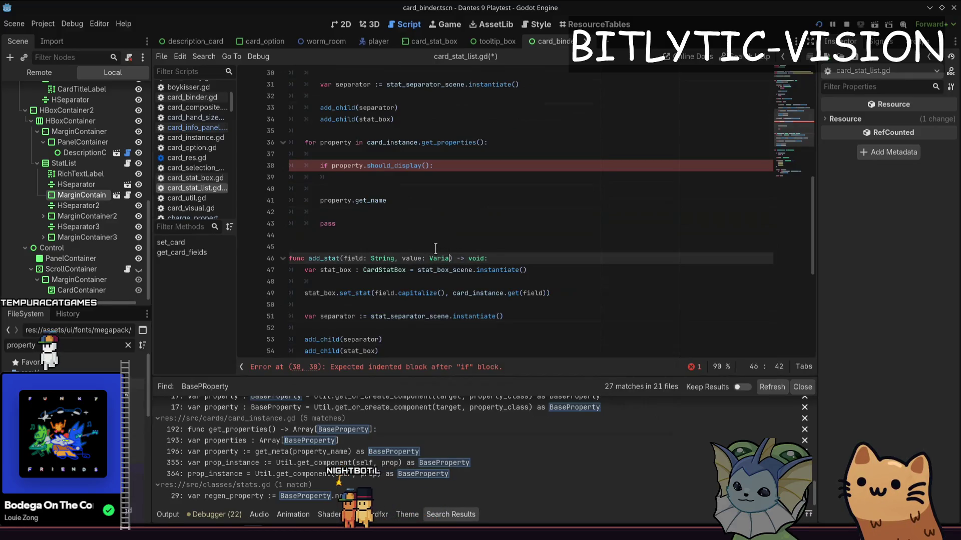
type("nt")
key("Down")
key("Down")
key("Down")
key("shift+End")
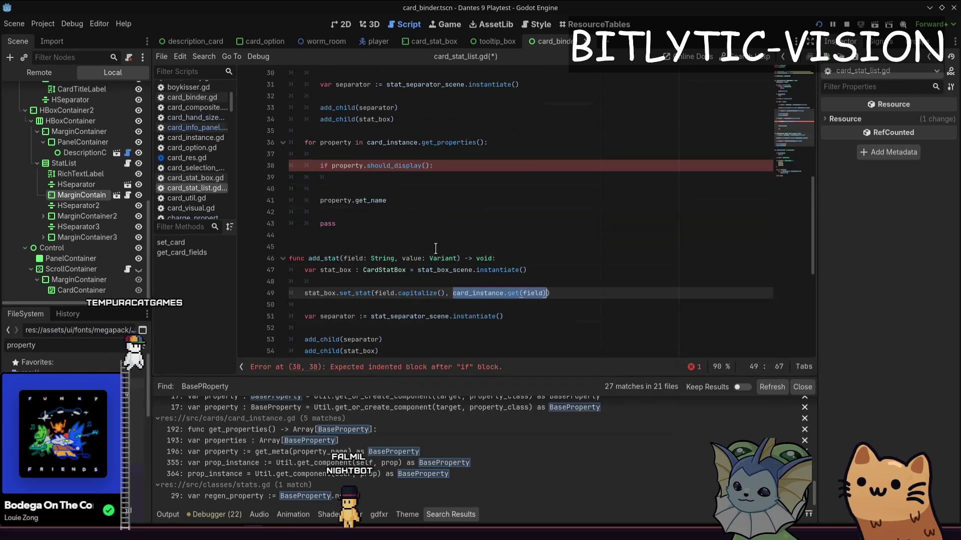
type("value")
Call add_stat(property.get_name(), property multiplier) in the if block and delete the placeholder pass line.
key("Up")
key("Up")
key("Up")
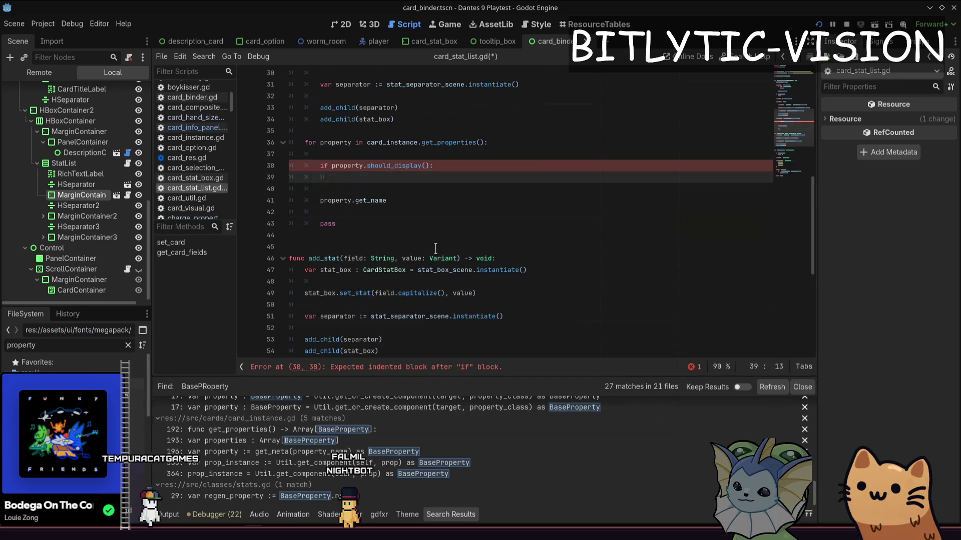
key("shift+Down")
key("shift+Down")
key("shift+End")
type("a")
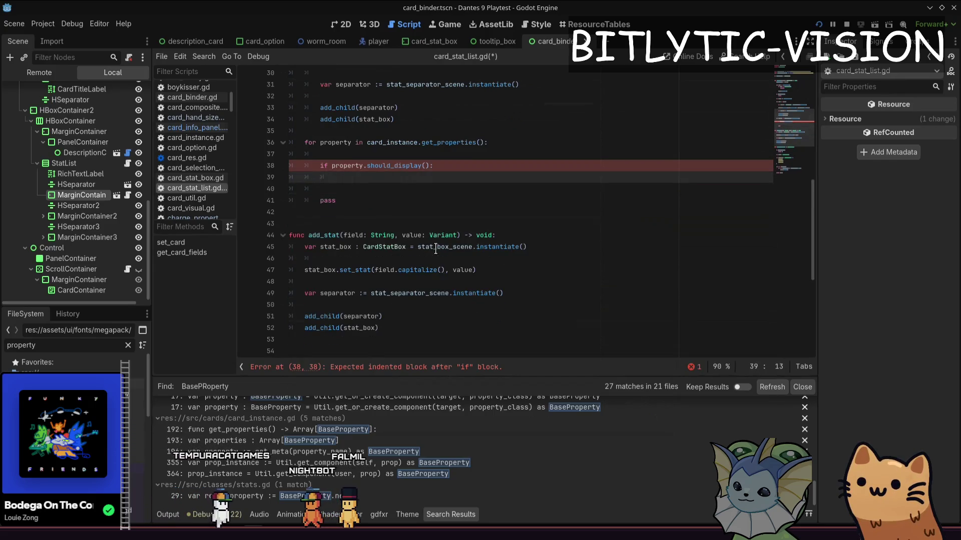
type("dd_stat(proper")
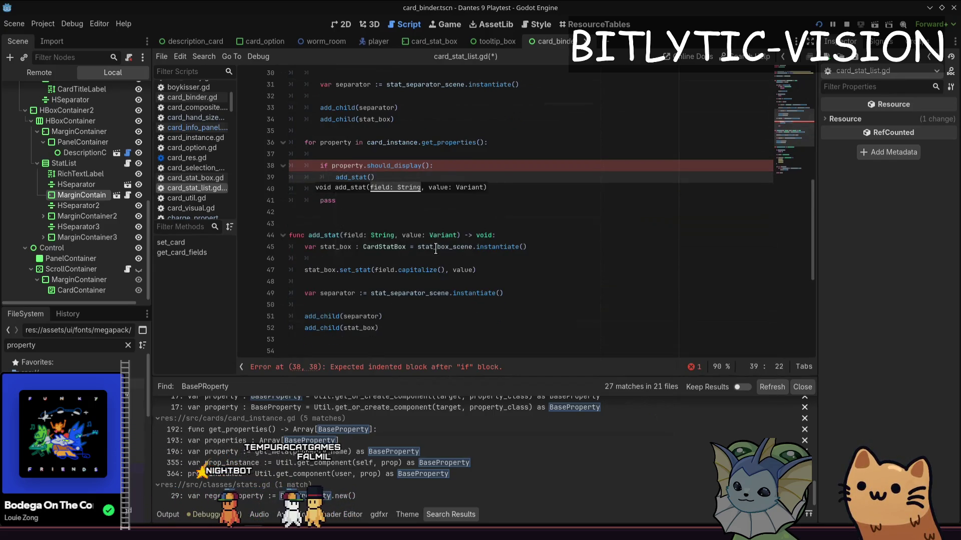
type("ty.get_name(), ")
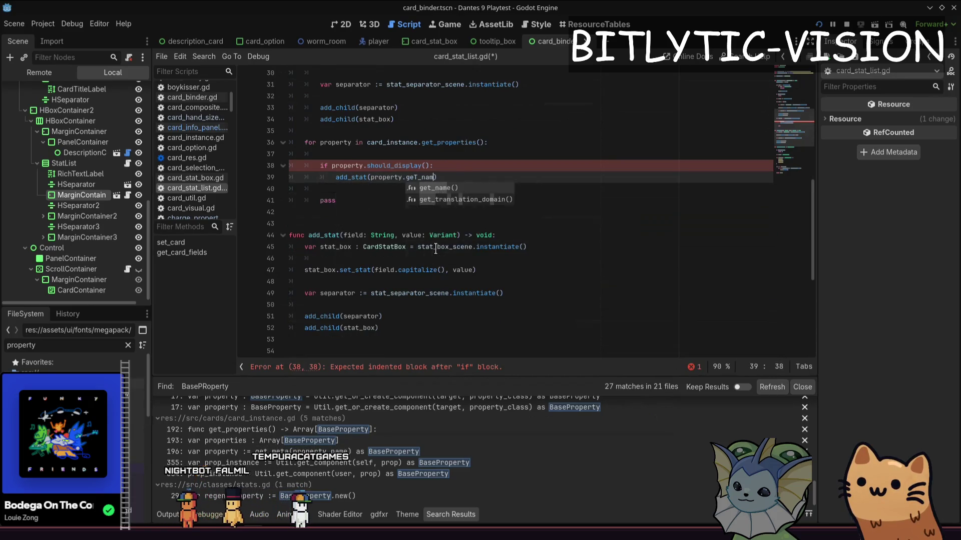
type("property.")
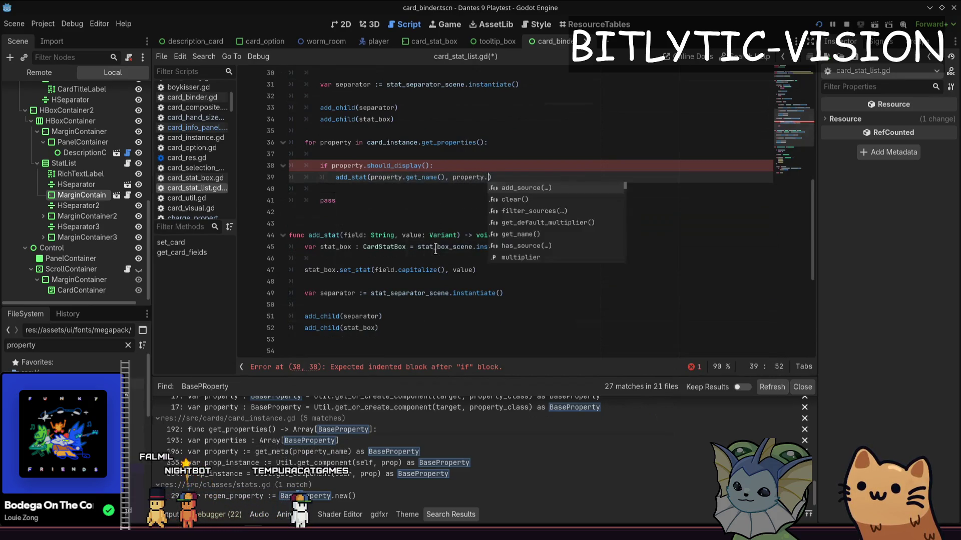
type("multipl")
key("Return")
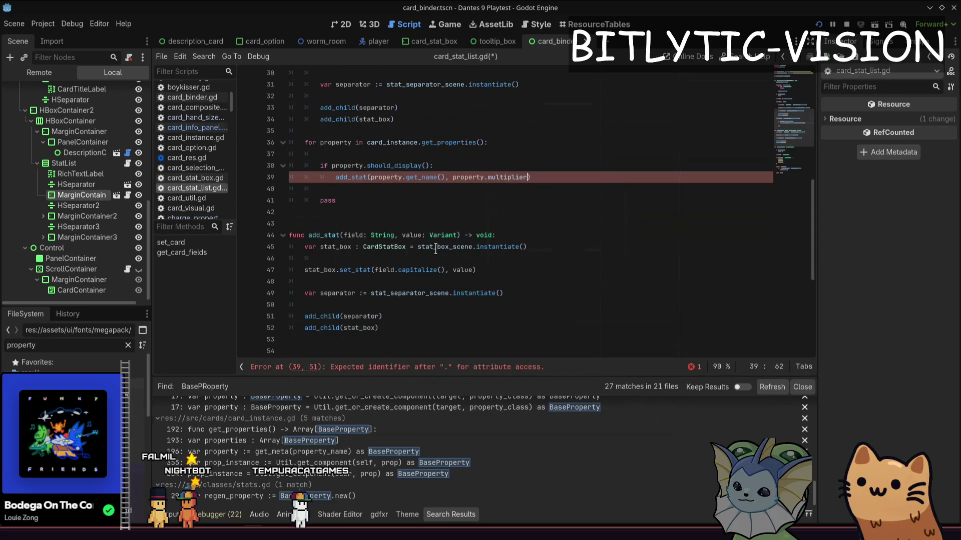
key("Home")
key("shift+End")
key("End")
key("shift+Down")
key("shift+Down")
key("Delete")
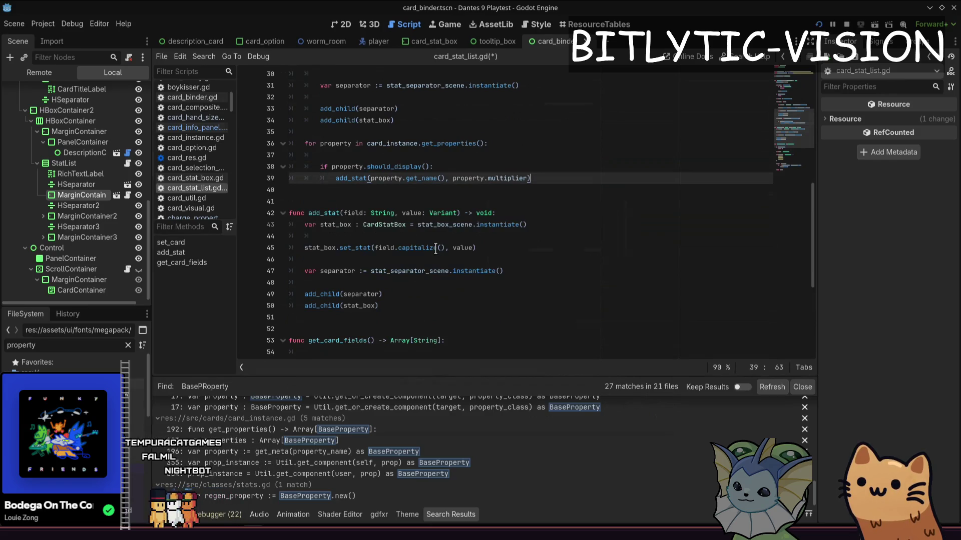
Replace the fields loop's stat box block with add_stat(field, card_instance.get(field)), then show the 2D view.
key("shift+Up")
key("shift+Up")
key("shift+Up")
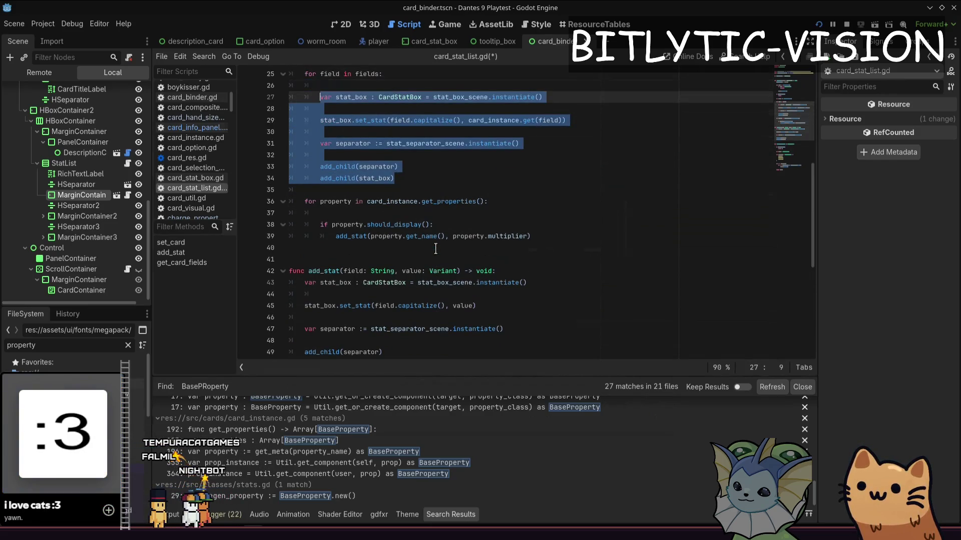
key("BackSpace")
type("cadd_")
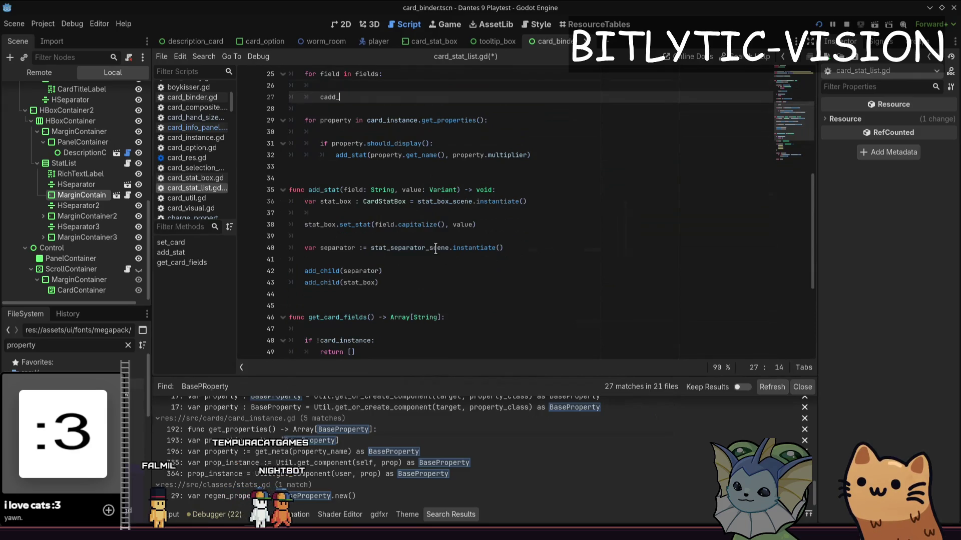
type("sta")
key("Return")
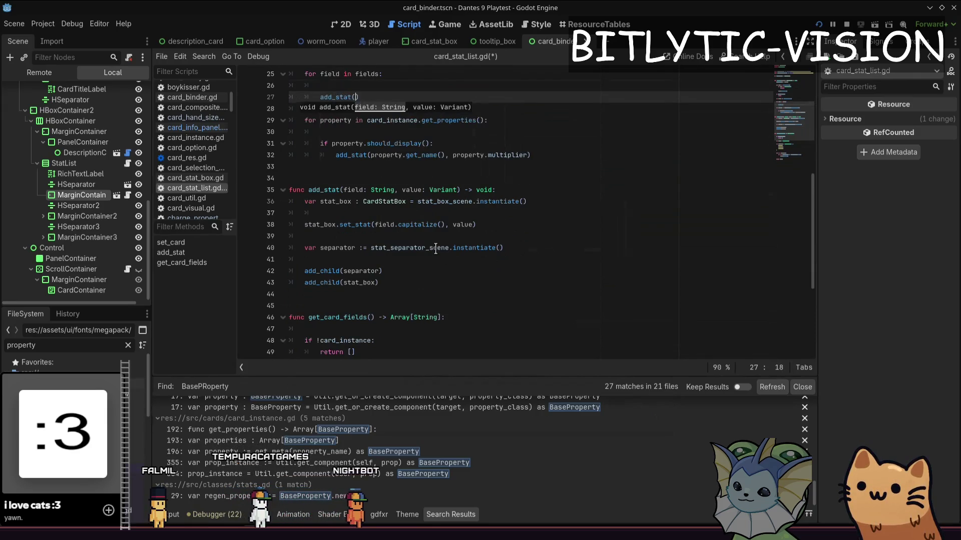
type("field, card_i")
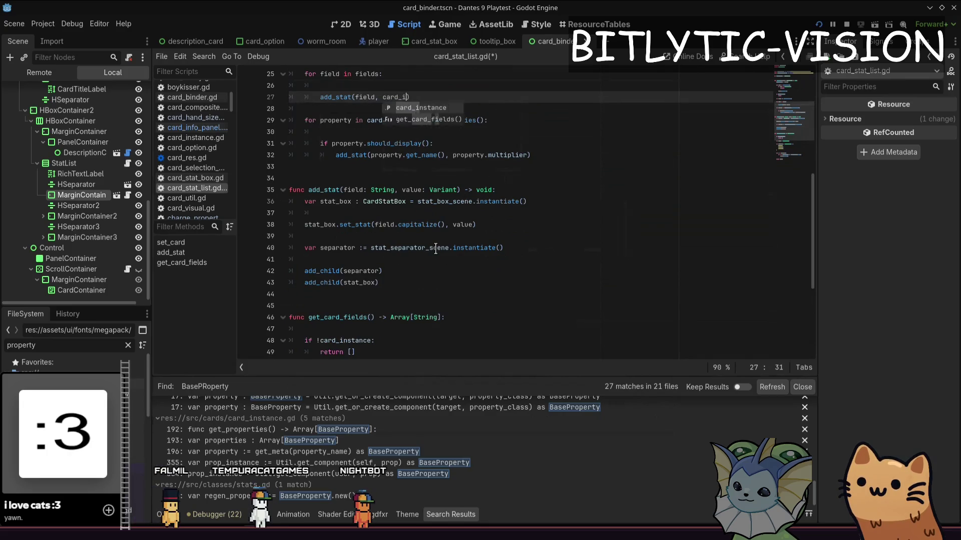
key("BackSpace")
key("BackSpace")
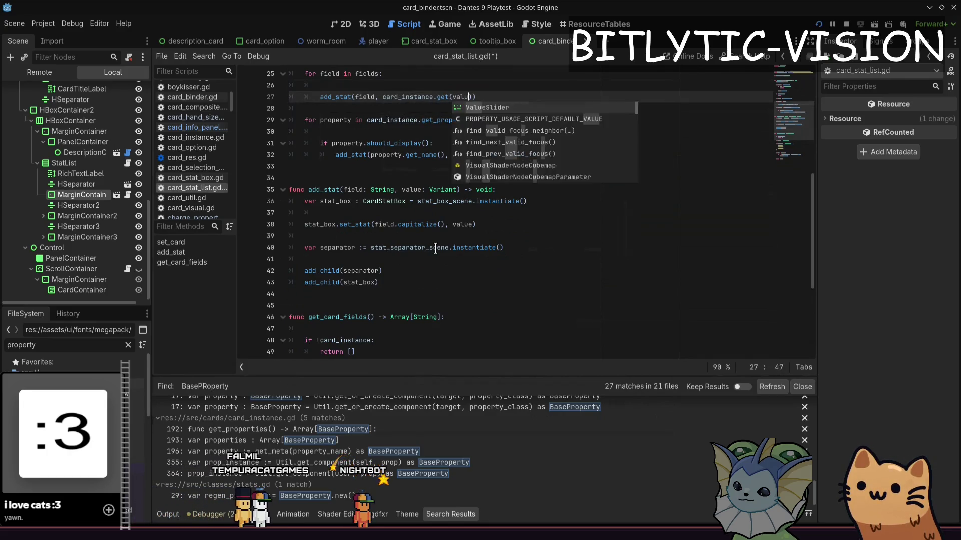
type("fi")
key("Return")
key("Down")
key("Return")
key("Up")
key("Up")
key("Up")
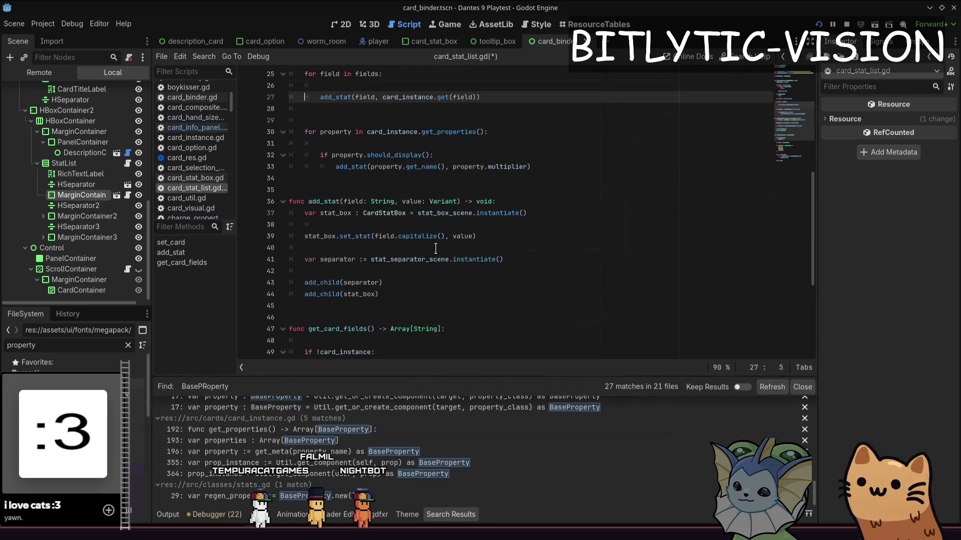
key("BackSpace")
key("BackSpace")
key("BackSpace")
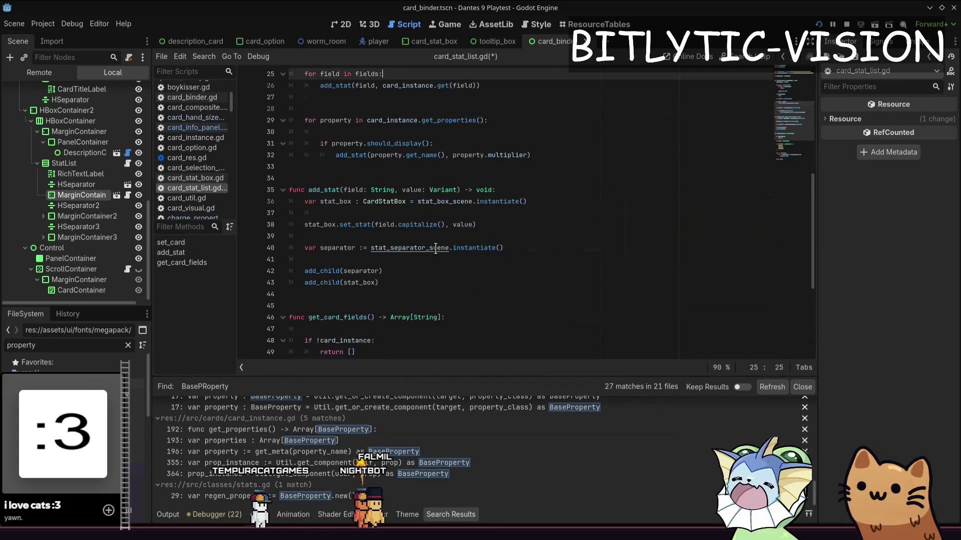
key("ctrl+F1")
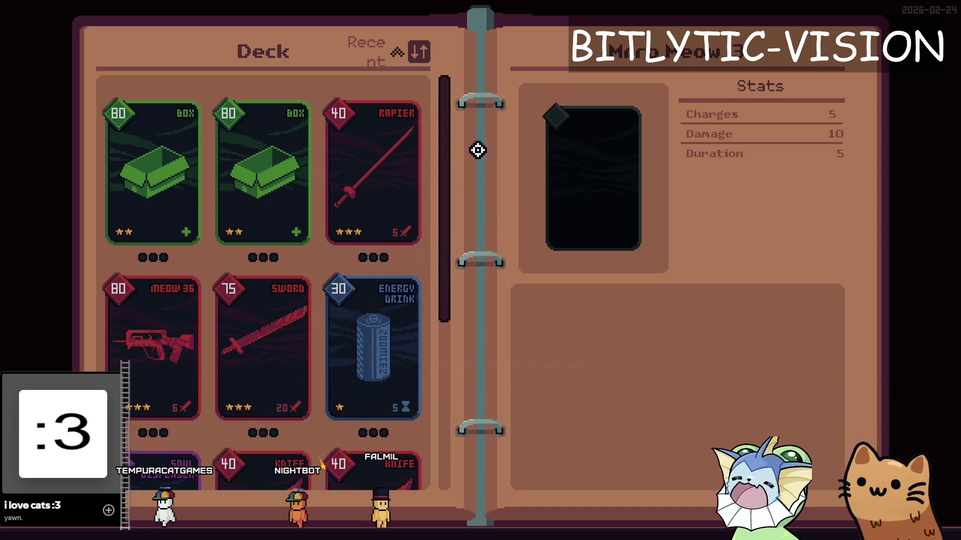
left_click(417, 48)
left_click(485, 61)
left_click(480, 80)
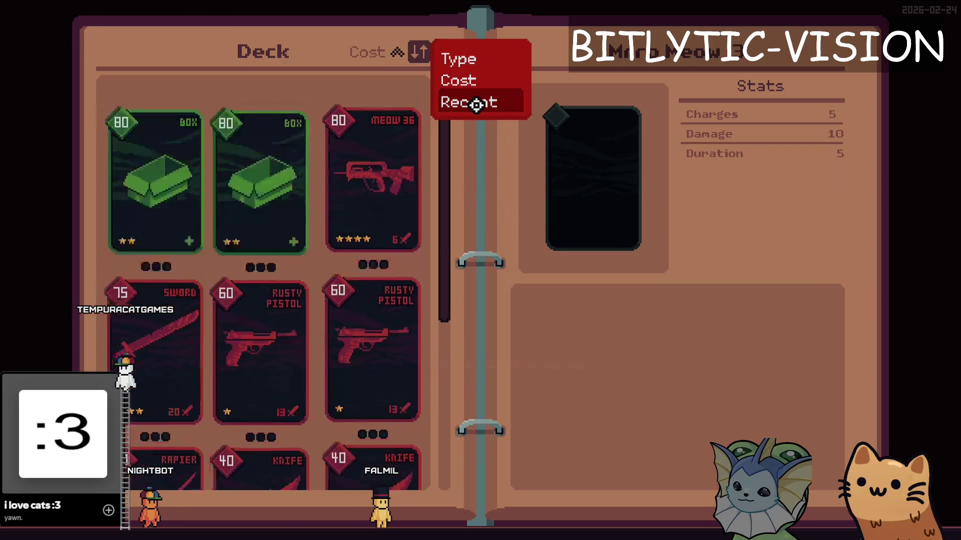
left_click(476, 105)
scroll(363, 200, "down", 3)
scroll(361, 202, "up", 3)
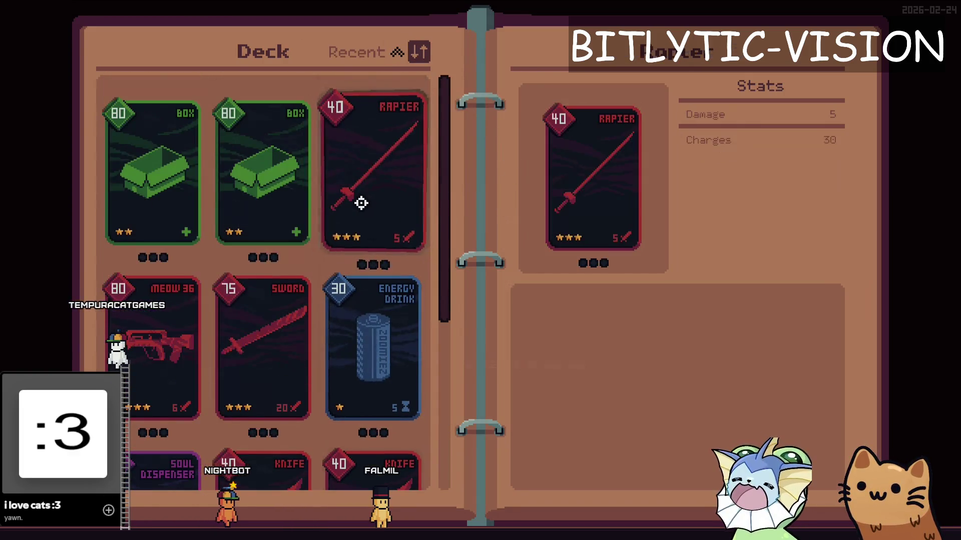
scroll(391, 240, "down", 3)
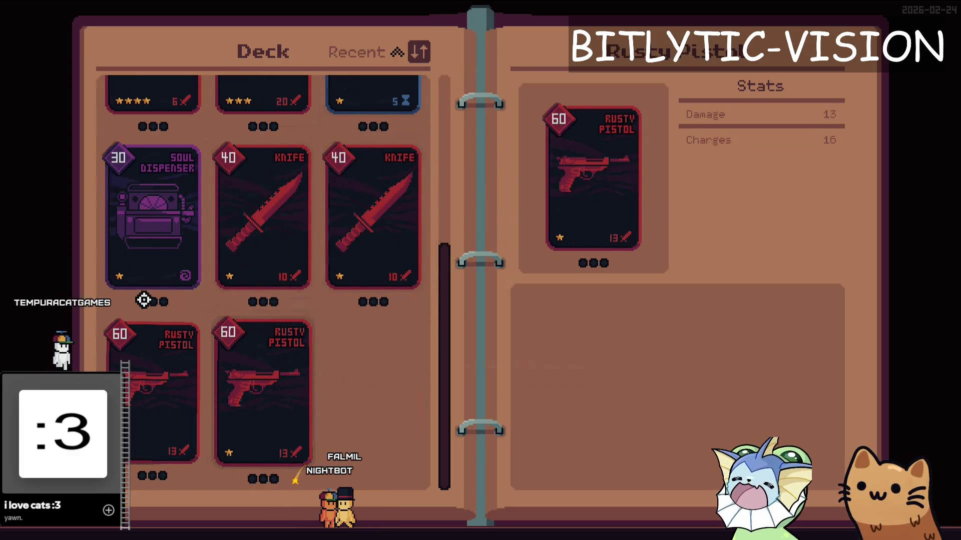
key("F1")
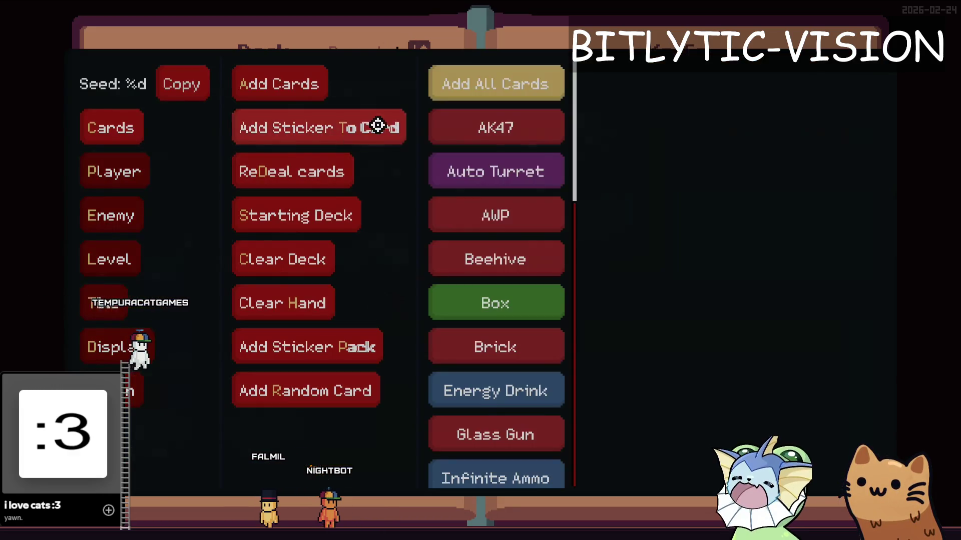
key("F1")
scroll(369, 249, "up", 3)
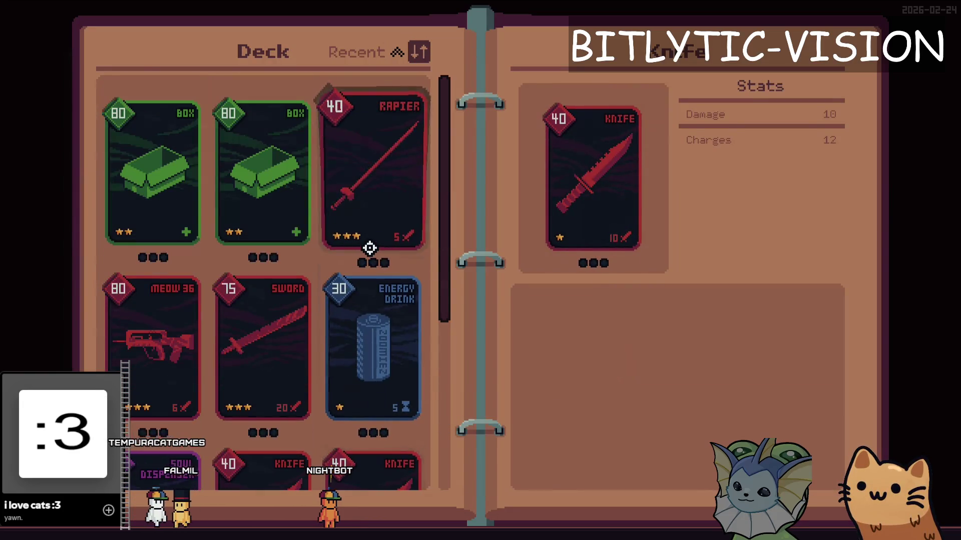
scroll(365, 253, "down", 3)
scroll(448, 236, "up", 3)
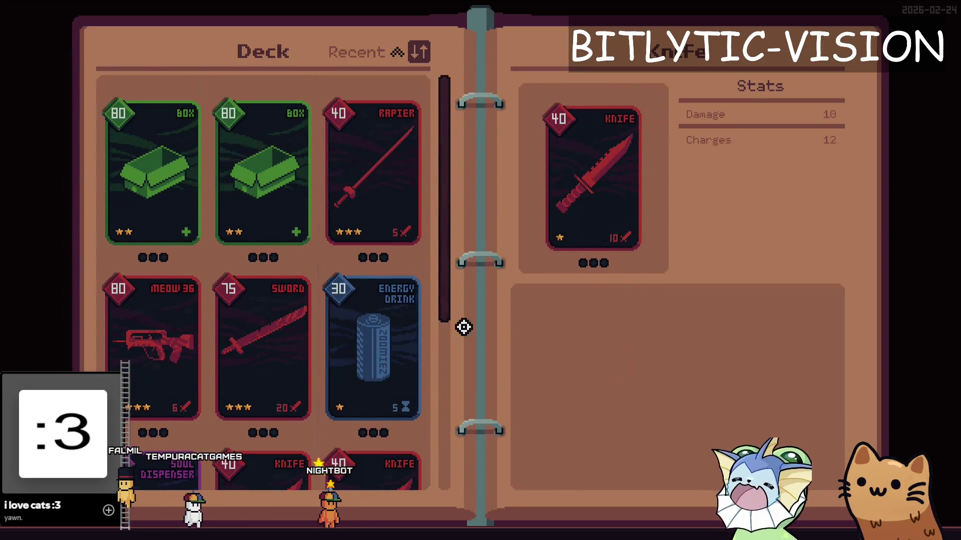
key("F8")
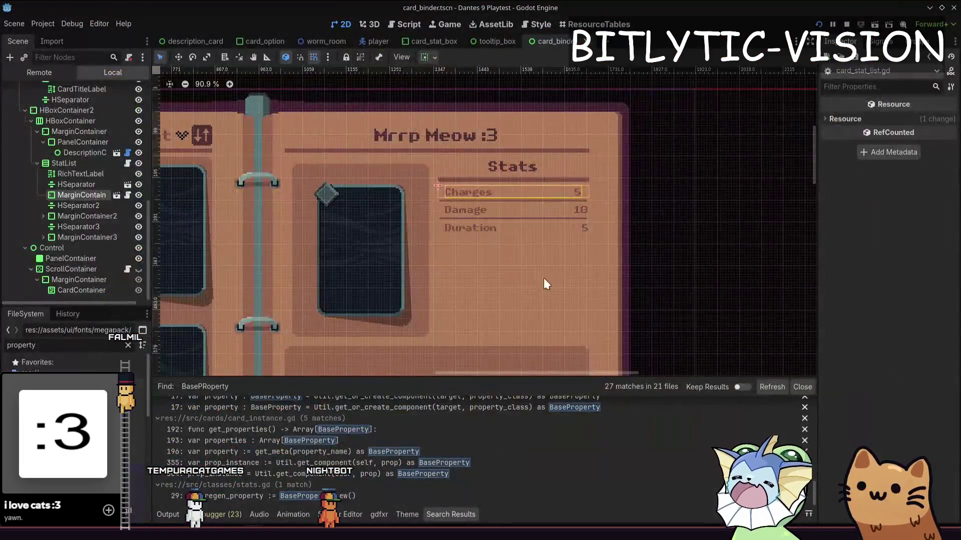
Quick-open the menus.gd script and then the menus.tscn scene in the 2D view.
scroll(599, 229, "down", 2)
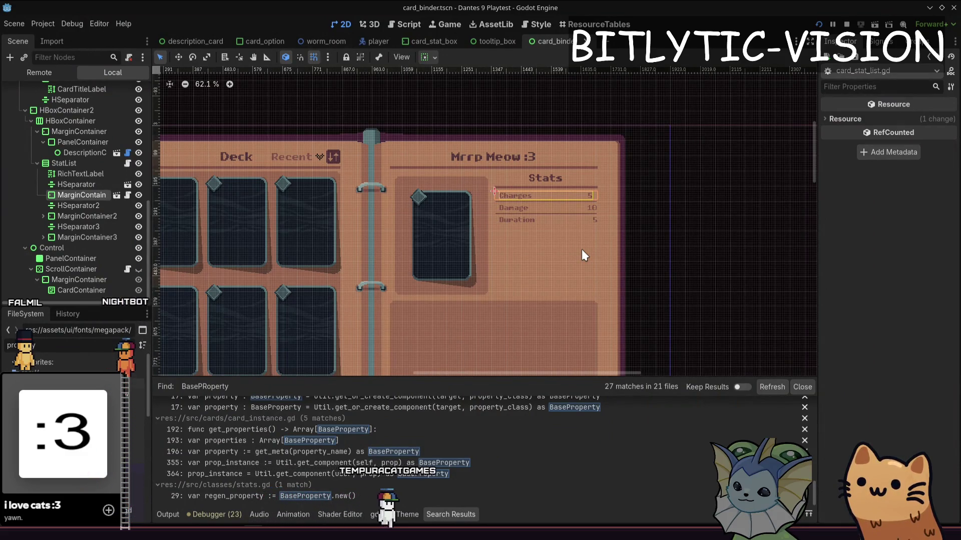
key("alt+shift+o")
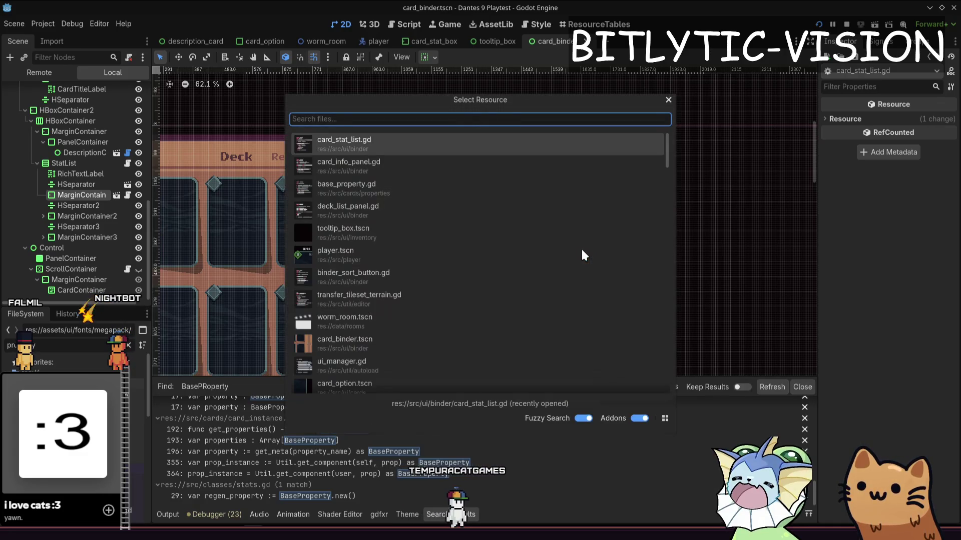
type("menus.gd")
key("Return")
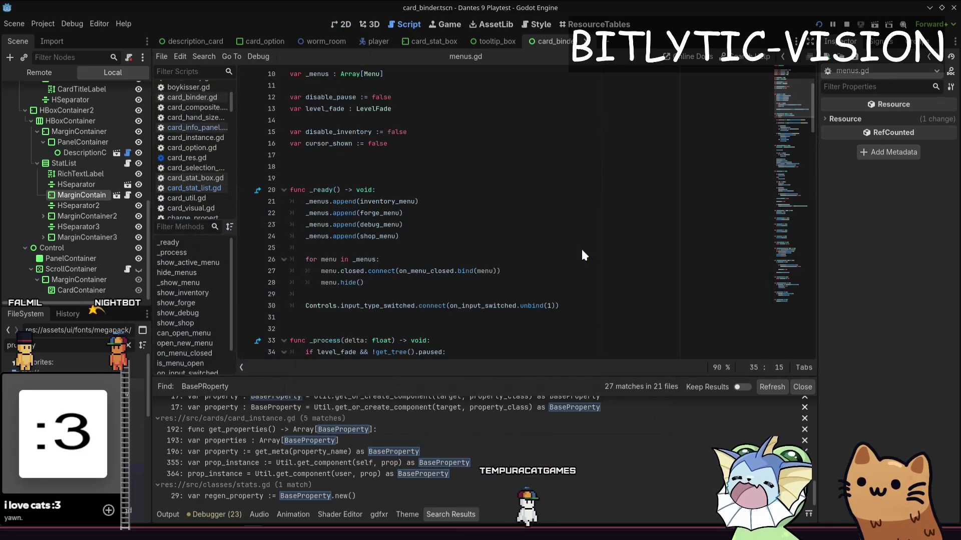
key("ctrl+F1")
key("alt+shift+o")
type("me")
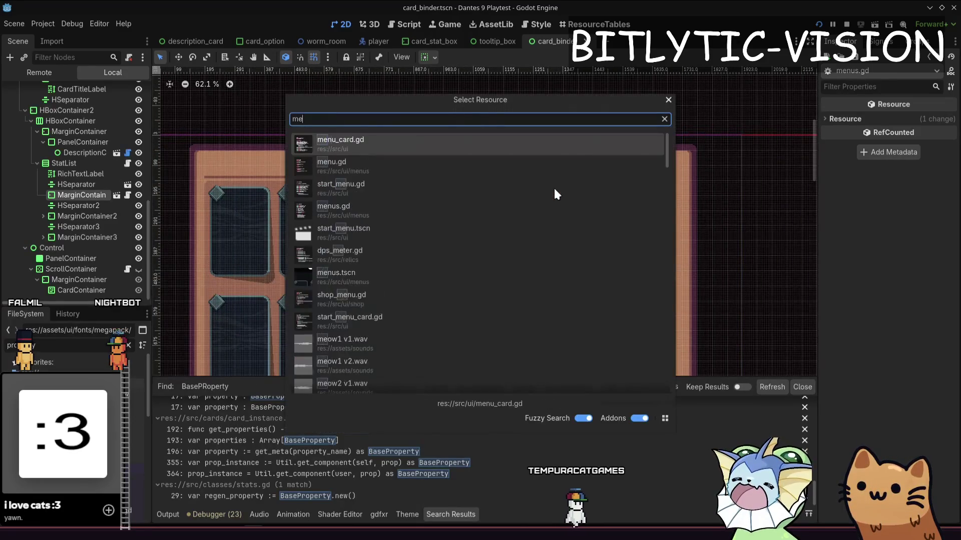
type("nus.tscn")
key("Return")
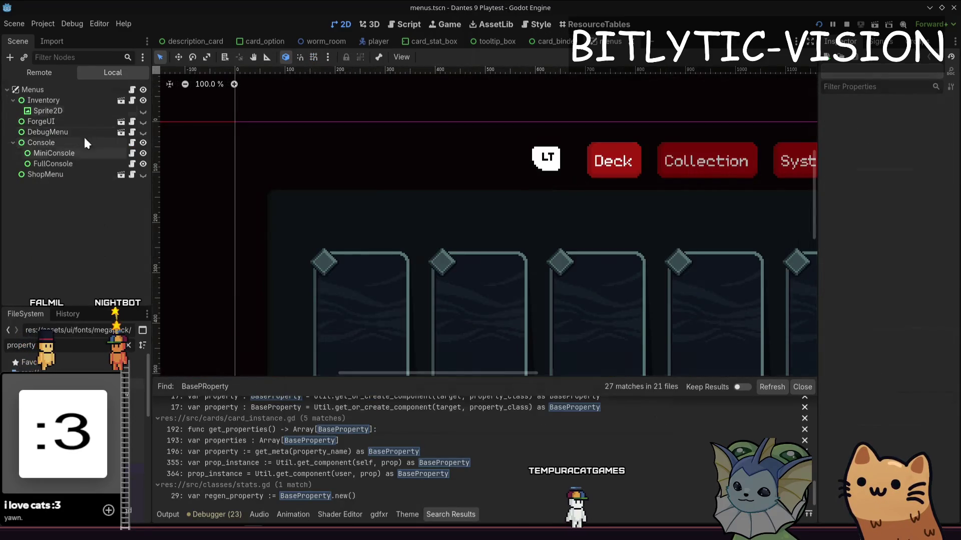
Hide the Inventory node, then run the game, open the Deck inventory with Tab and stop.
left_click(69, 98)
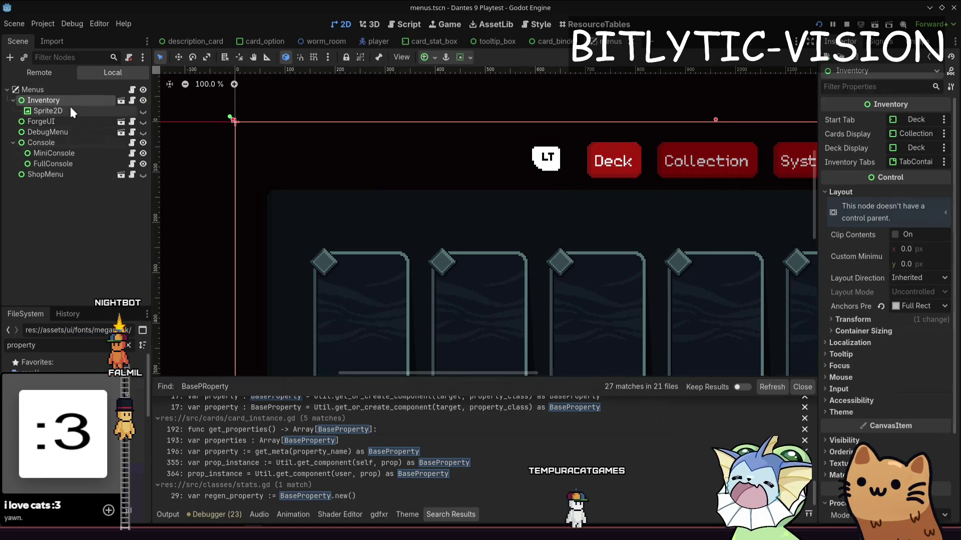
left_click(143, 100)
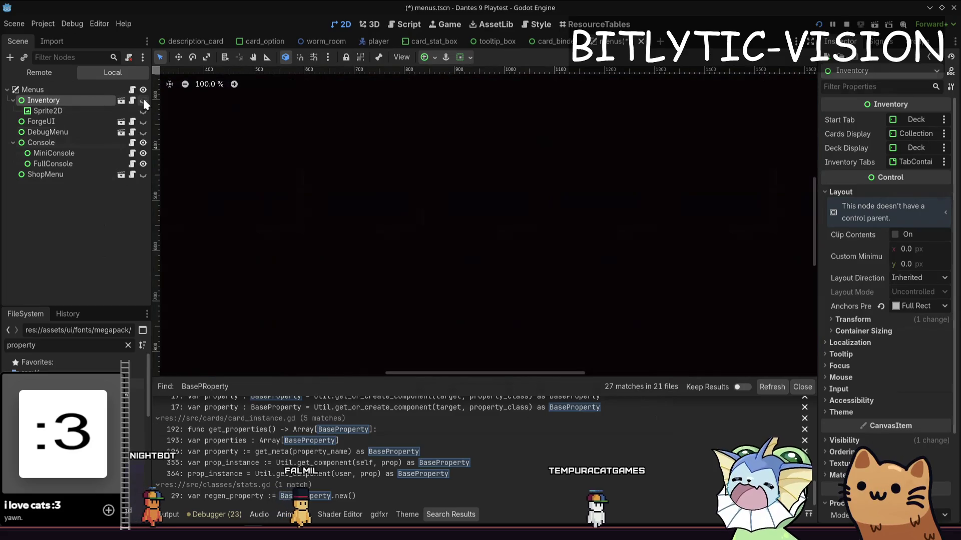
key("F6")
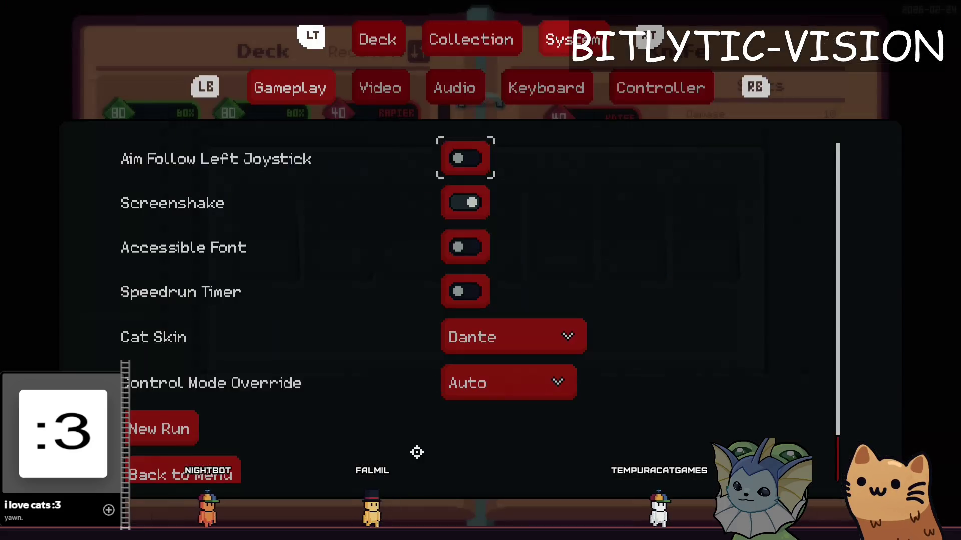
key("Tab")
key("Tab")
key("Tab")
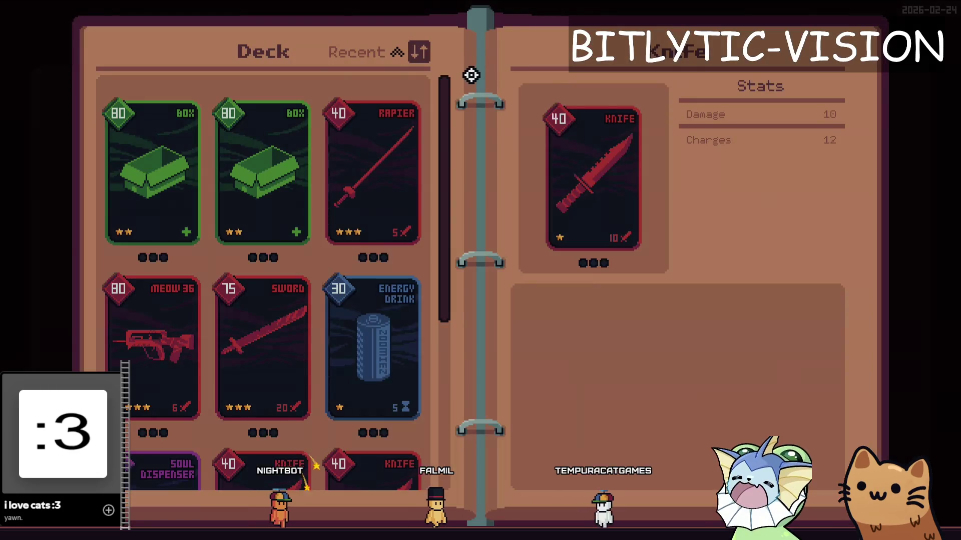
key("Tab")
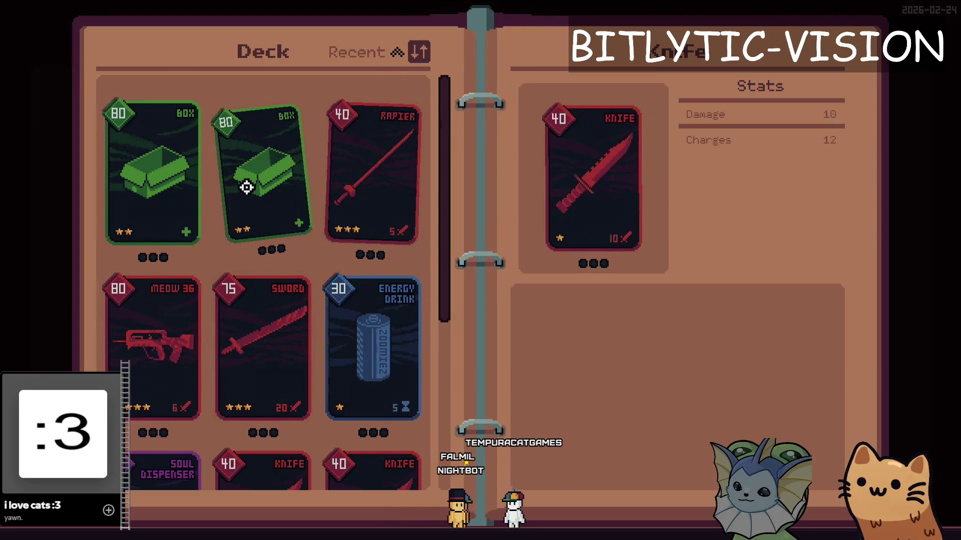
key("F8")
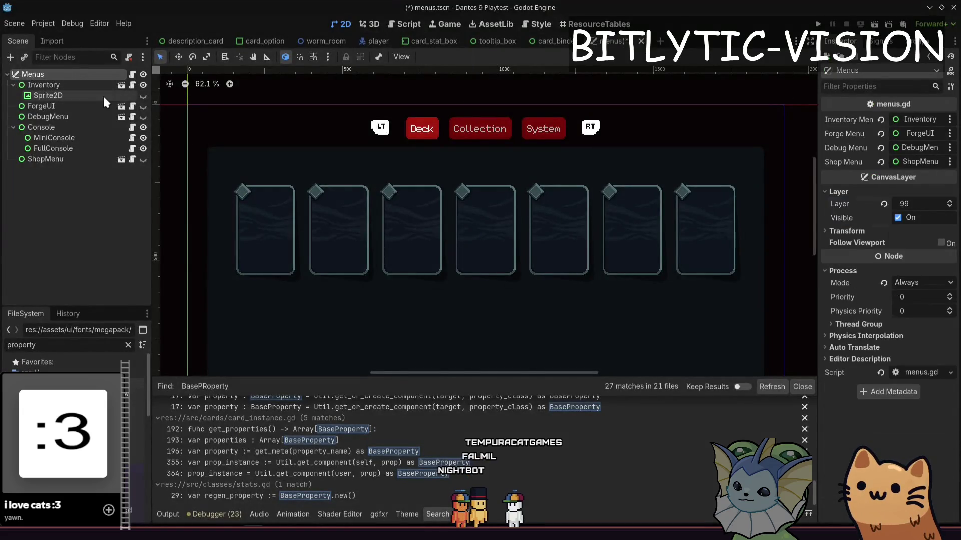
Instance card_binder.tscn into Menus and move BinderUI to the top of its children.
key("ctrl+a")
key("Escape")
key("ctrl+shift+o")
type("cardb")
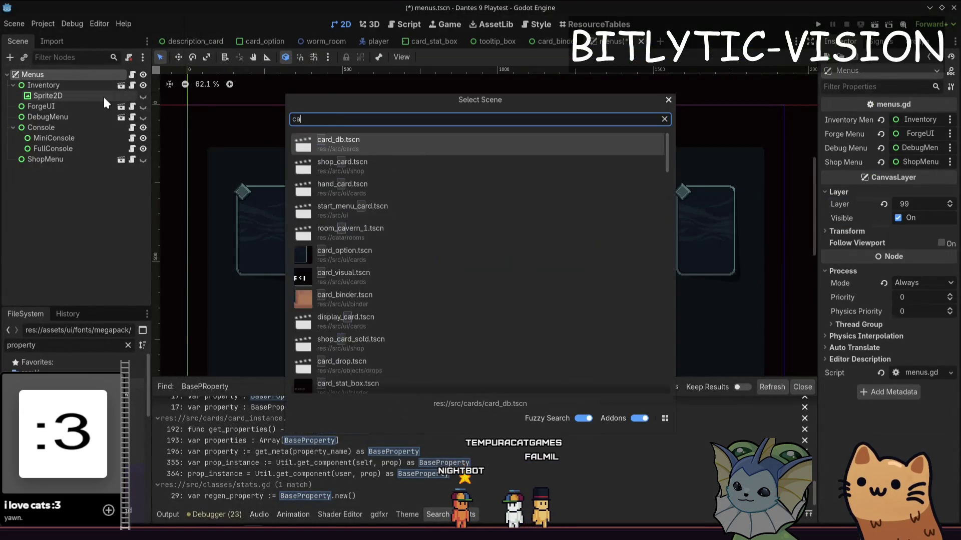
key("Down")
key("Return")
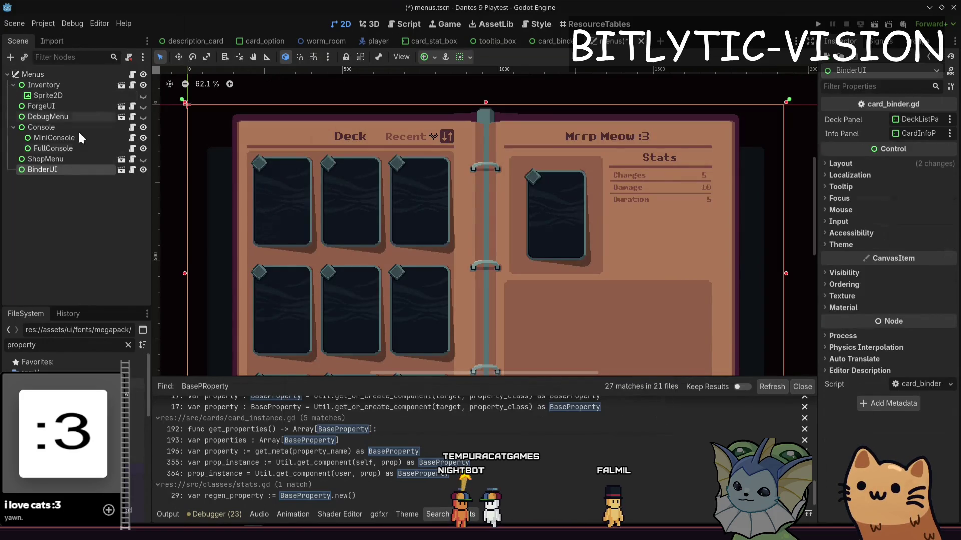
mouse_move(43, 169)
left_mouse_down()
mouse_move(60, 136)
mouse_move(50, 82)
left_mouse_up()
Look up the Menus script's exported menu variables and the Menus root's menu slots.
scroll(467, 188, "down", 6)
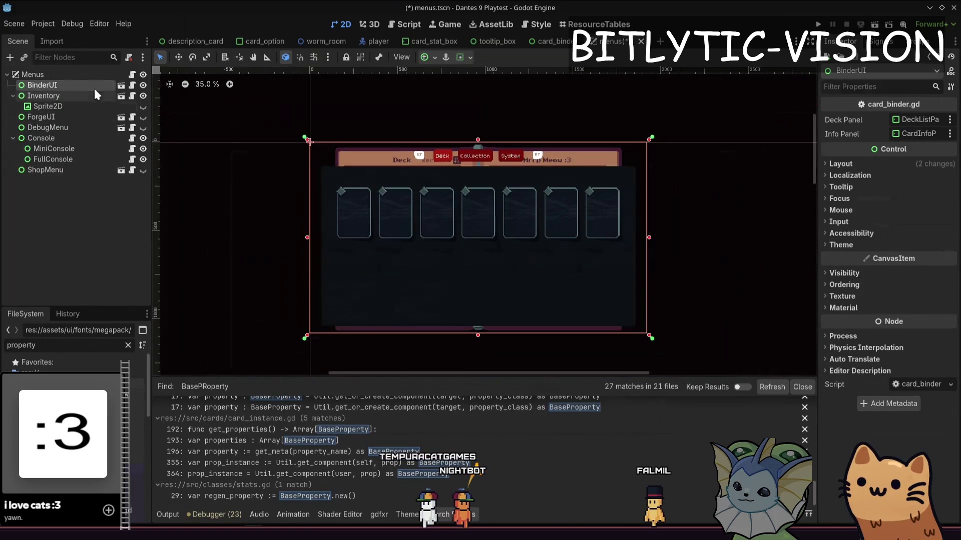
left_click(77, 94)
left_click(100, 85)
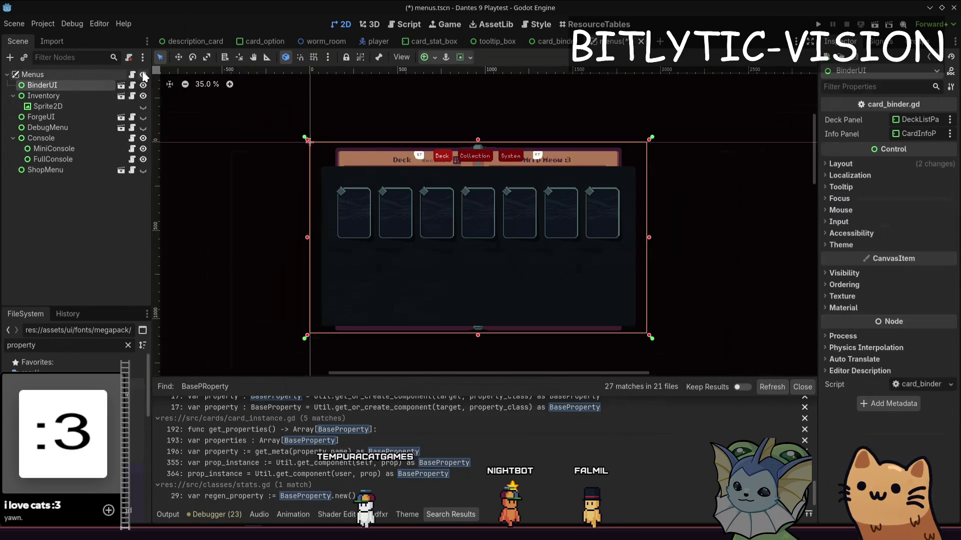
left_click(134, 73)
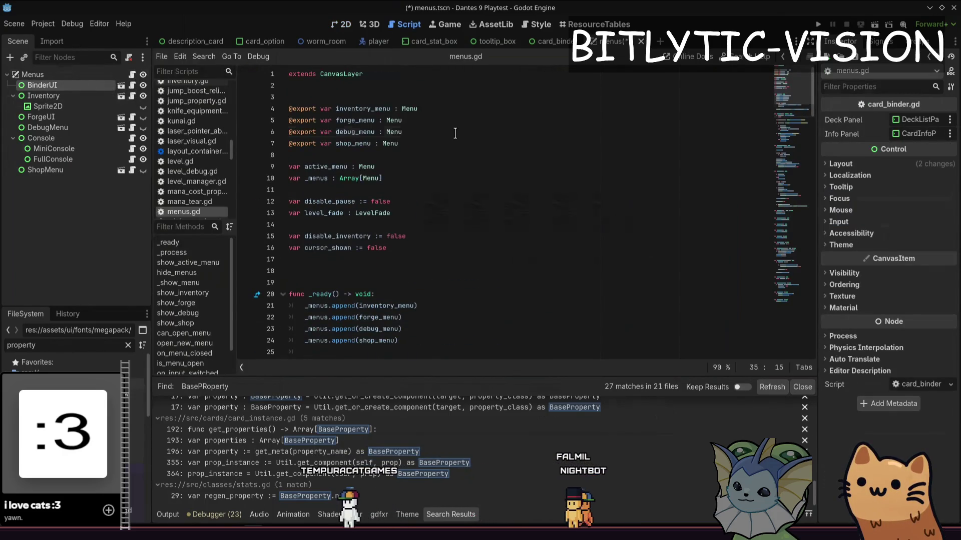
left_click(450, 108)
left_click(80, 74)
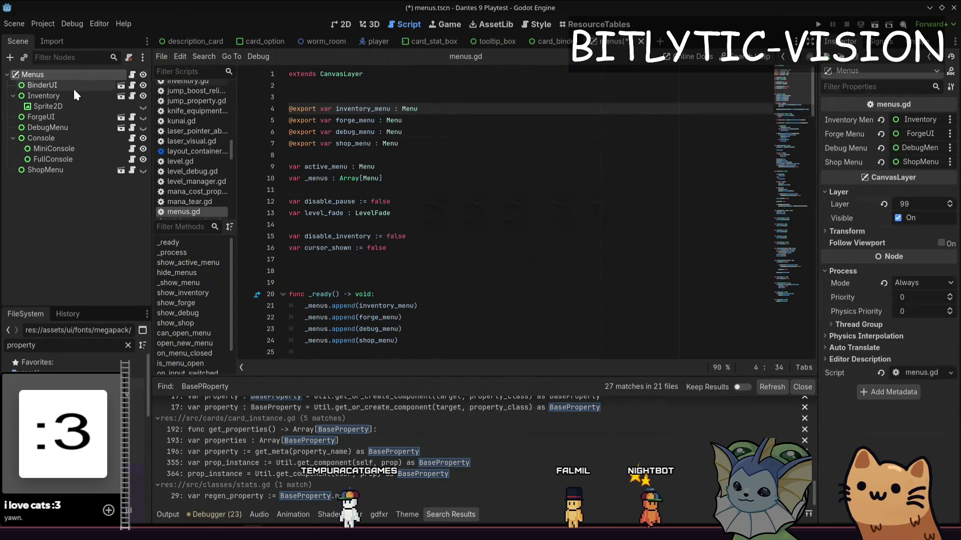
left_click_drag(67, 84, 916, 121)
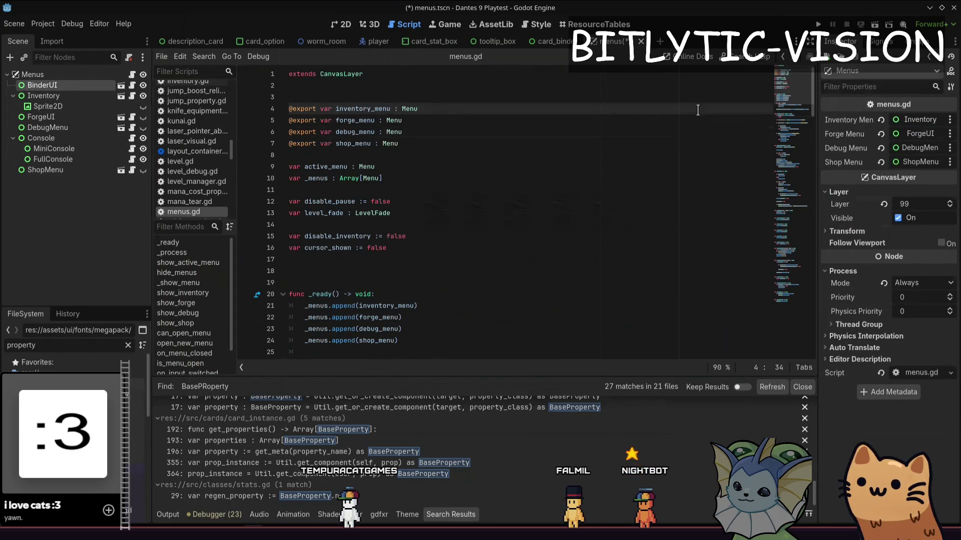
Change the BinderUI script's base class from Control to Menu and save it.
left_click(85, 86)
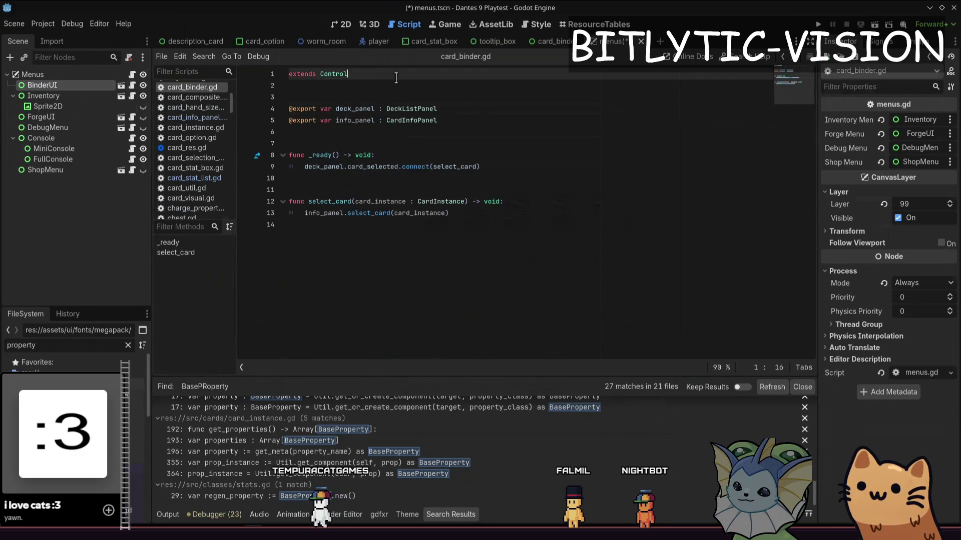
key("BackSpace")
type("u")
key("Escape")
key("Down")
key("Down")
key("Down")
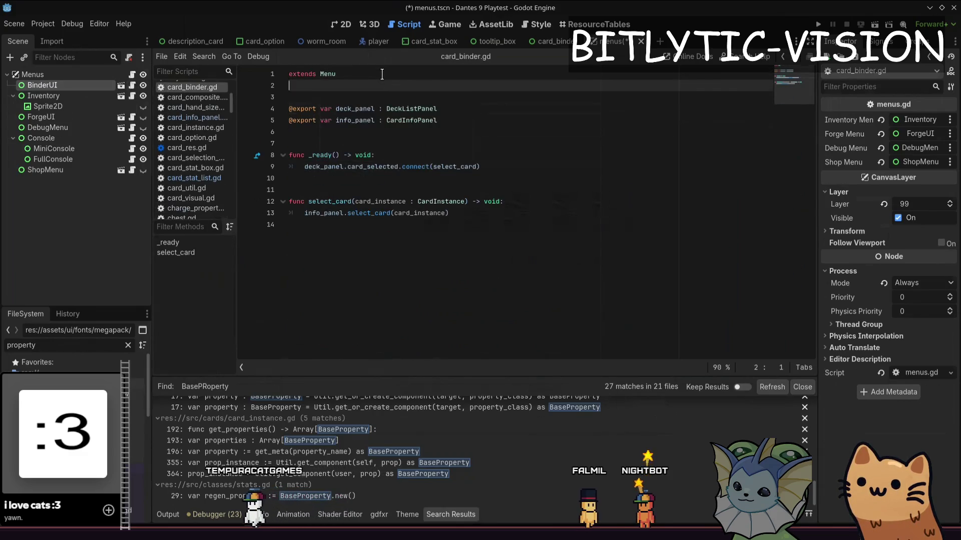
key("ctrl+s")
key("Down")
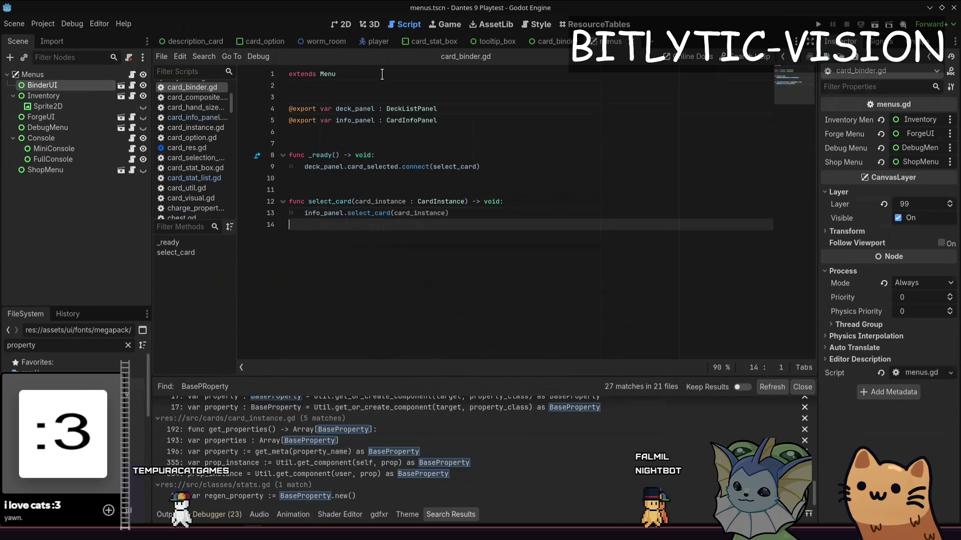
Assign BinderUI as Inventory Menu, hide the old Inventory, save menus.tscn, and launch the project.
mouse_move(91, 86)
left_mouse_down()
mouse_move(451, 120)
mouse_move(920, 119)
left_mouse_up()
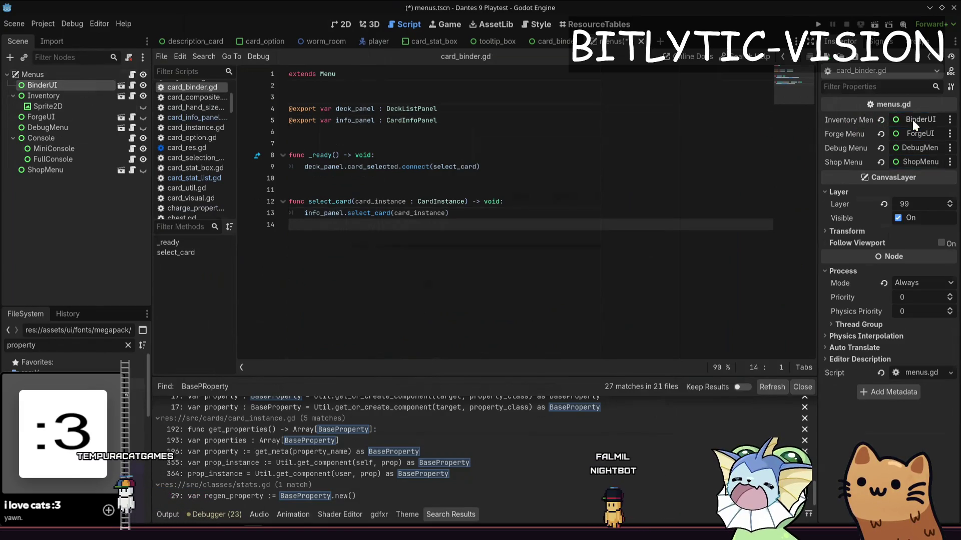
left_click(143, 95)
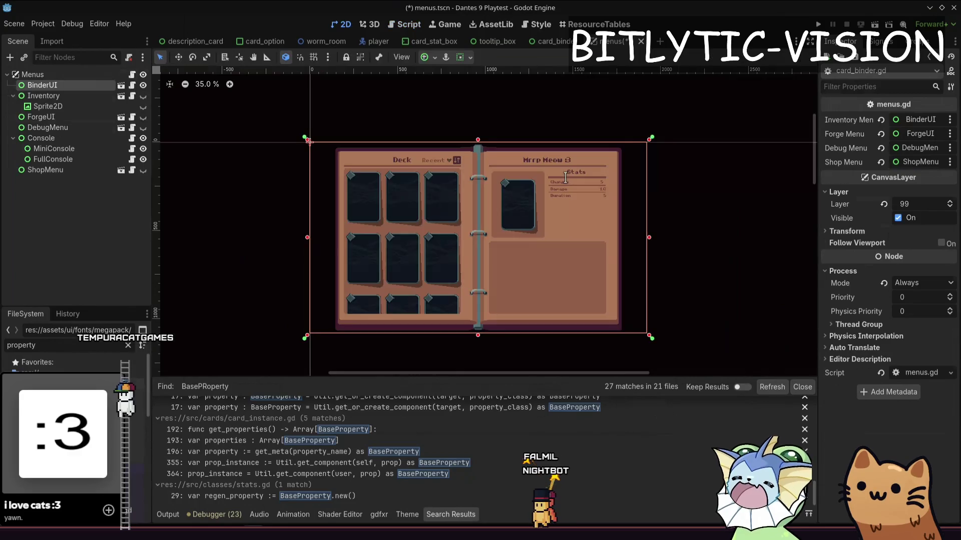
key("ctrl+F1")
key("ctrl+s")
key("F5")
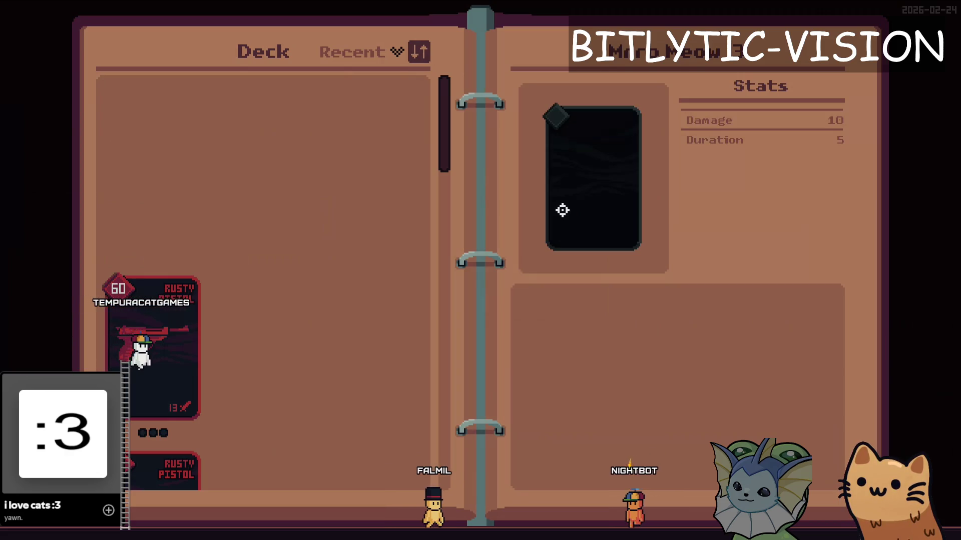
Scroll the binder's Deck list down and back up, then close the game.
scroll(250, 225, "down", 5)
scroll(300, 265, "up", 5)
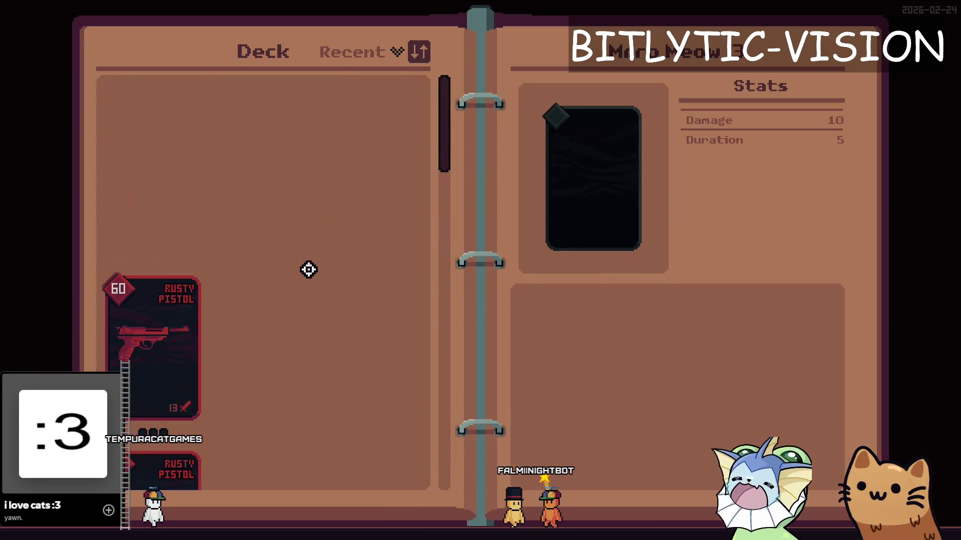
key("alt+F4")
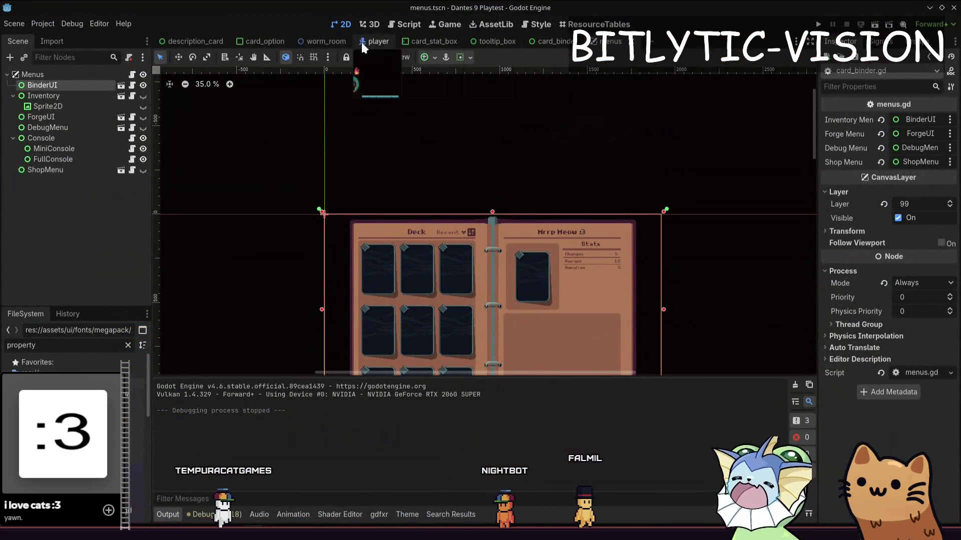
Quick-open the hub_level.tscn scene.
key("alt+shift+o")
type("hub_")
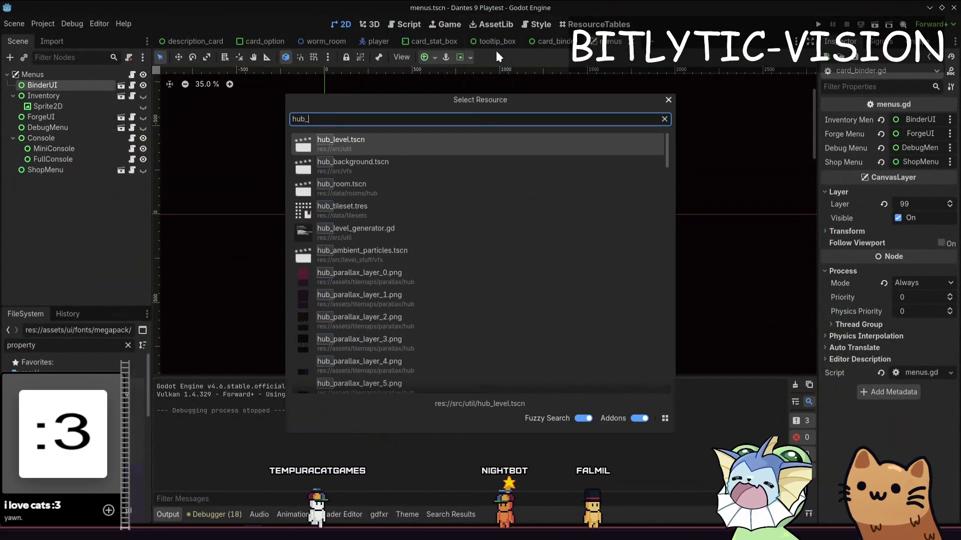
type("level.tscn")
key("Return")
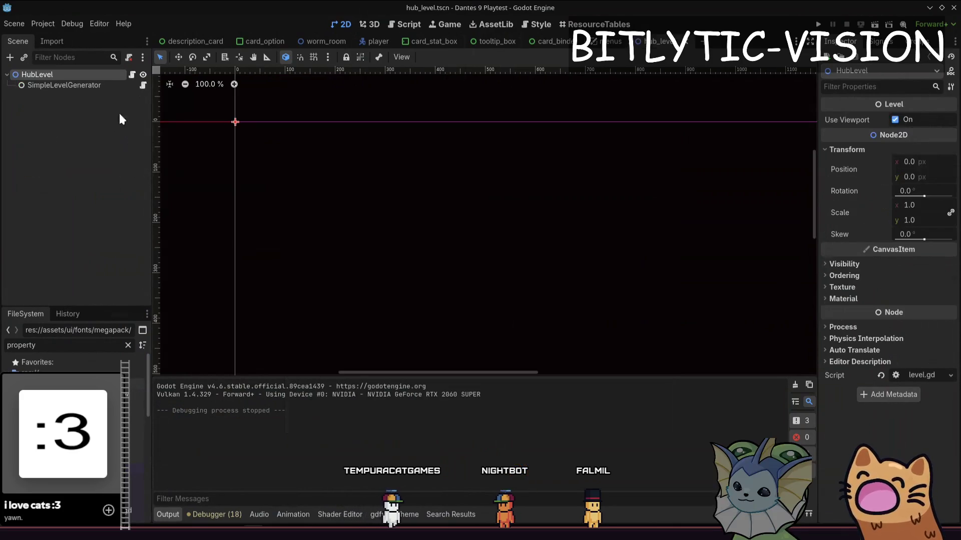
Play only the hub_level scene, then open the Deck binder in game and scroll its list.
right_click(36, 74)
right_click(664, 42)
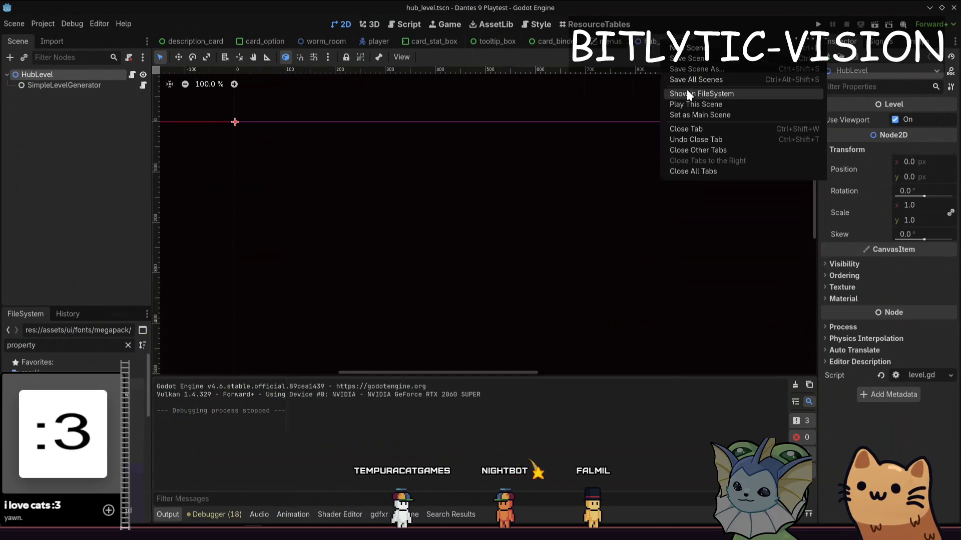
left_click(688, 94)
right_click(654, 40)
left_click(683, 101)
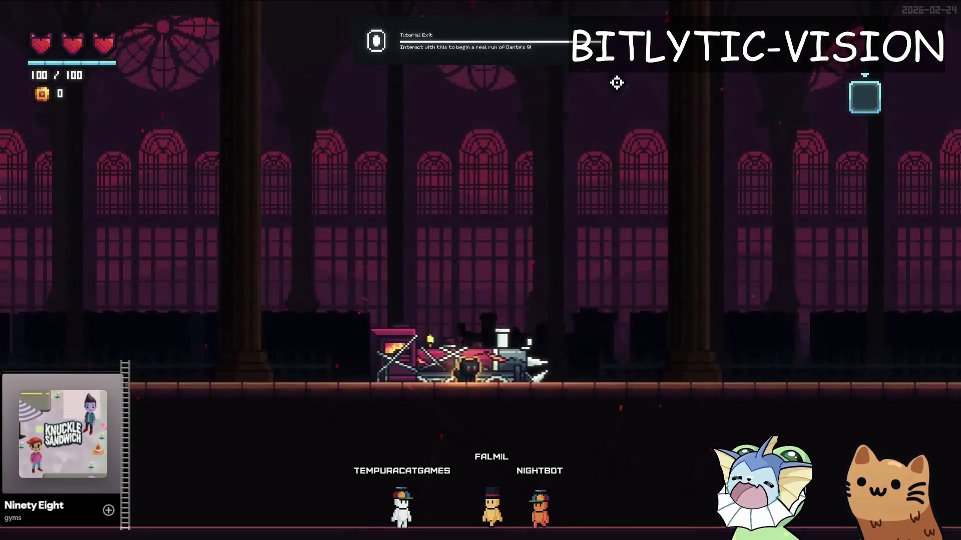
key("Tab")
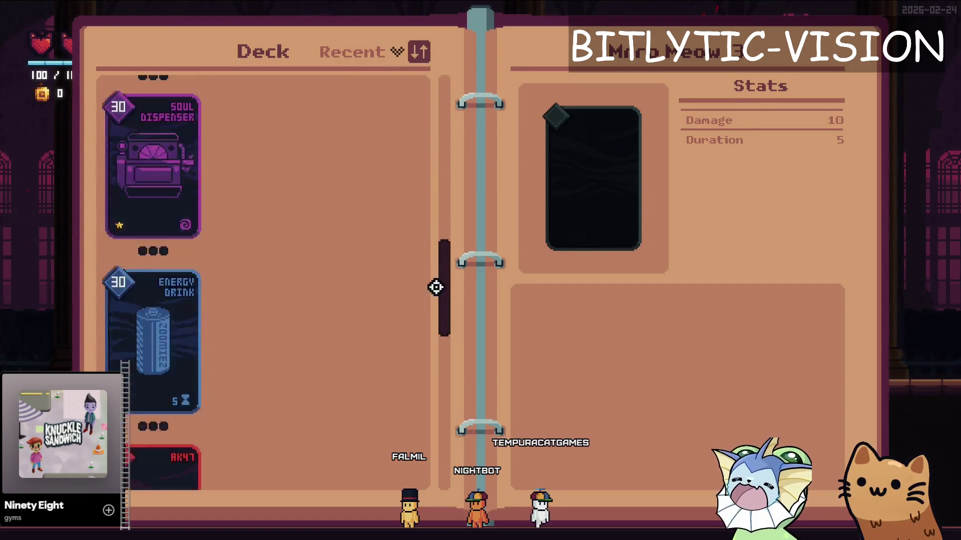
mouse_move(442, 124)
left_mouse_down()
mouse_move(450, 476)
mouse_move(443, 100)
left_mouse_up()
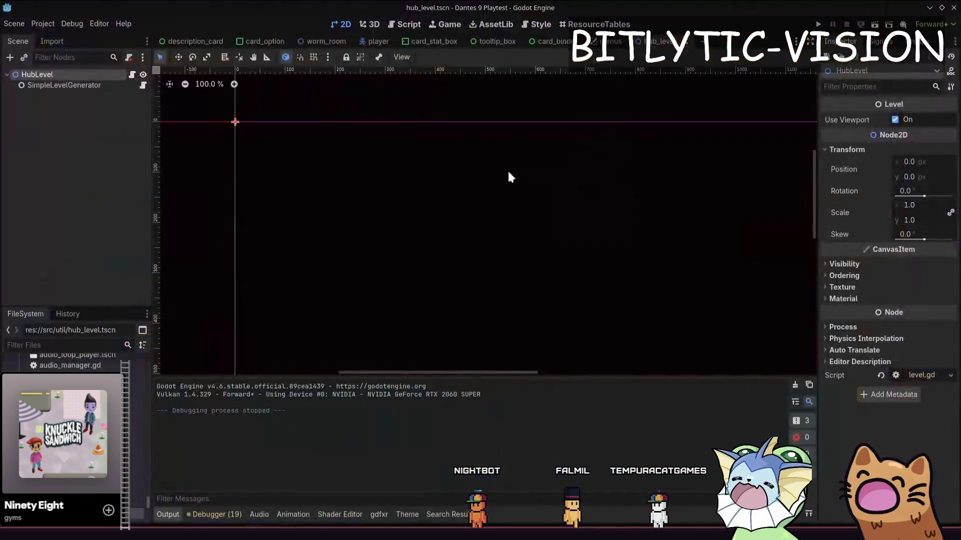
Stop the game, toggle the Inventory node's visibility in menus.tscn, save, and rerun the project.
key("F8")
key("ctrl+s")
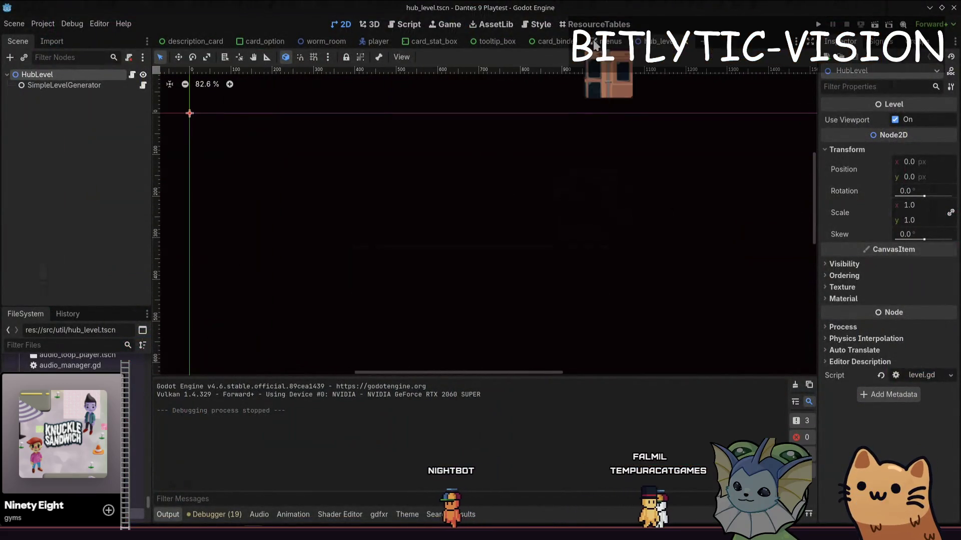
left_click(553, 41)
left_click(608, 45)
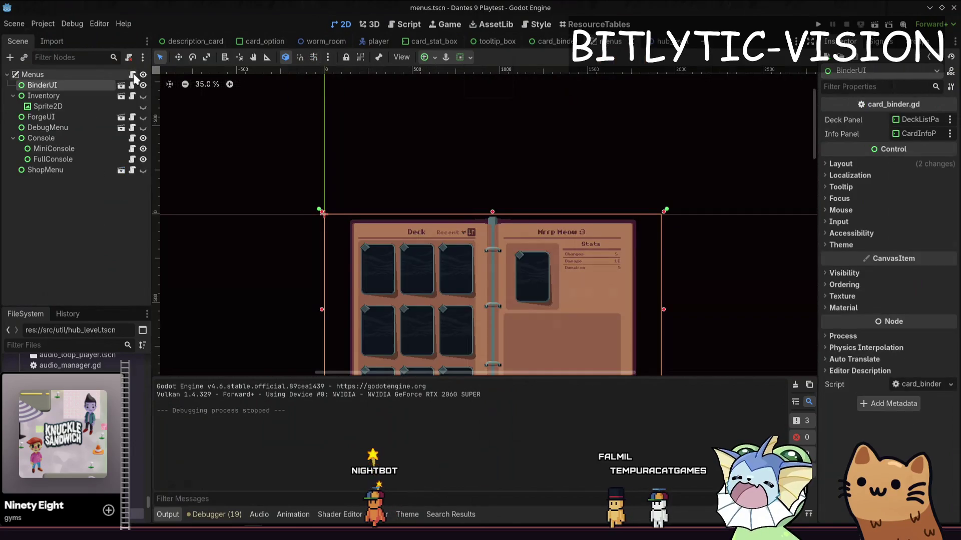
left_click(139, 97)
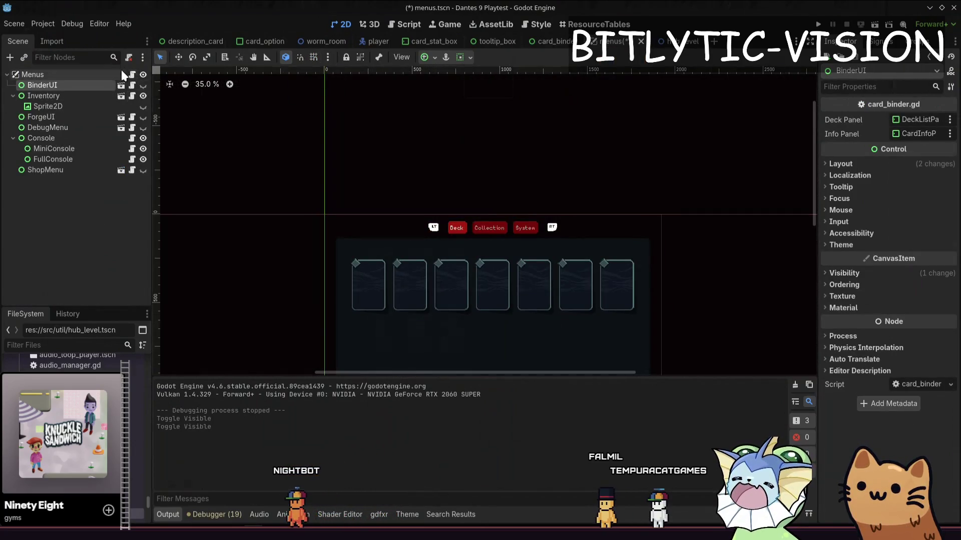
key("ctrl+s")
left_click(30, 74)
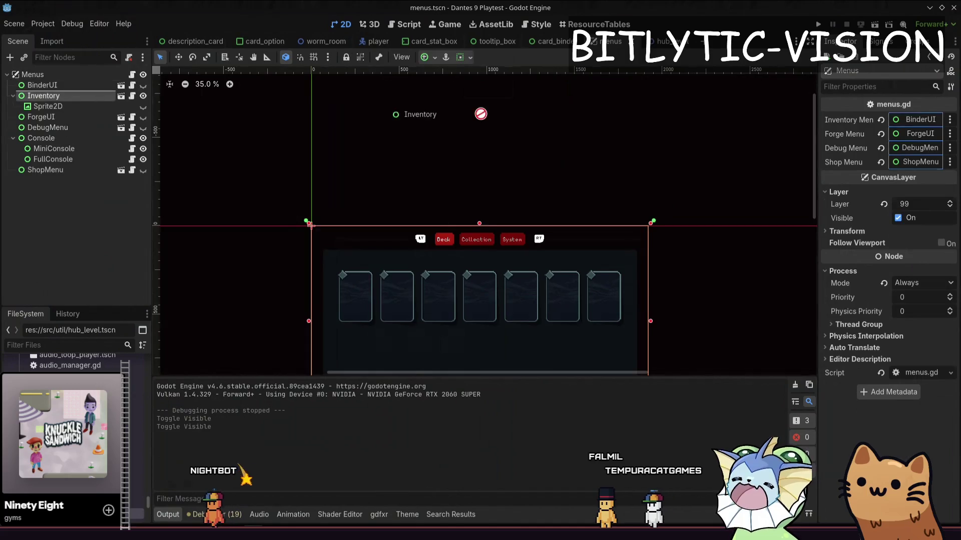
key("F5")
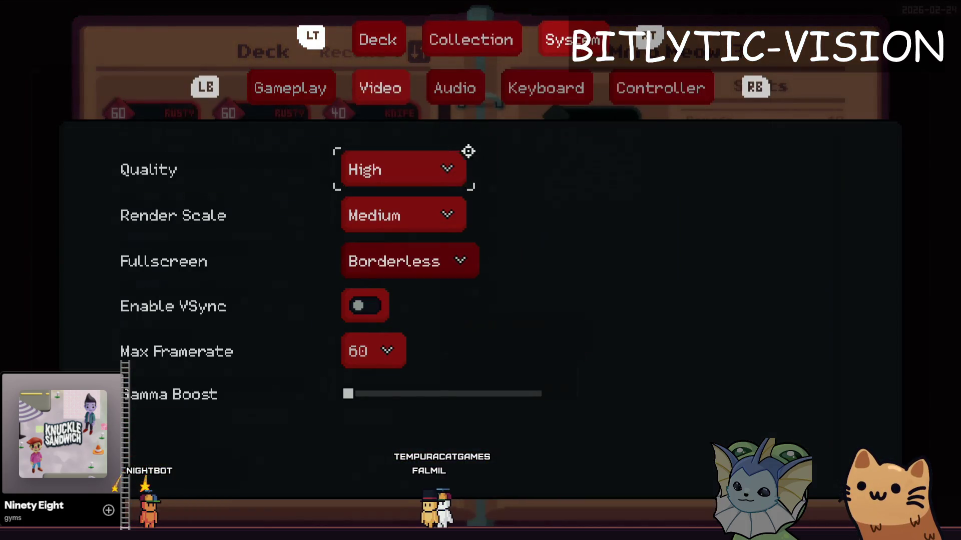
Switch the game's display setting from Fullscreen to Windowed, then close the game and save.
left_click(393, 251)
left_click(410, 341)
key("Escape")
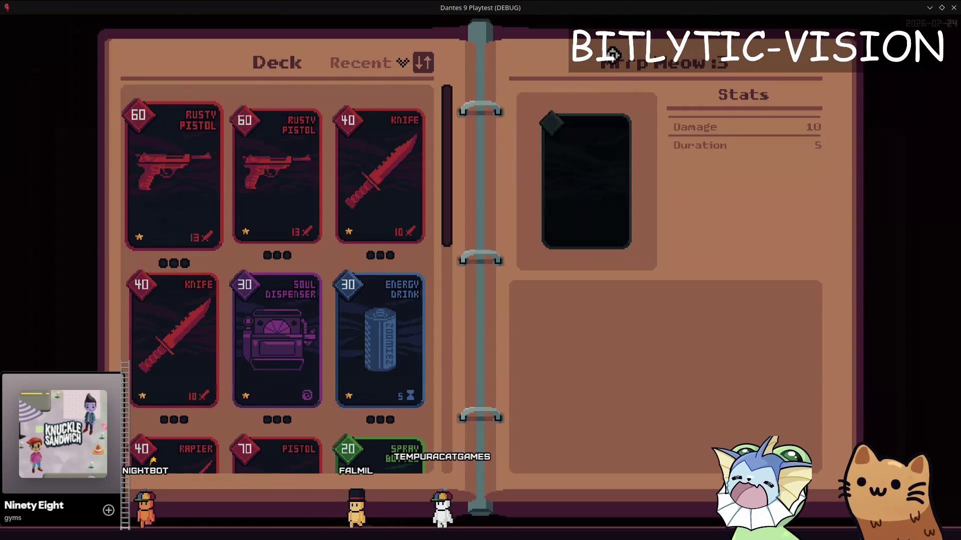
key("alt+F4")
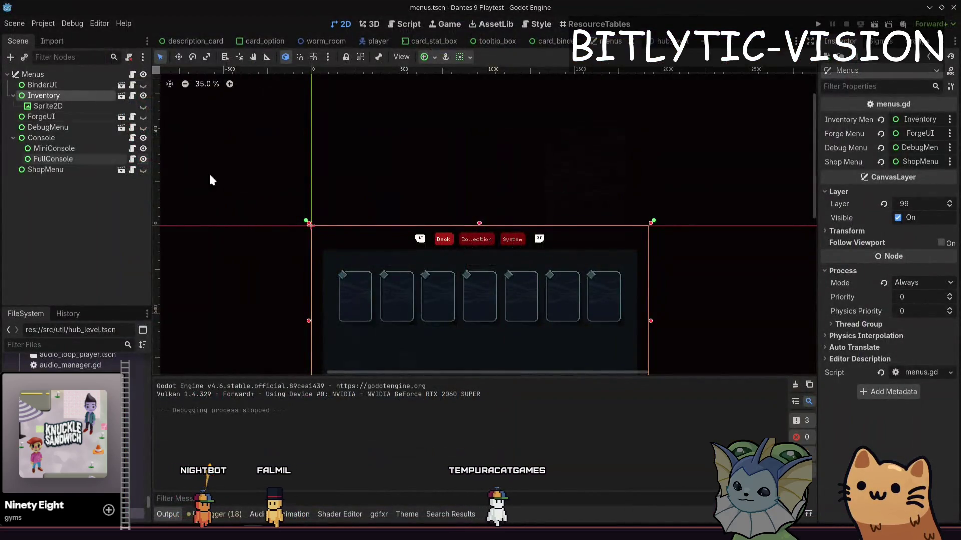
key("ctrl+s")
Assign BinderUI to Menus' Inventory Menu, hide the old Inventory, save, and return to hub_level.
left_click(86, 85)
left_click(73, 76)
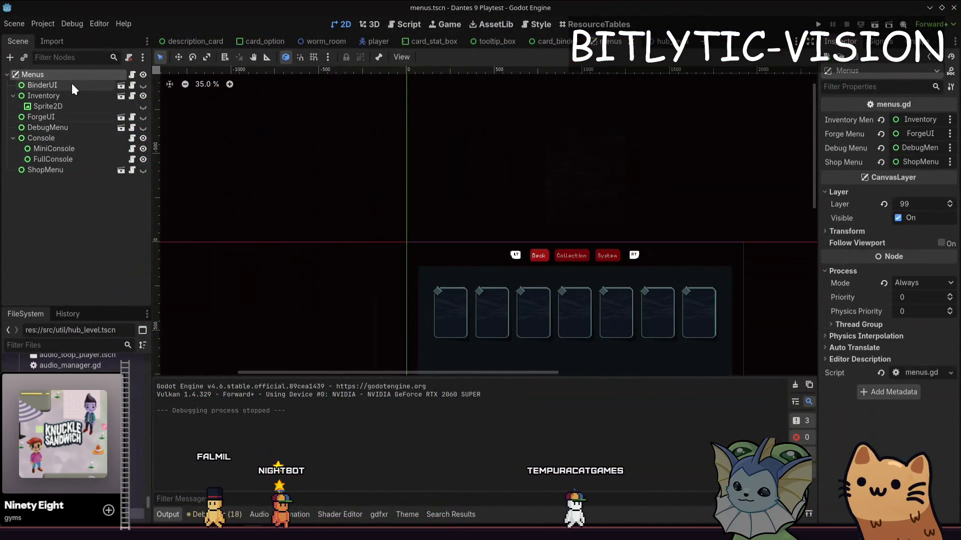
left_click_drag(71, 84, 920, 119)
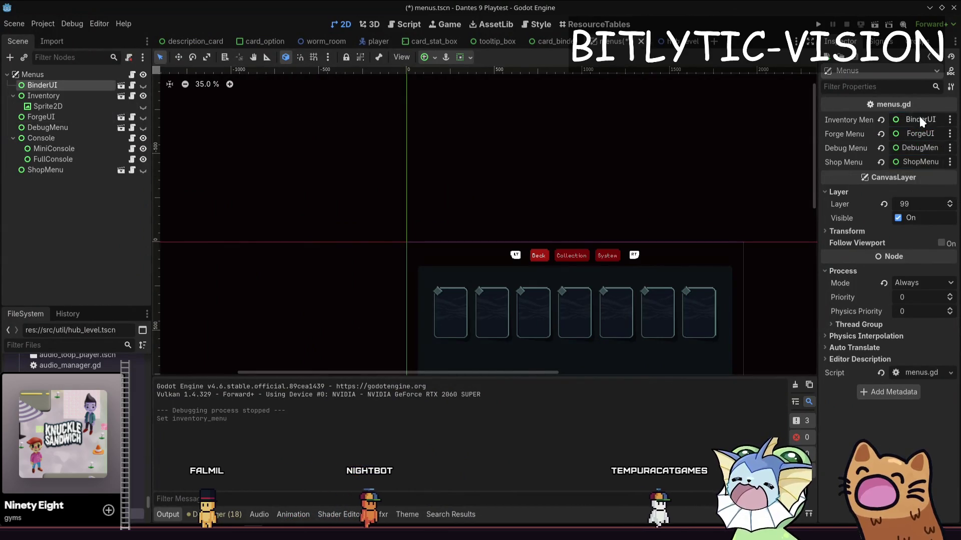
left_click(142, 96)
key("ctrl+s")
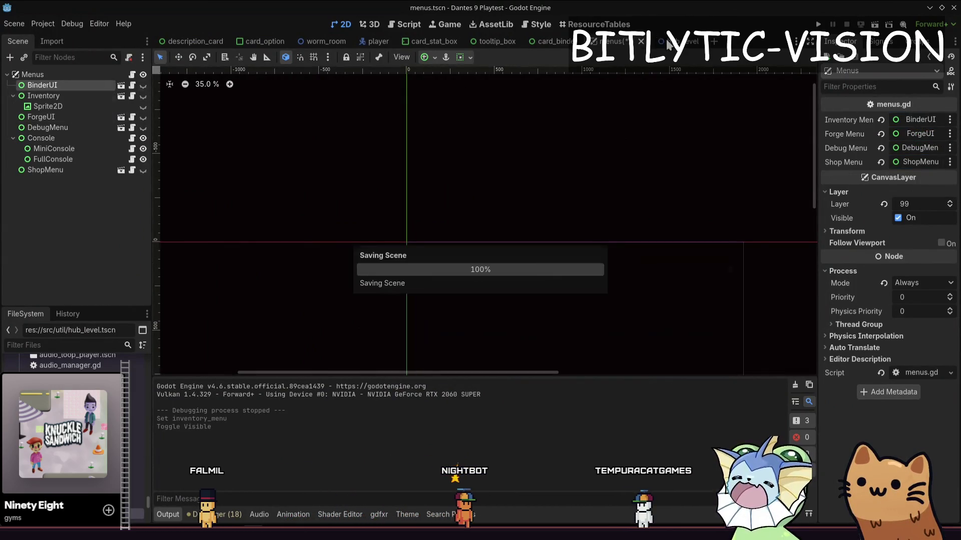
left_click(668, 44)
Play the hub_level scene, walk right with D, open the Deck binder with Tab, then stop.
right_click(653, 42)
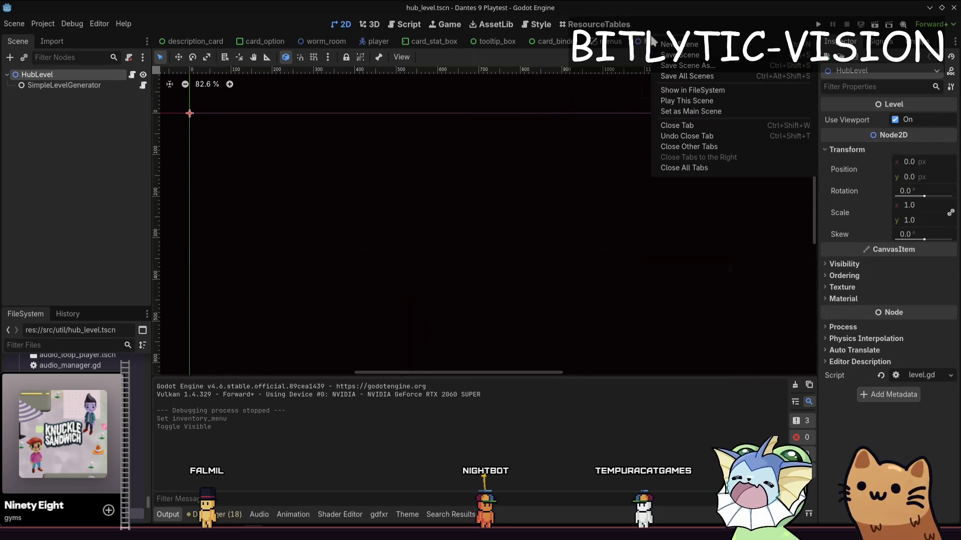
left_click(666, 114)
key("F5")
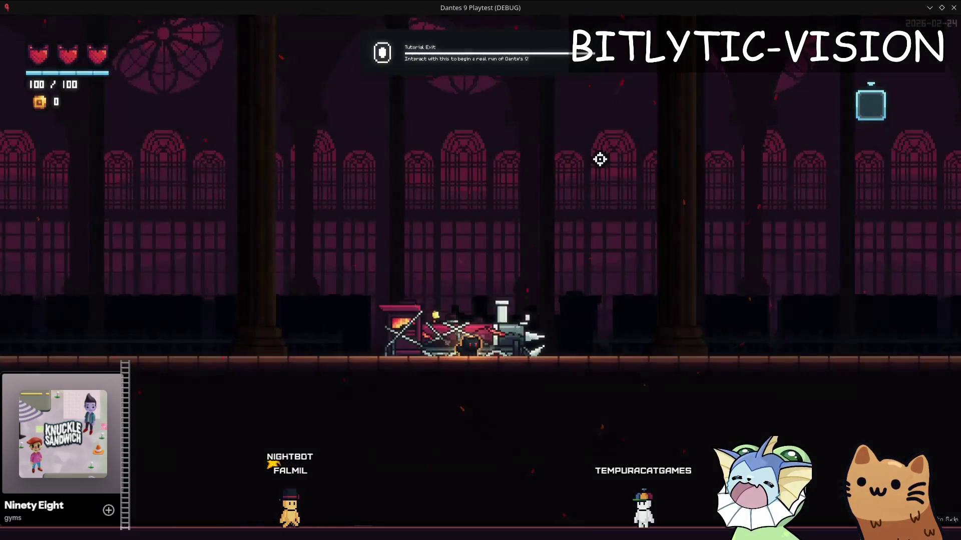
key("d")
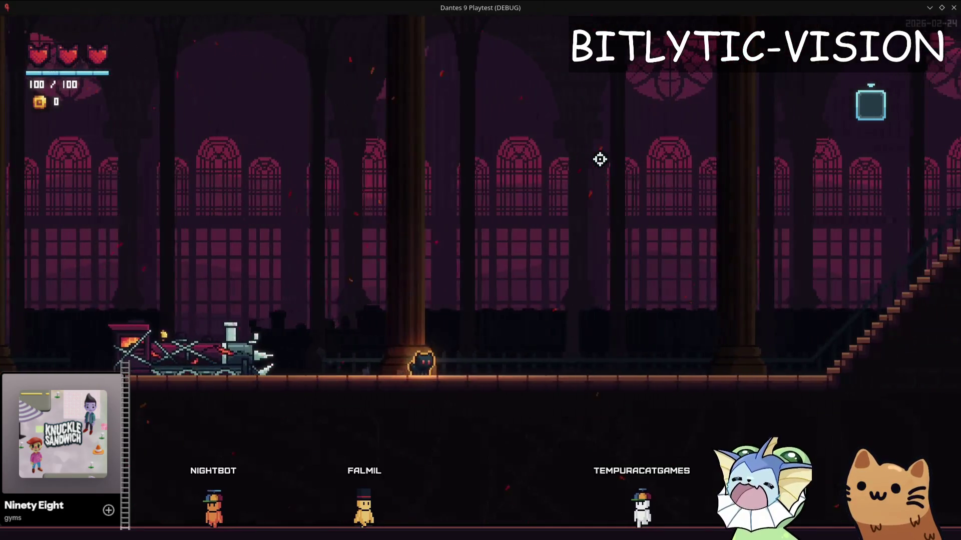
key("Tab")
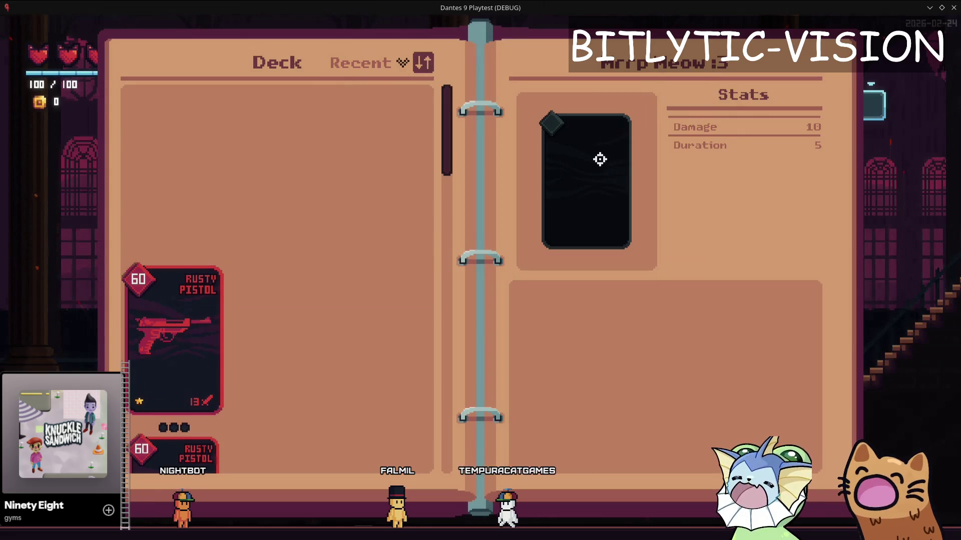
key("F8")
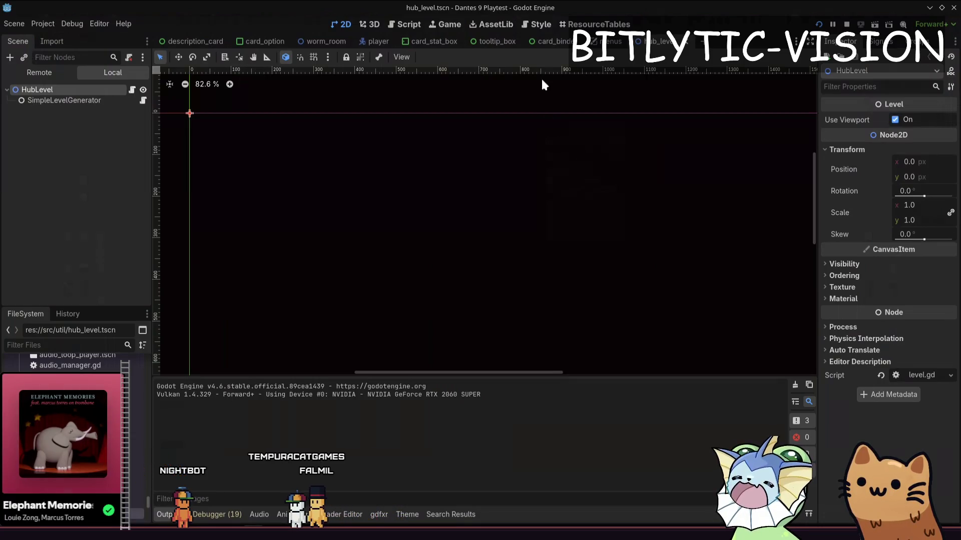
Bring up the card_binder scene in the 2D view and select its DeckListPanel node.
left_click(537, 24)
left_click(535, 41)
key("ctrl+F1")
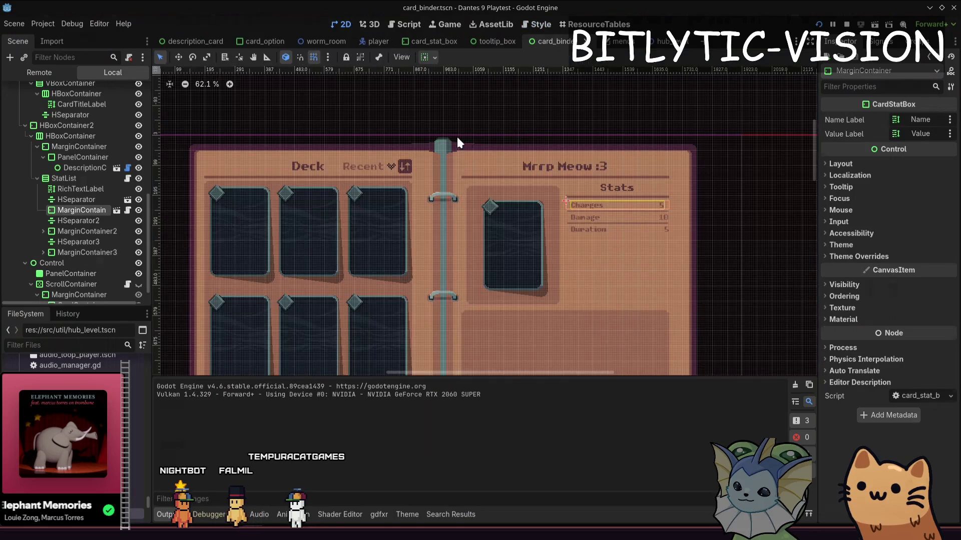
scroll(69, 208, "up", 10)
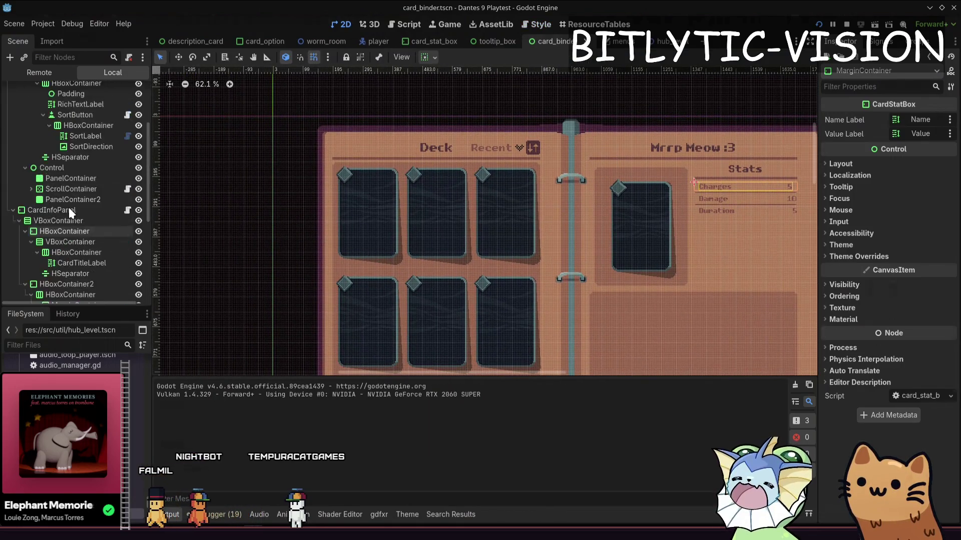
left_click(56, 121)
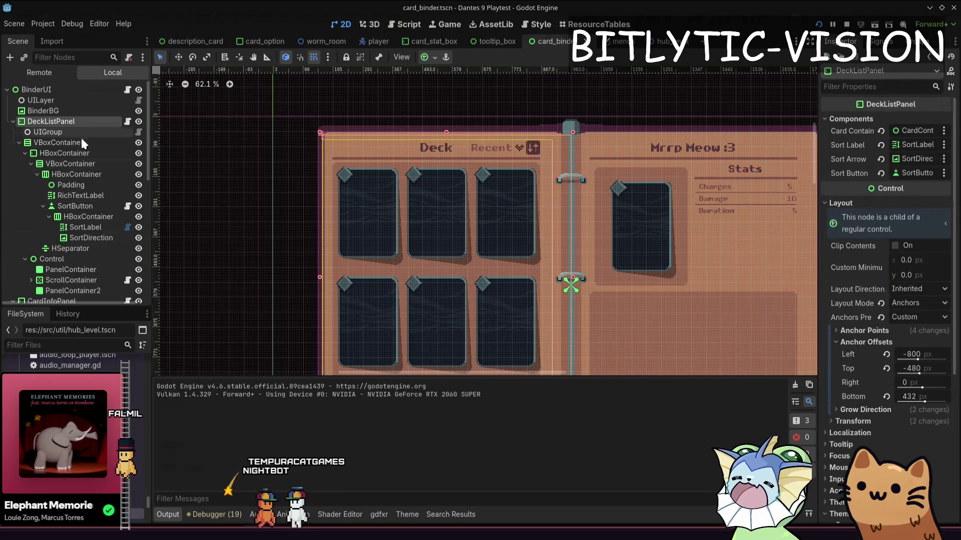
scroll(457, 176, "up", 3)
scroll(469, 210, "down", 4)
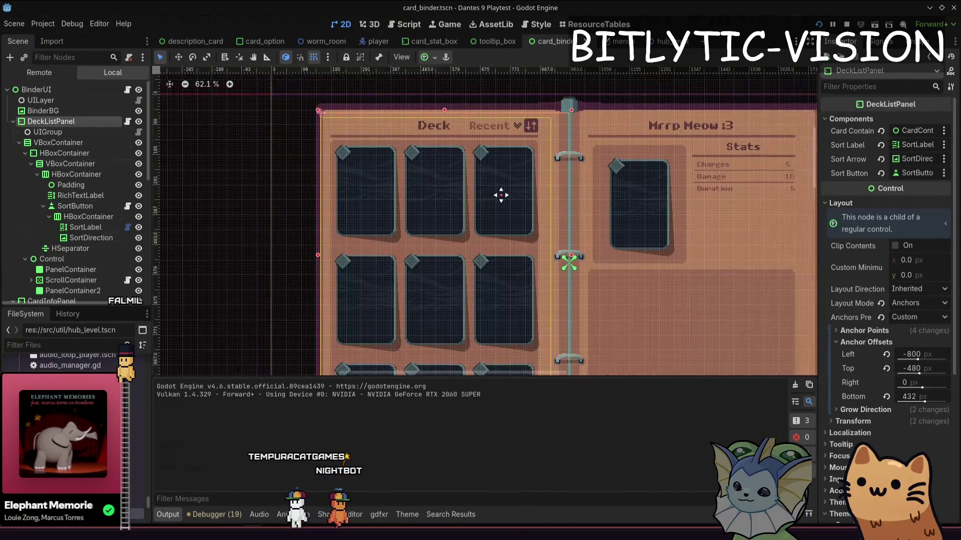
scroll(448, 193, "up", 5)
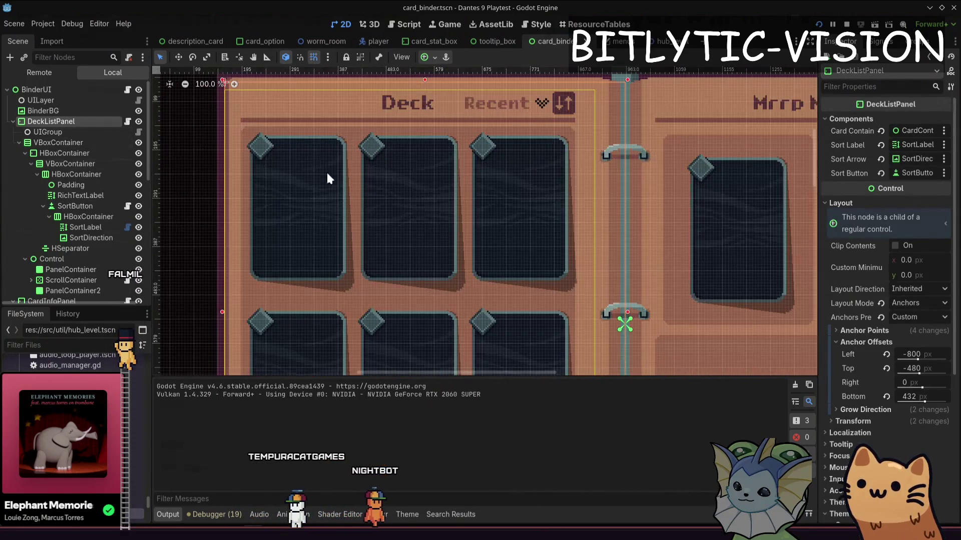
Step through DeckListPanel's nested containers, Padding and RichTextLabel down to SortButton.
left_click(46, 144)
left_click(56, 154)
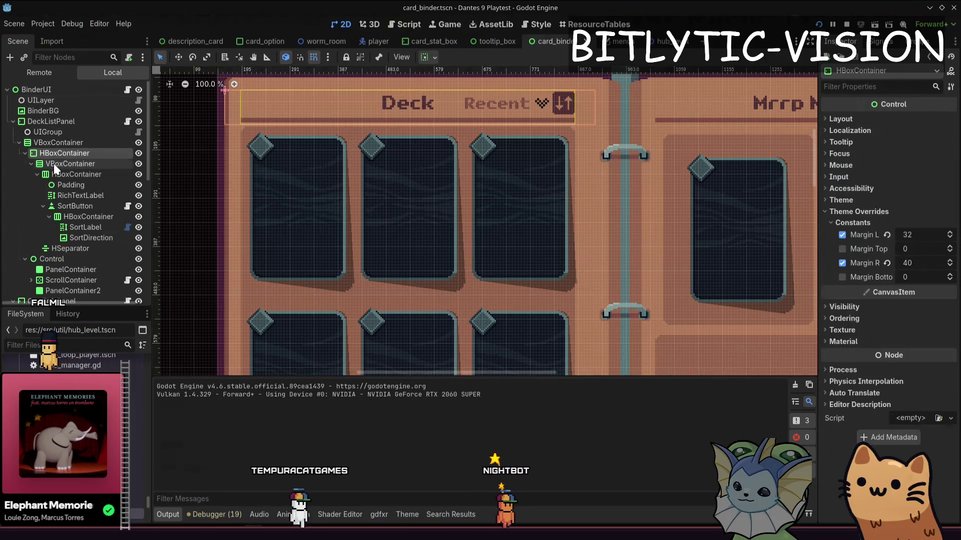
left_click(53, 163)
left_click(54, 174)
left_click(55, 184)
left_click(58, 195)
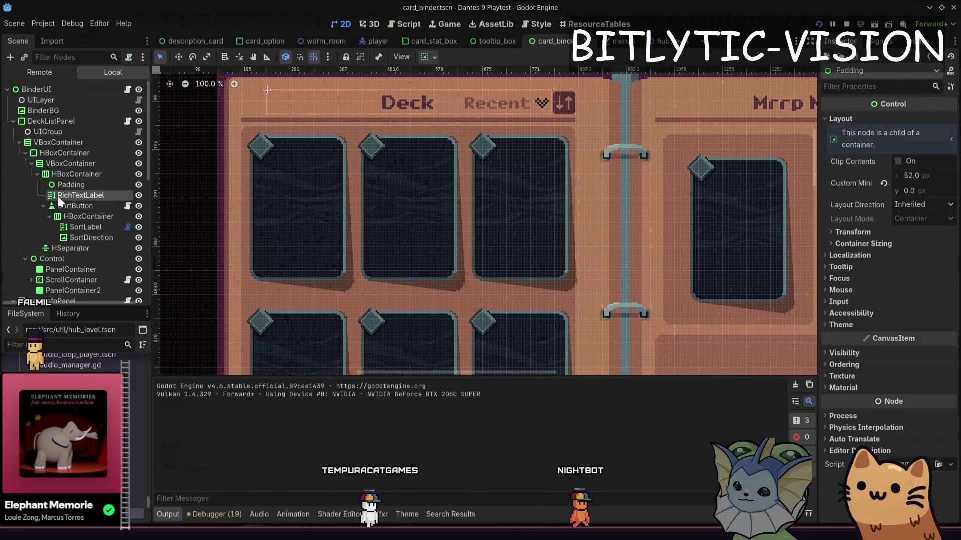
left_click(63, 206)
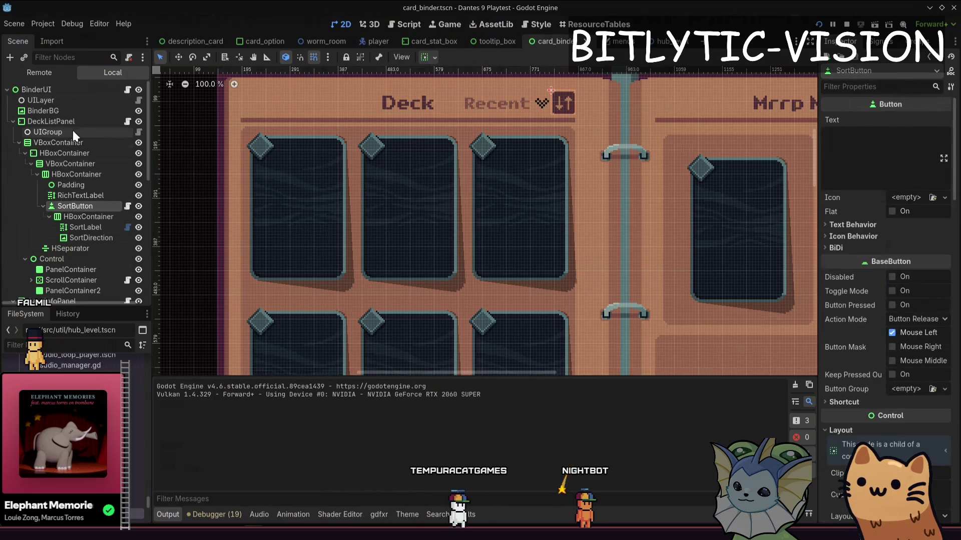
Expand Control > ScrollContainer, select CardContainer, and open its flow_container.gd script.
scroll(25, 180, "down", 2)
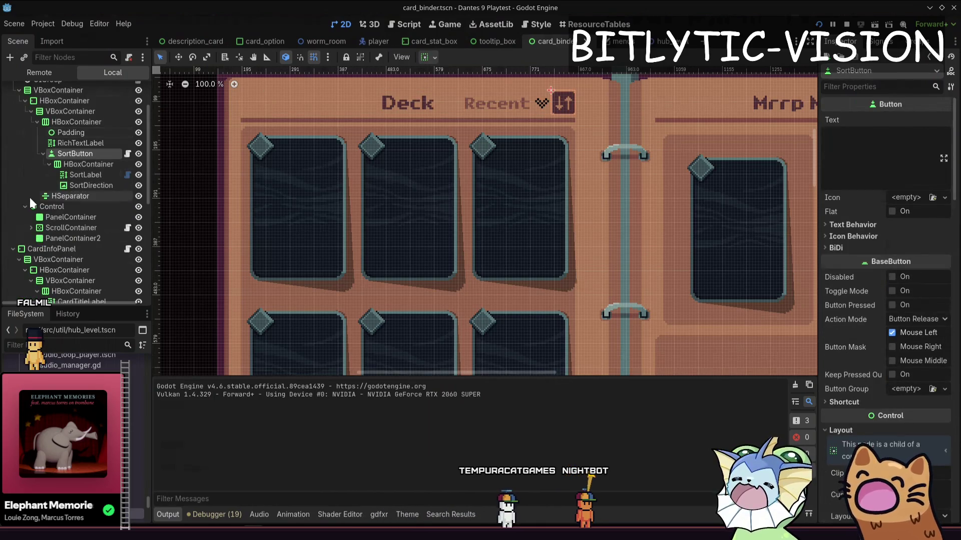
left_click(26, 206)
left_click(25, 206)
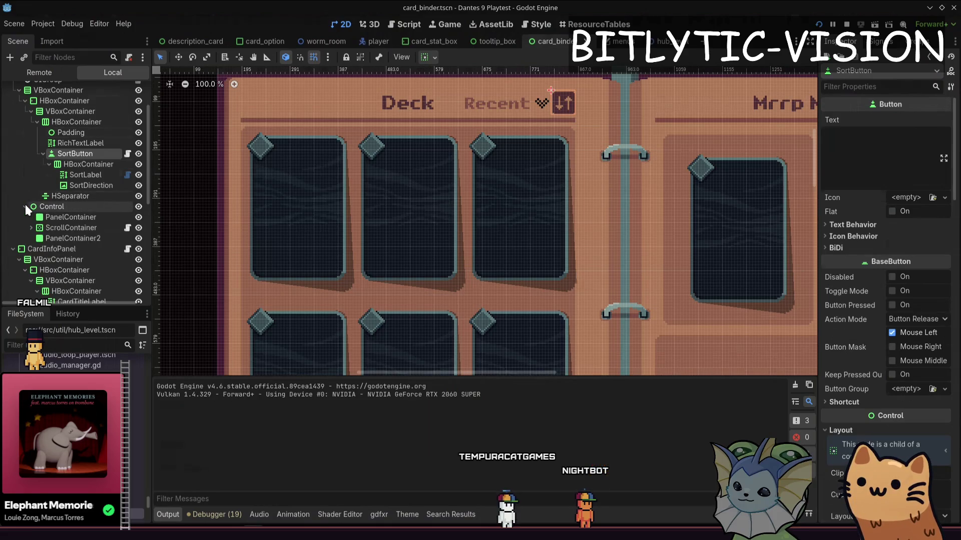
left_click(32, 227)
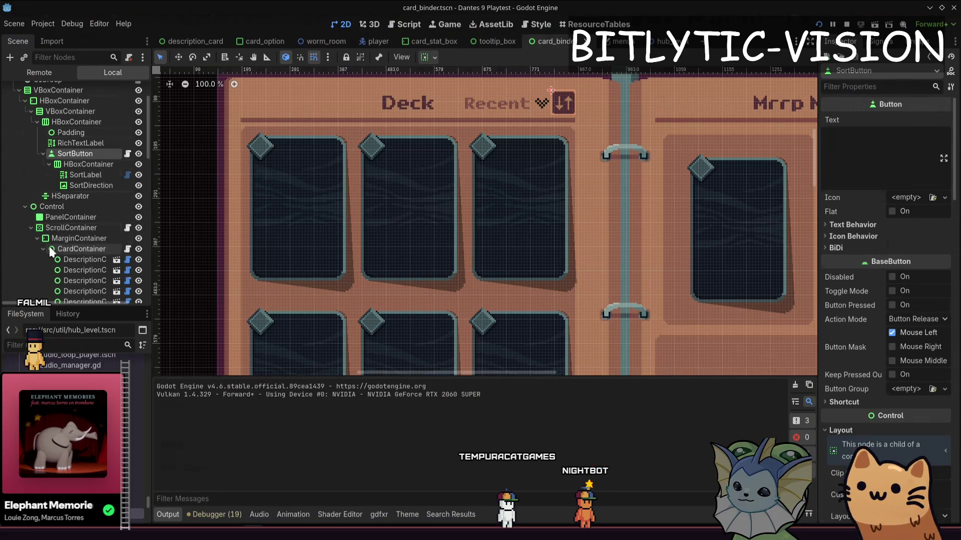
left_click(58, 249)
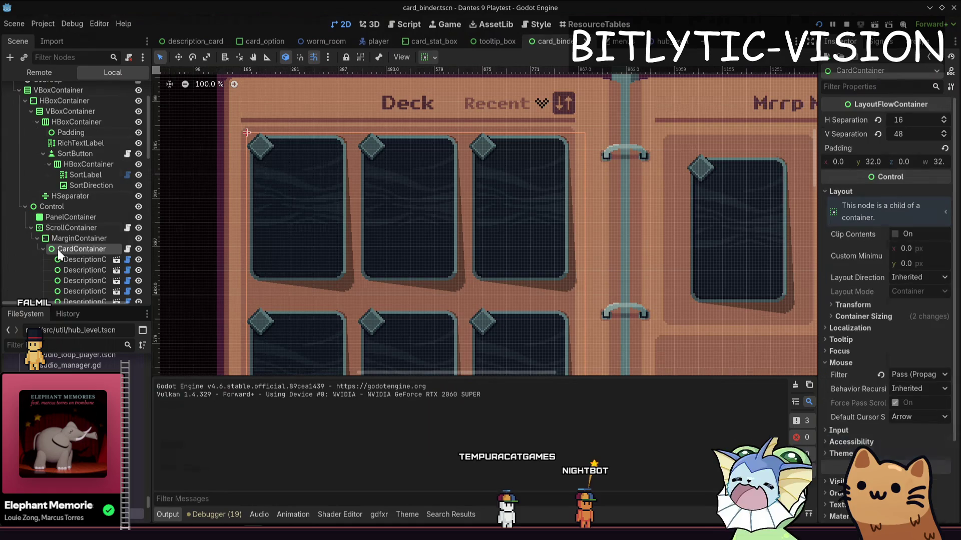
left_click(127, 249)
Comment out the await process_frame line (line 33) in flow_container.gd and save.
left_click(489, 218)
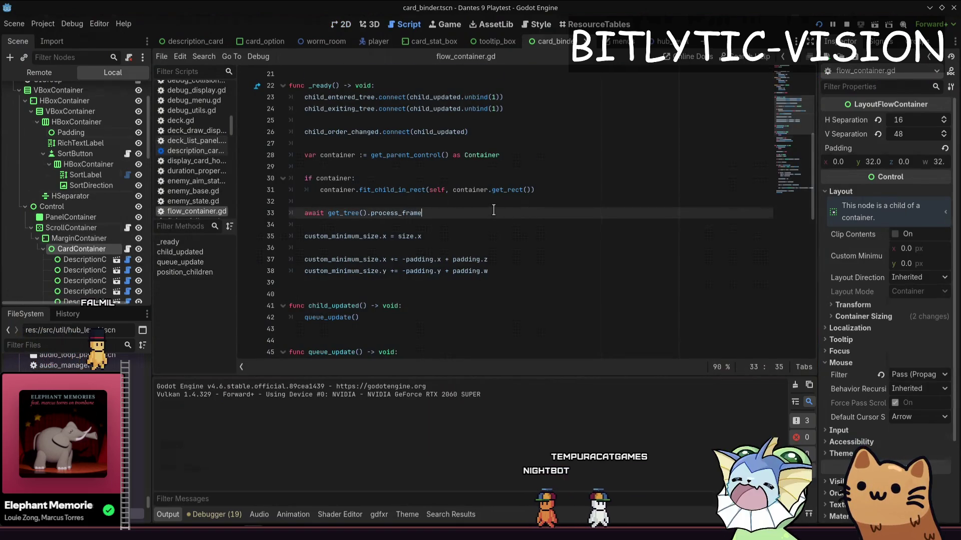
scroll(487, 217, "down", 6)
scroll(488, 213, "up", 6)
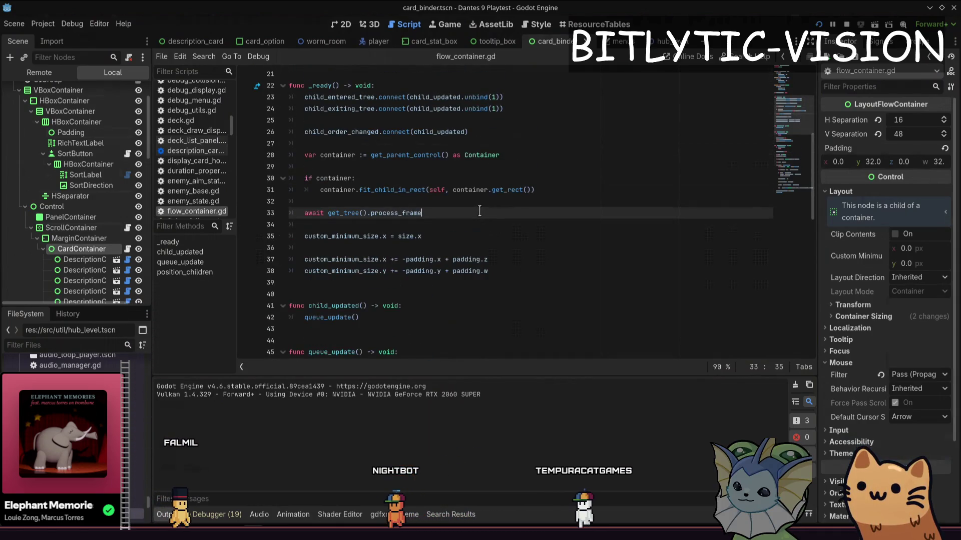
scroll(483, 213, "up", 3)
scroll(479, 210, "down", 2)
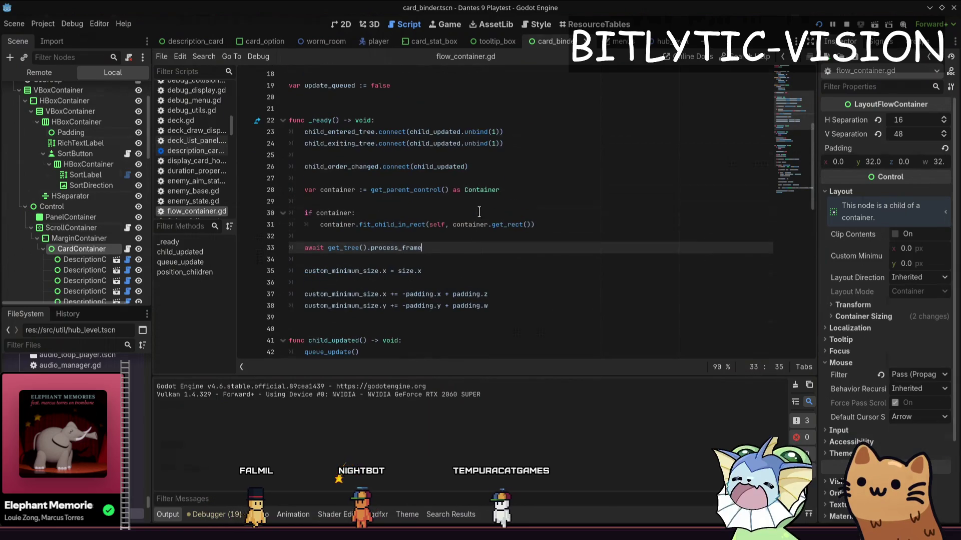
key("ctrl+k")
key("ctrl+s")
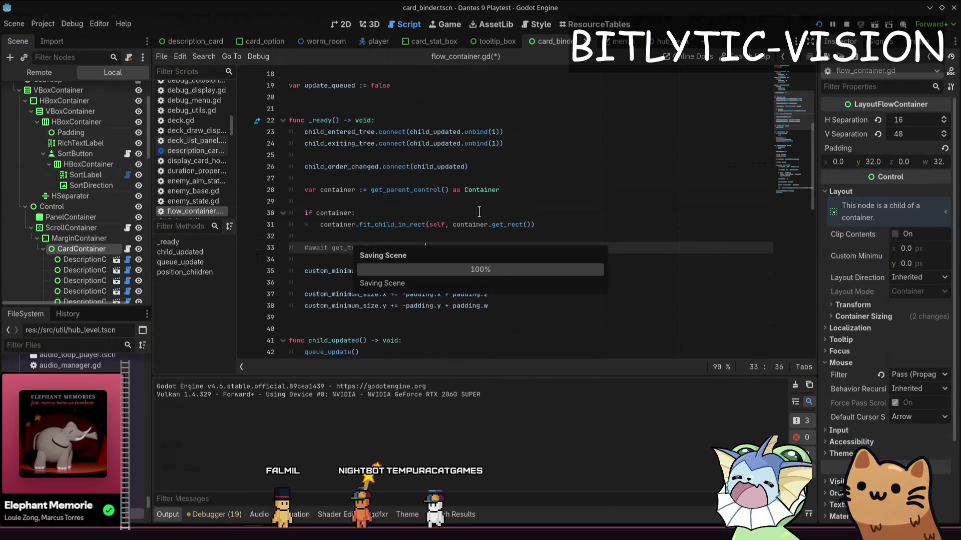
Stop and relaunch the game to test the change, then return to flow_container.gd.
key("ctrl+F1")
key("F8")
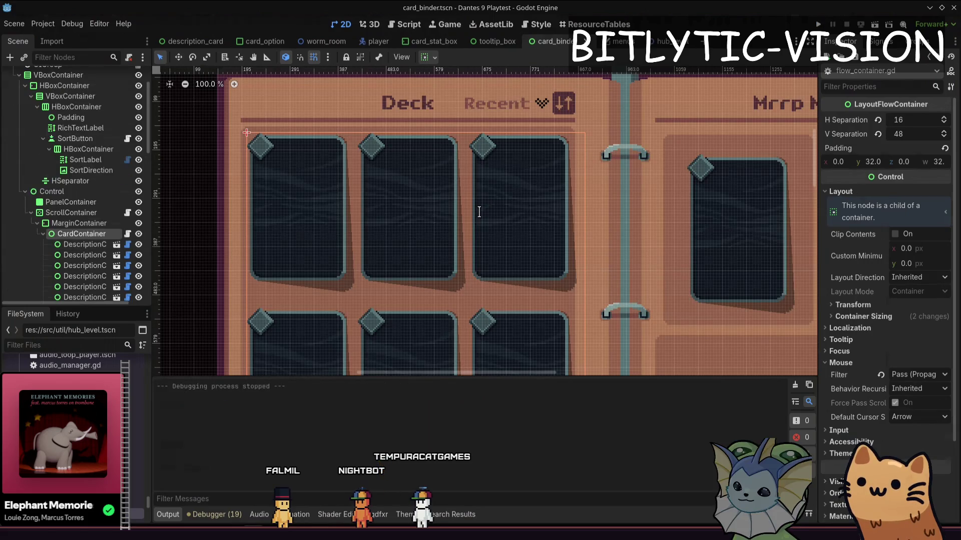
key("F5")
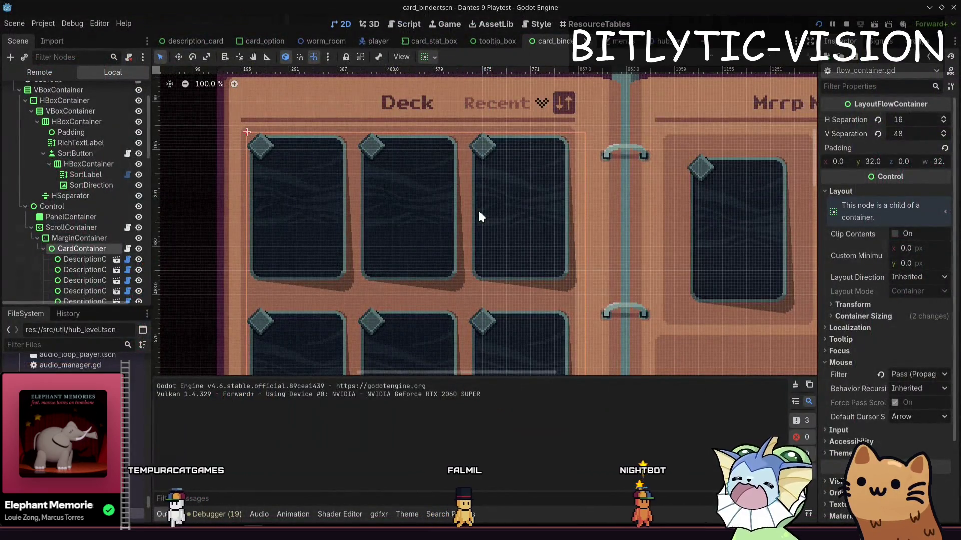
key("ctrl+F3")
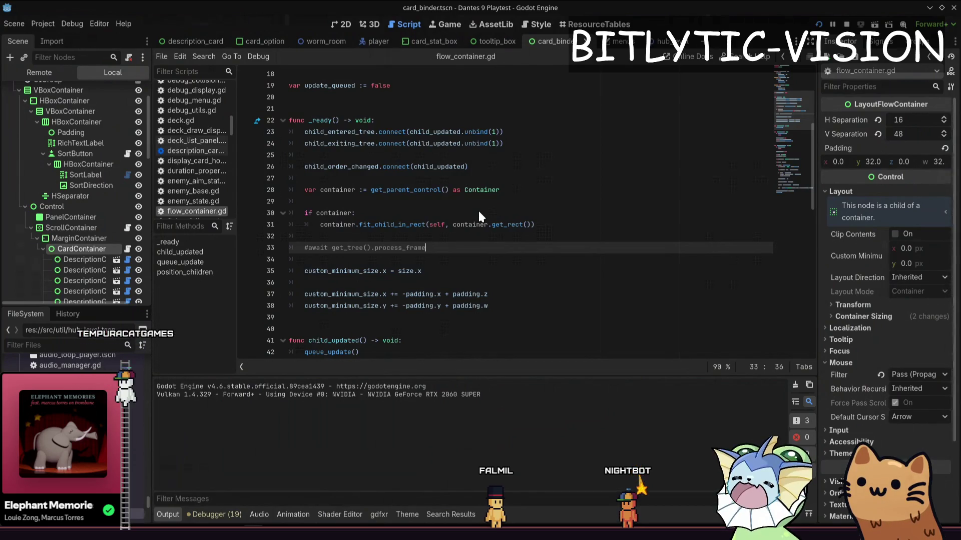
Start a Console.print(get_rect() debug line above the commented await.
key("Home")
key("Return")
key("Up")
type("Console.print(")
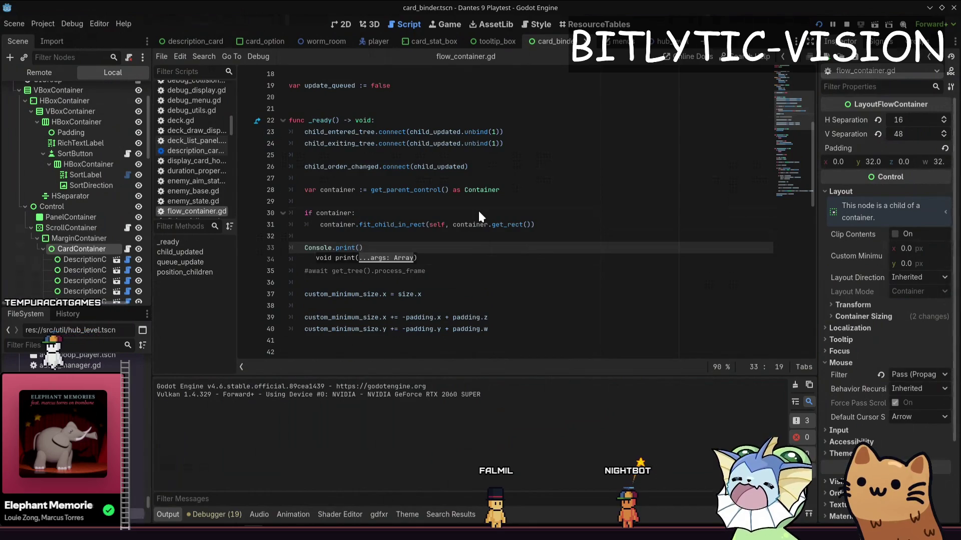
type("container")
key("ctrl+BackSpace")
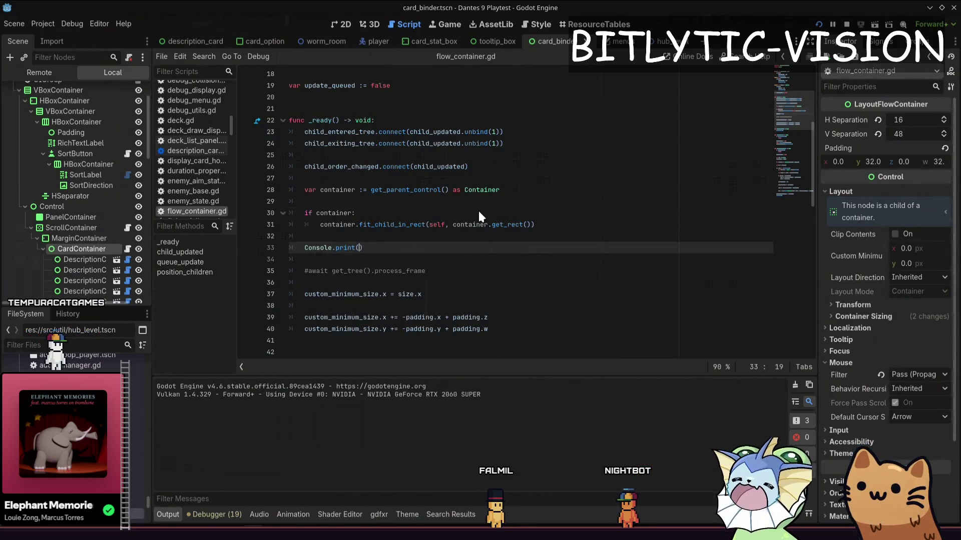
type("get_rect")
key("Return")
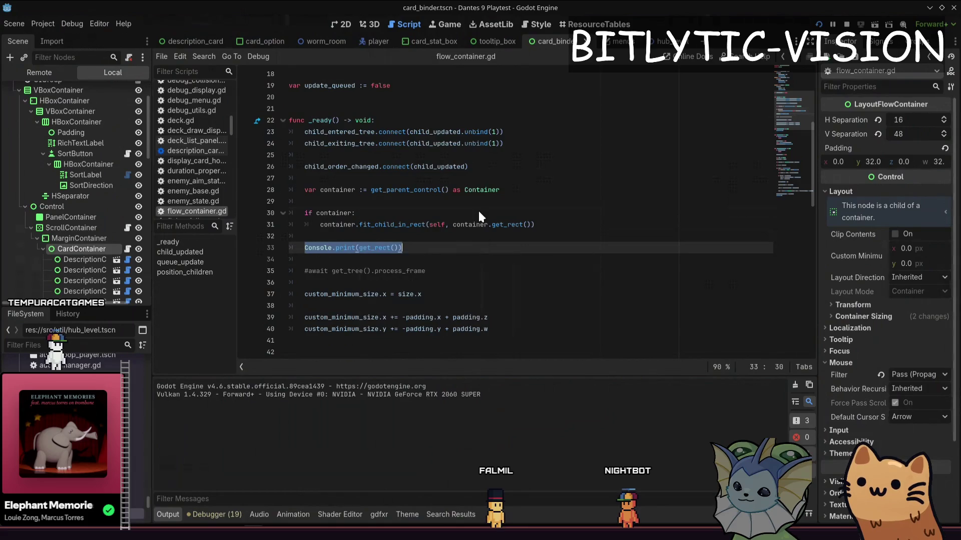
Complete the print with size and container.get_rect(), save the script, and stop the game.
type(", size, container")
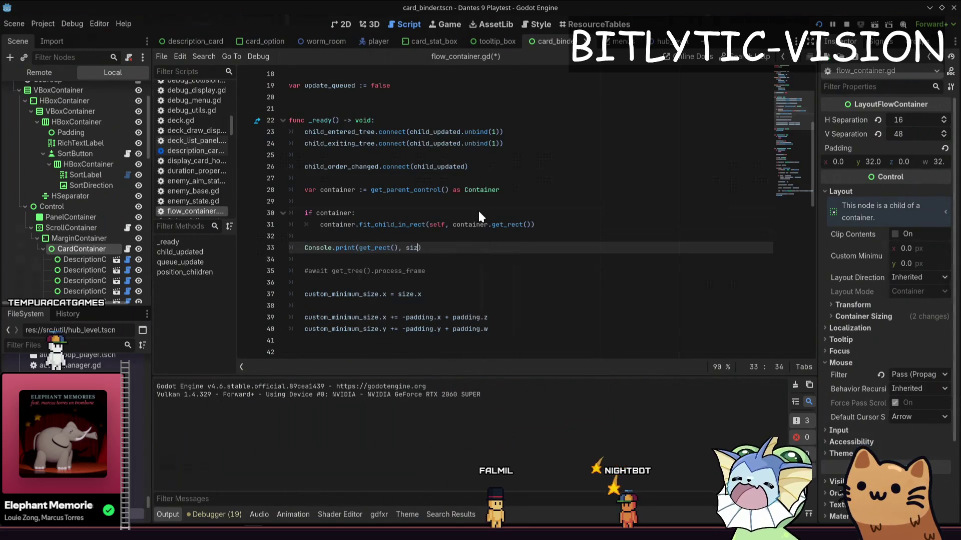
type(".get_")
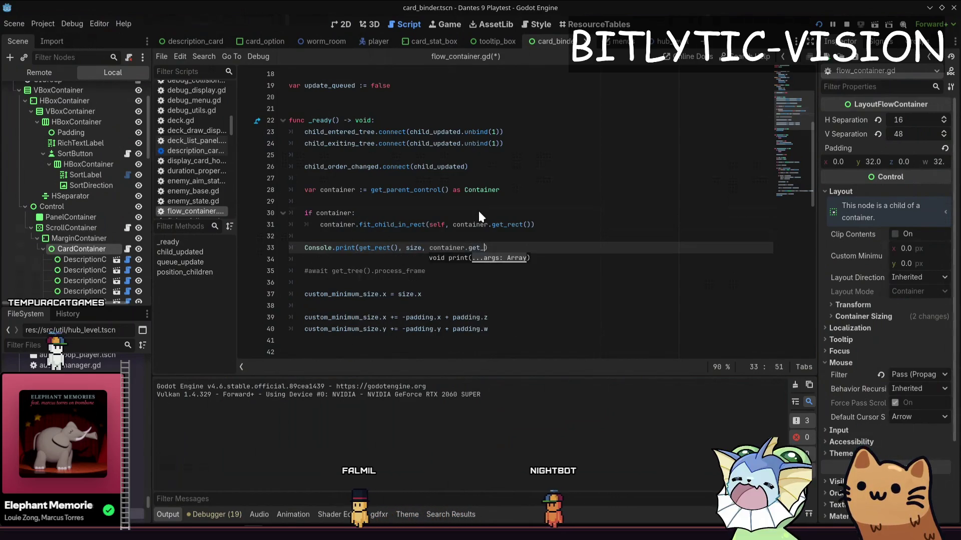
type("rec")
key("Return")
key("Home")
key("shift+End")
key("ctrl+s")
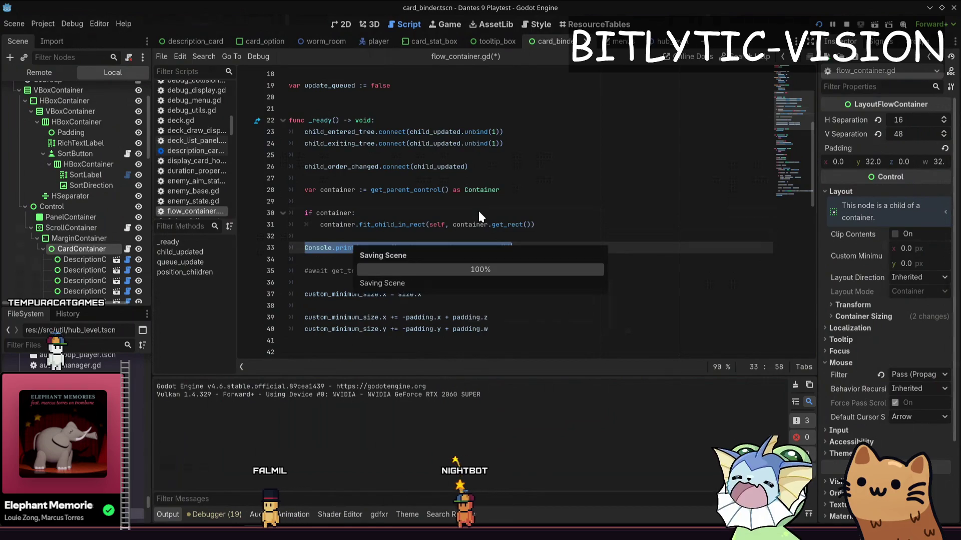
key("F8")
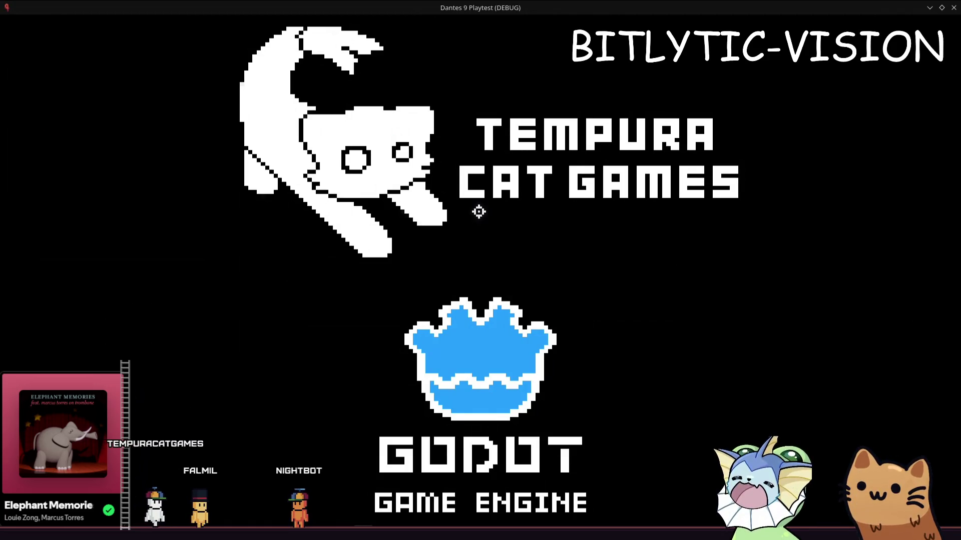
Open the card binder in game, close it, and read both rects printed at 0,0, size 64×24.
key("Tab")
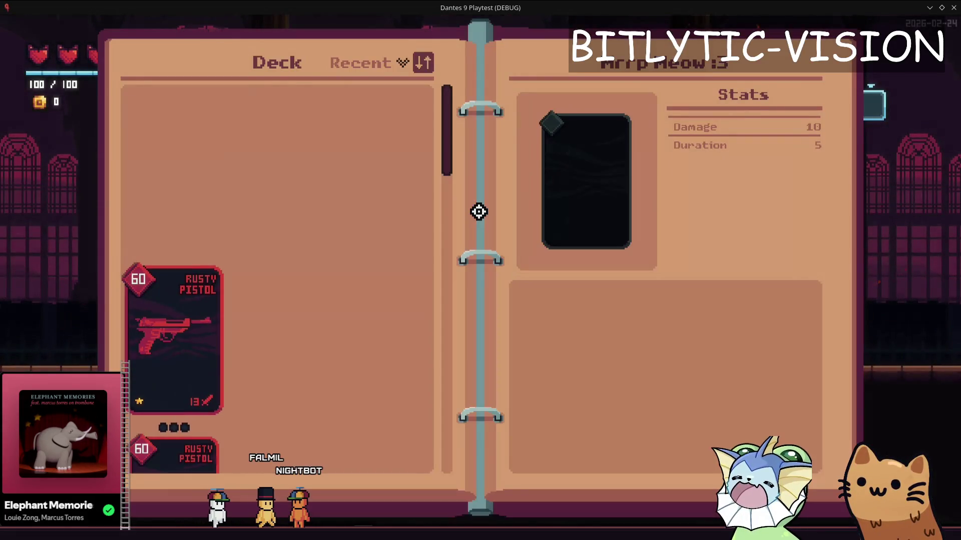
key("F8")
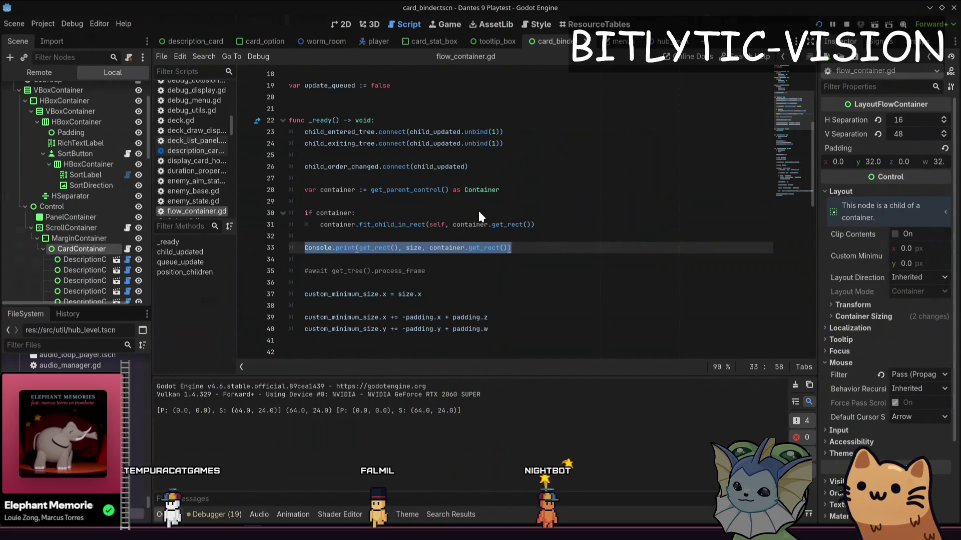
key("Right")
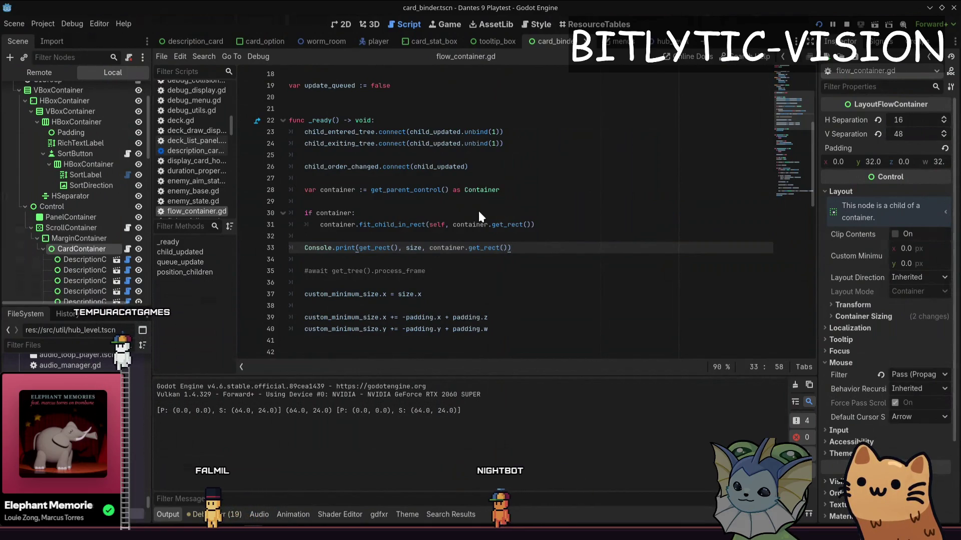
key("ctrl+F1")
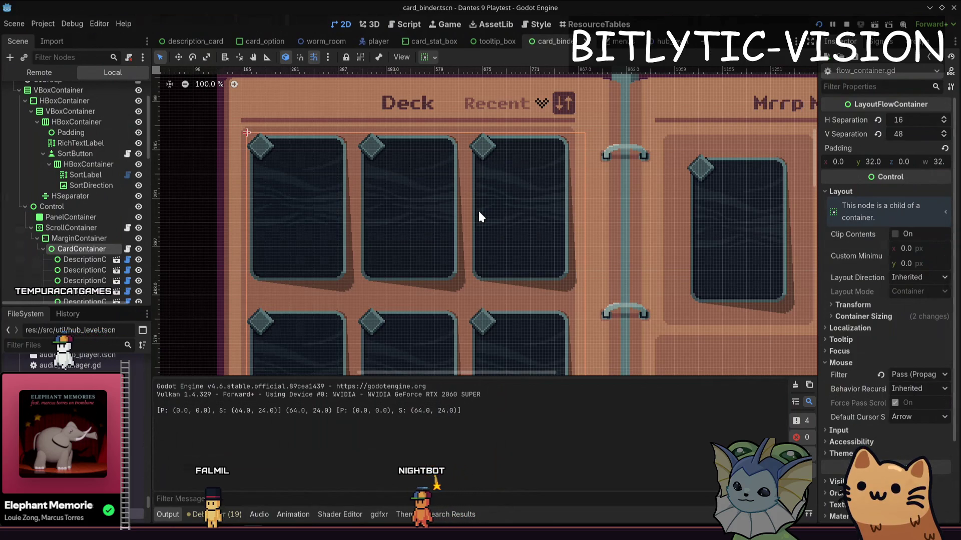
In flow_container.gd, comment out the Console.print line, uncomment the await process-frame line, and save.
key("ctrl+F3")
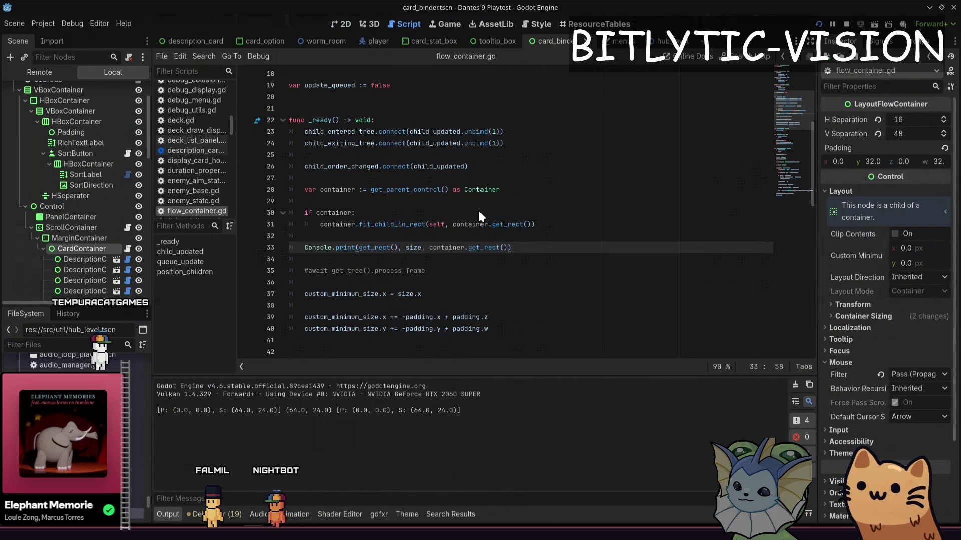
key("Down")
key("Down")
key("ctrl+k")
key("Up")
key("Up")
key("ctrl+k")
key("ctrl+s")
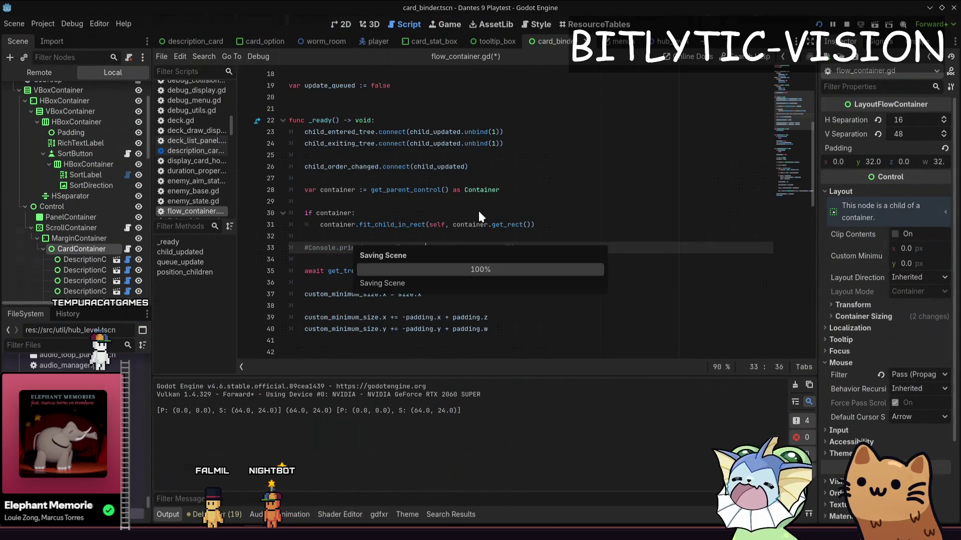
Run the card_binder scene with Play This Scene.
right_click(550, 41)
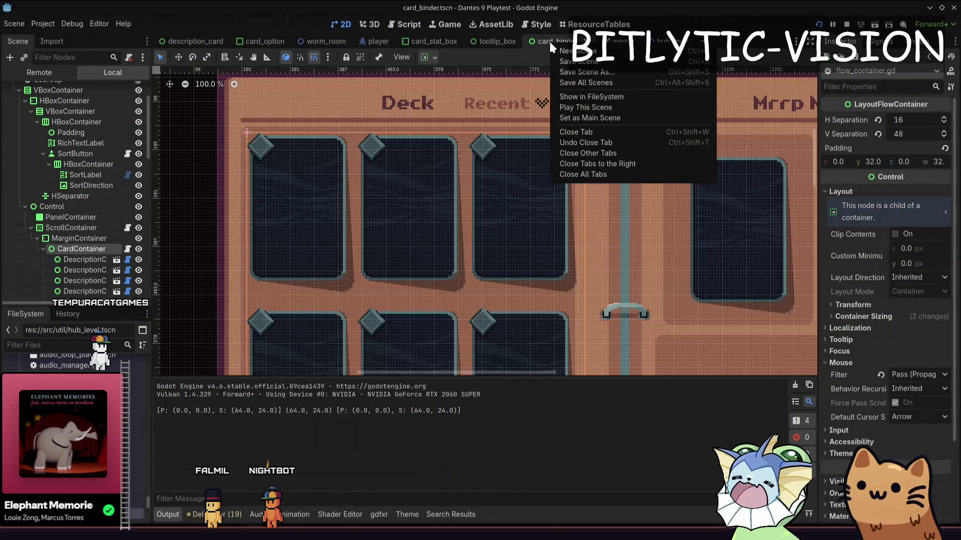
left_click(592, 109)
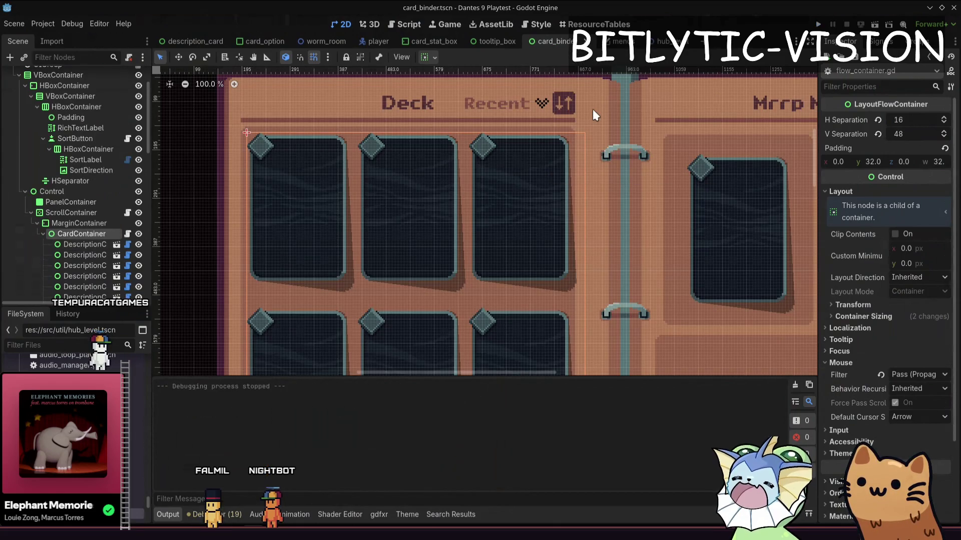
right_click(593, 109)
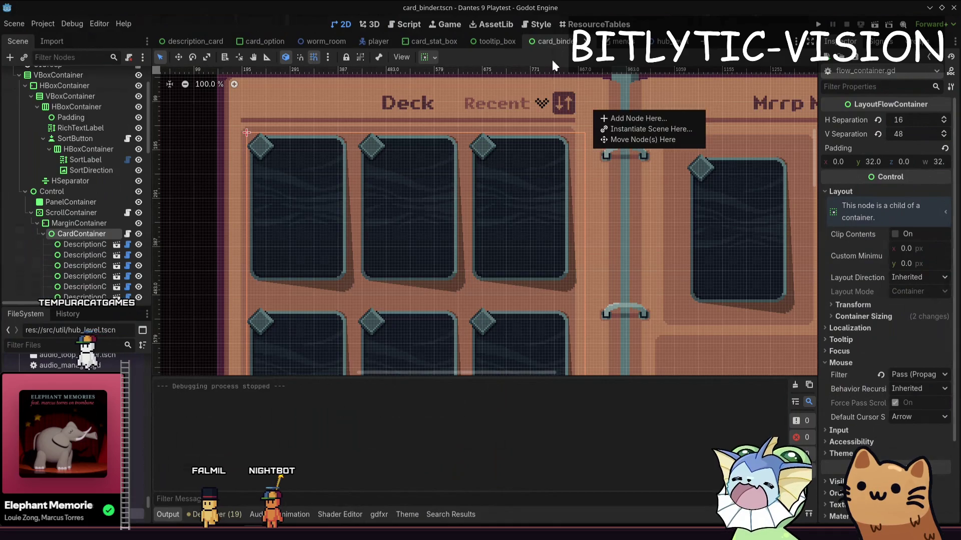
right_click(559, 46)
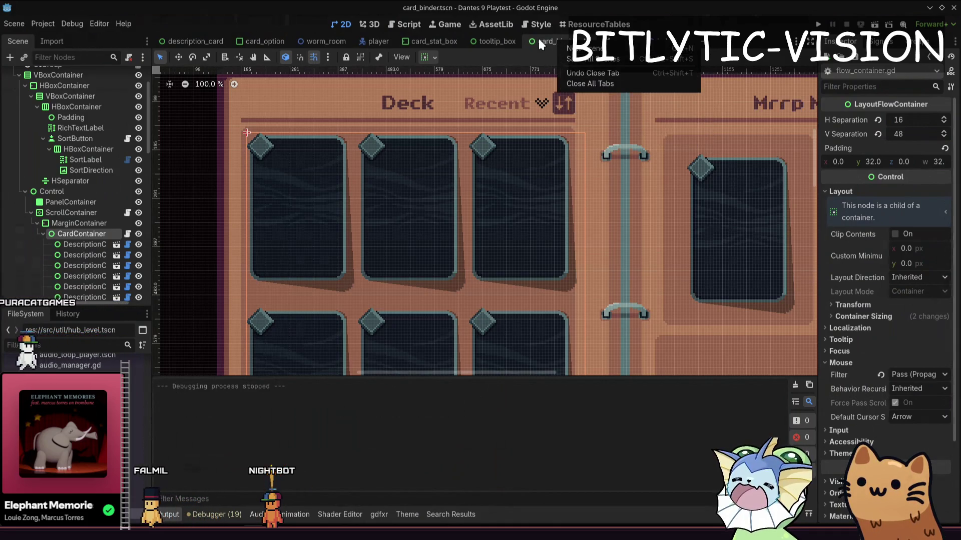
right_click(546, 45)
right_click(546, 45)
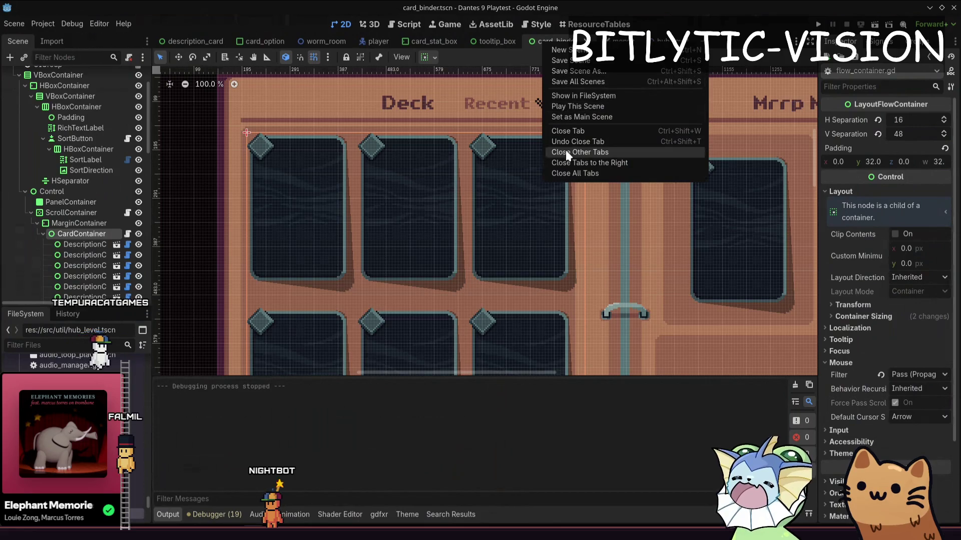
left_click(572, 109)
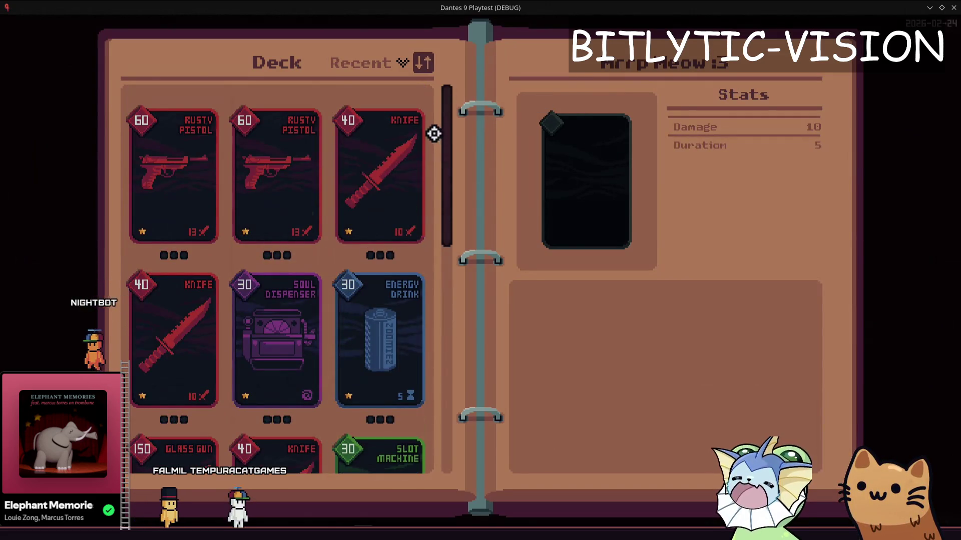
Sort the binder deck by Type, then Recent, then Cost, and scroll the deck list.
left_click(424, 61)
left_click(445, 71)
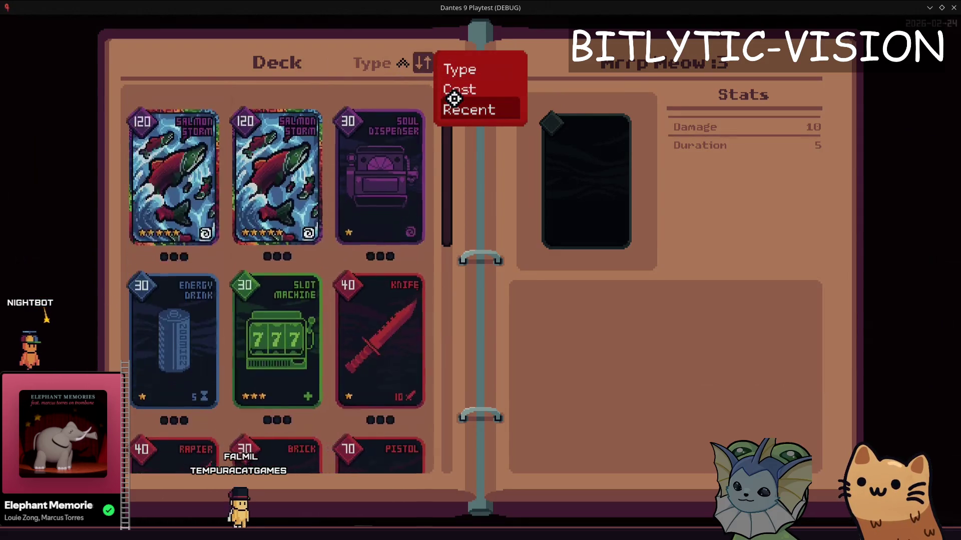
left_click(454, 103)
left_click(456, 90)
left_click(732, 293)
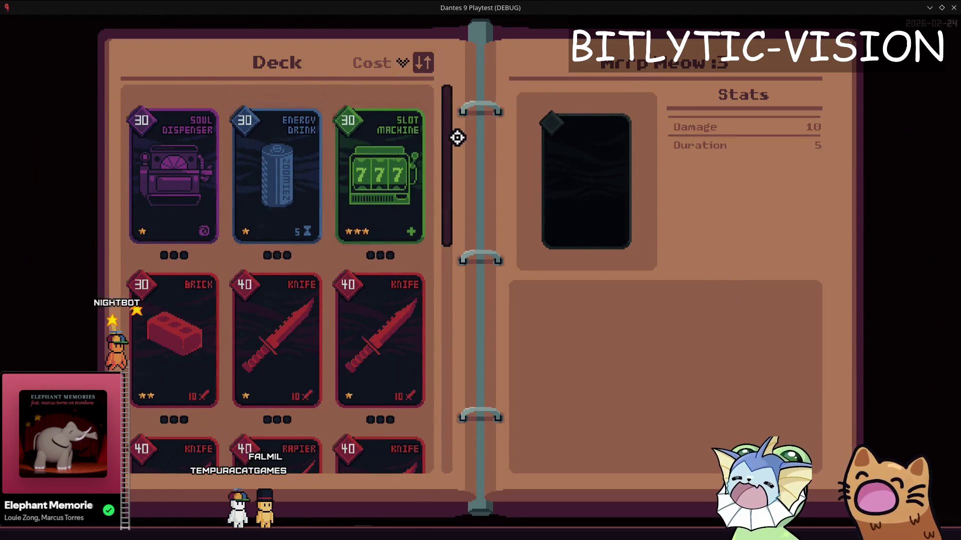
mouse_move(448, 138)
left_mouse_down()
mouse_move(441, 255)
mouse_move(440, 88)
left_mouse_up()
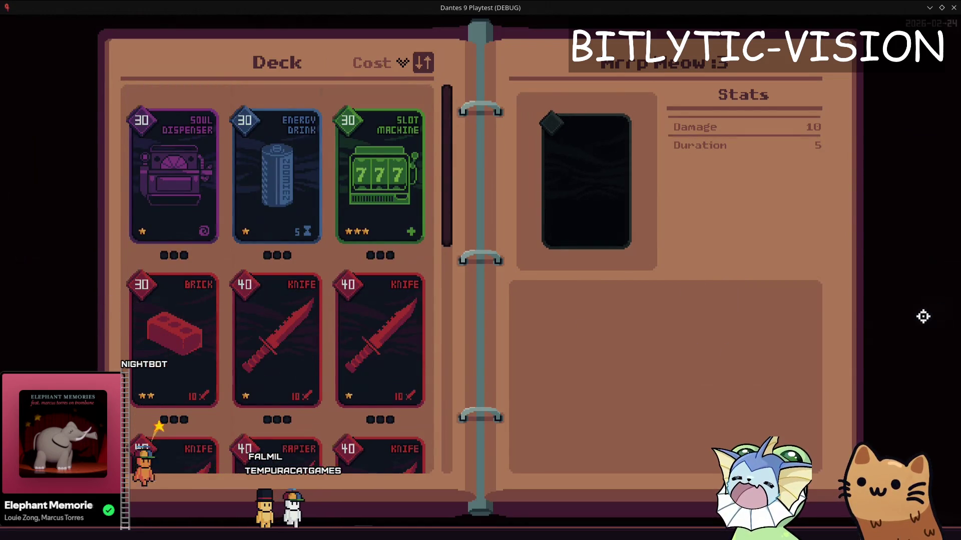
Capture a region over the deck page and trial a rectangle on the Soul Dispenser card, then undo it.
key("Print")
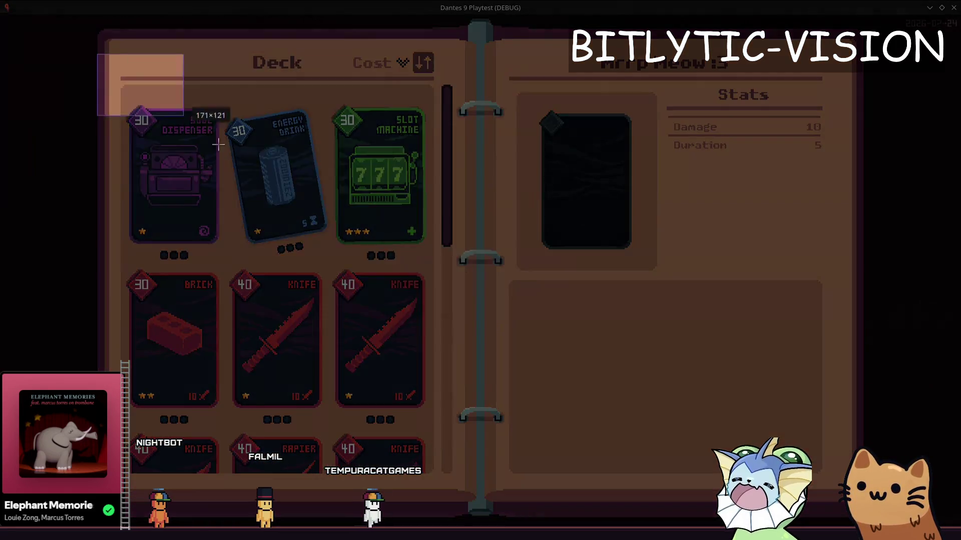
left_click_drag(218, 145, 510, 496)
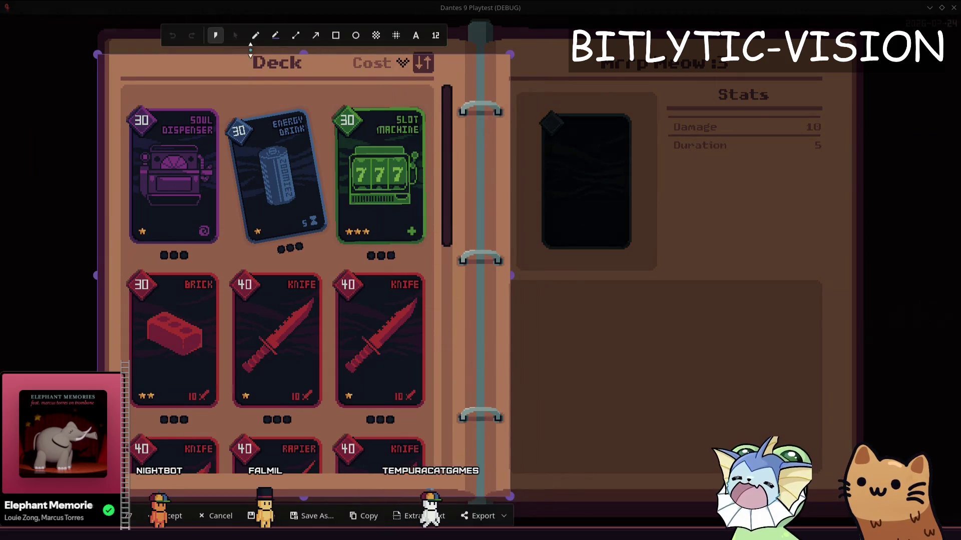
left_click(335, 35)
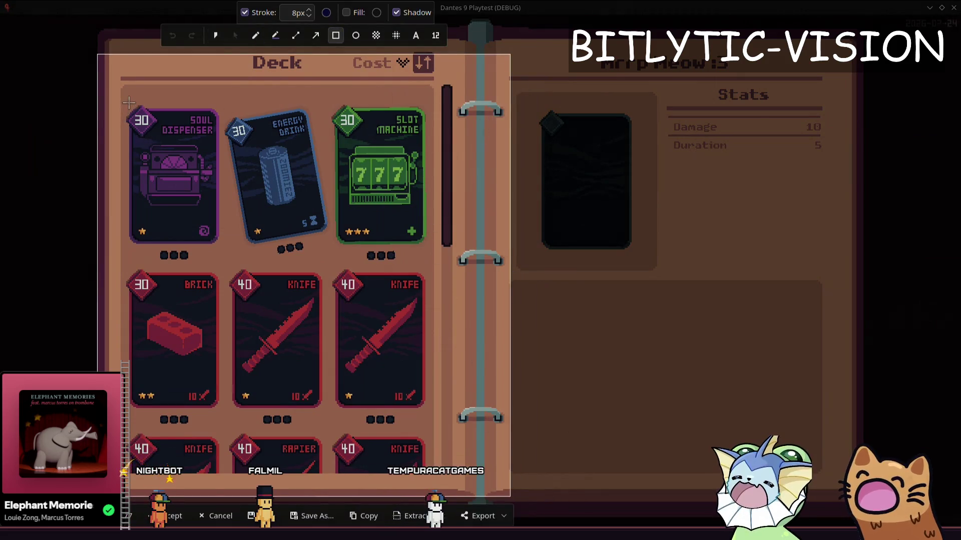
mouse_move(128, 106)
left_mouse_down()
mouse_move(200, 190)
mouse_move(217, 241)
left_mouse_up()
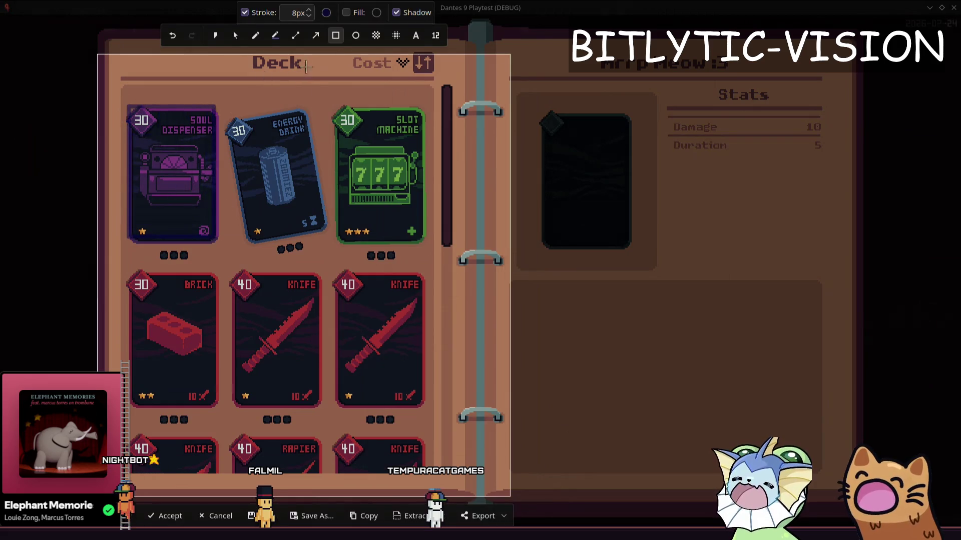
key("ctrl+z")
Set the annotation stroke colour to dark red #550001 with alpha 255 and accept the capture.
left_click(327, 12)
left_click(464, 164)
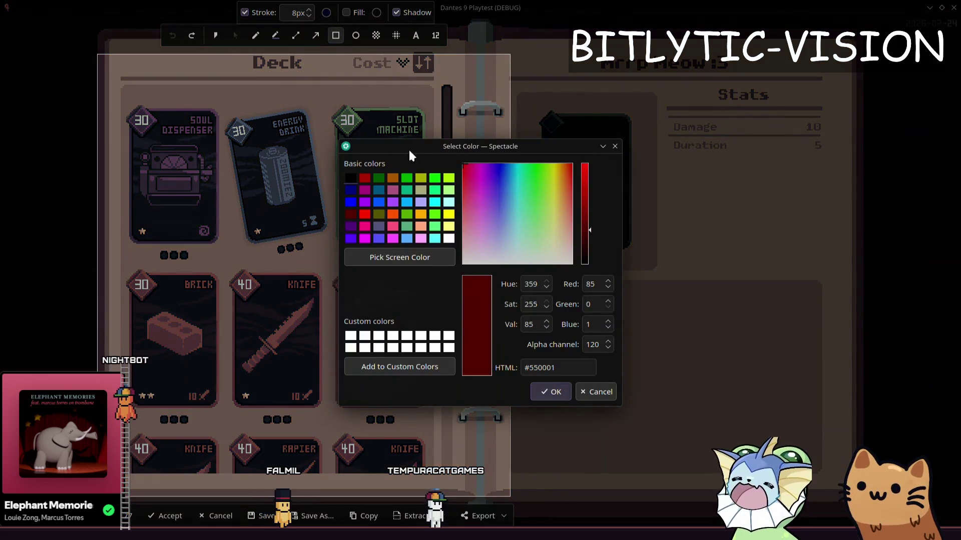
left_click(548, 392)
left_click(327, 12)
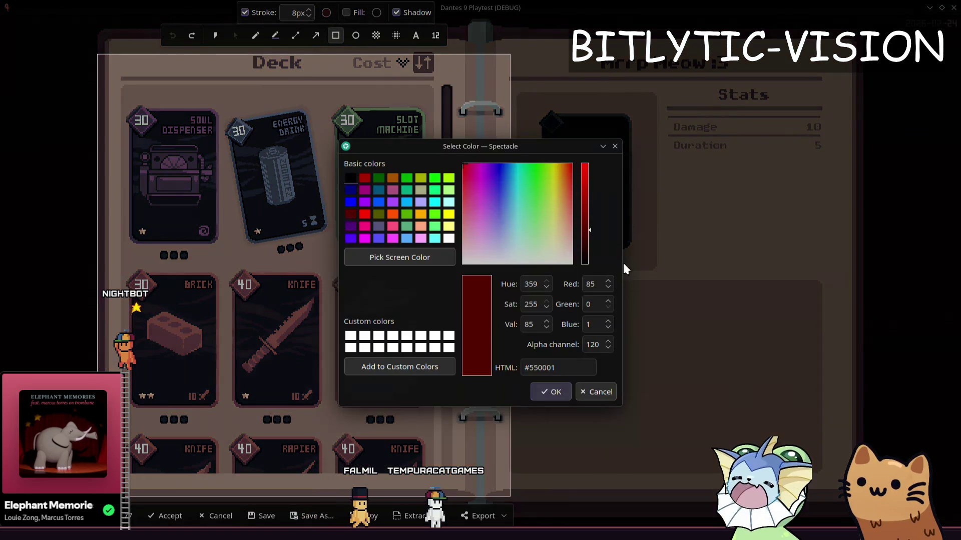
scroll(606, 346, "down", 2)
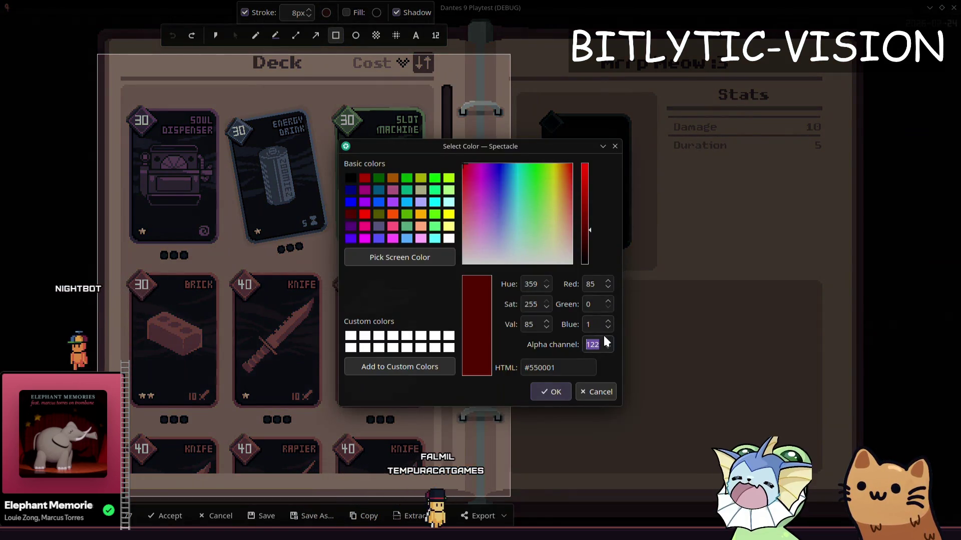
type("255")
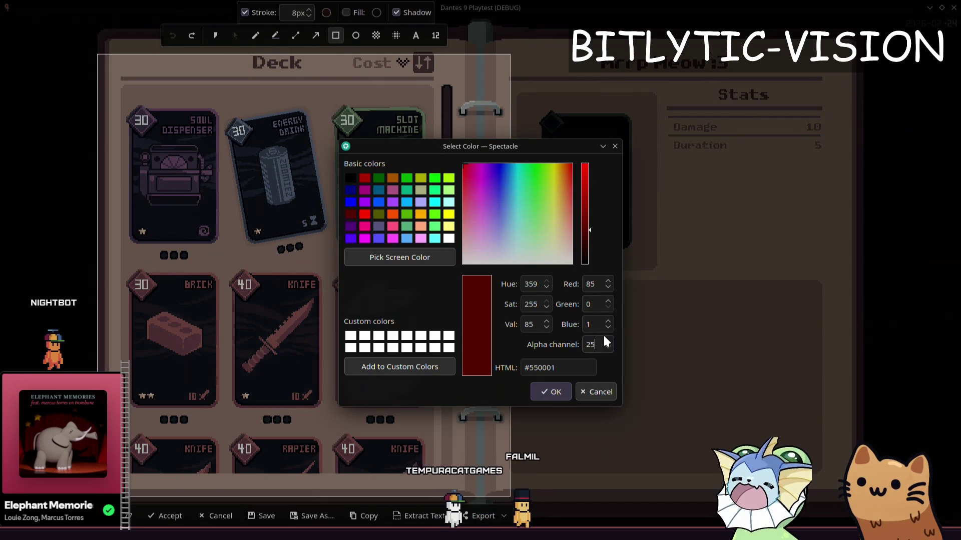
left_click(550, 392)
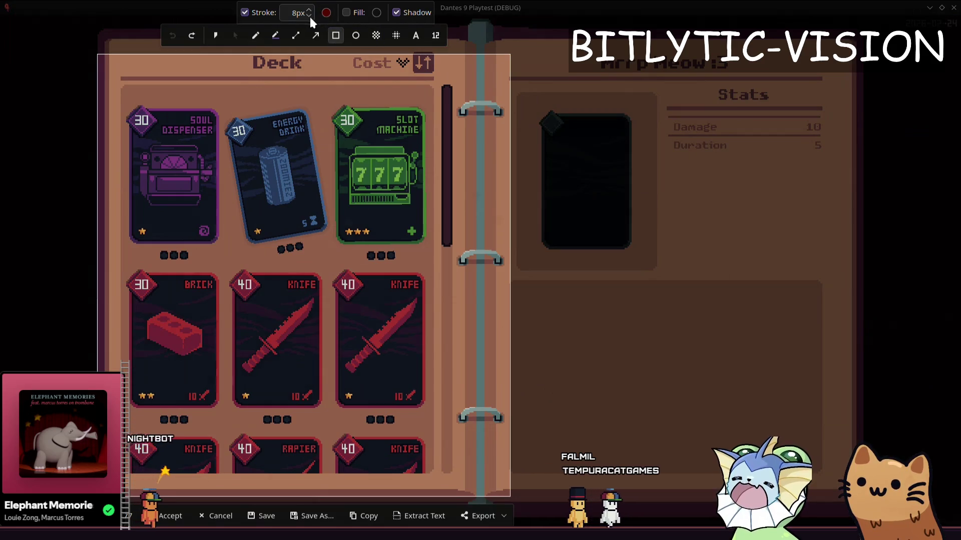
key("Return")
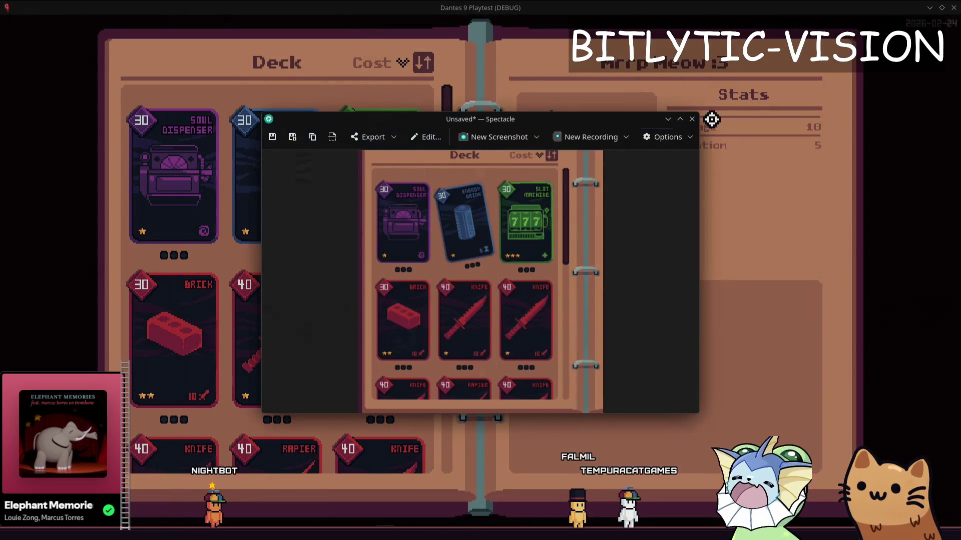
Brighten the stroke to vivid red and draw a rectangle around the Soul Dispenser card.
key("Escape")
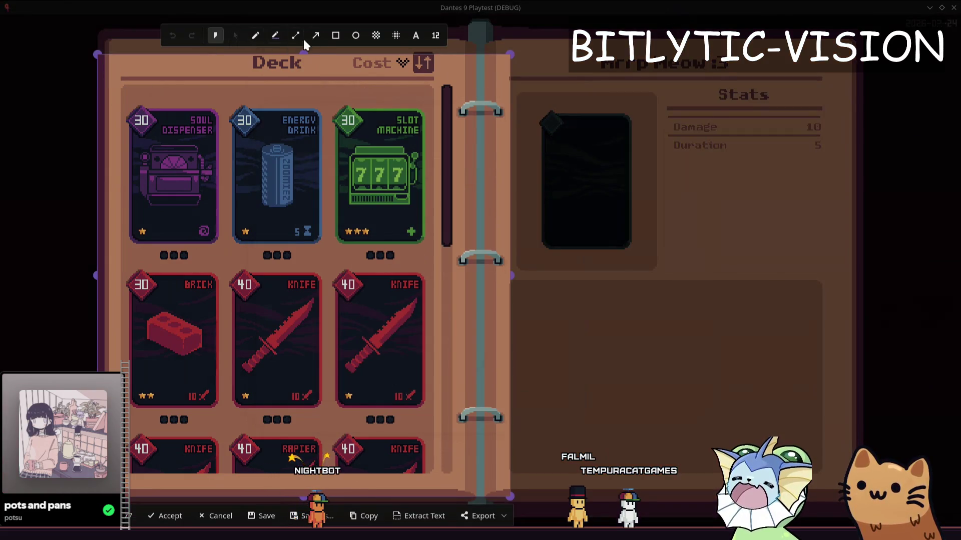
left_click(325, 40)
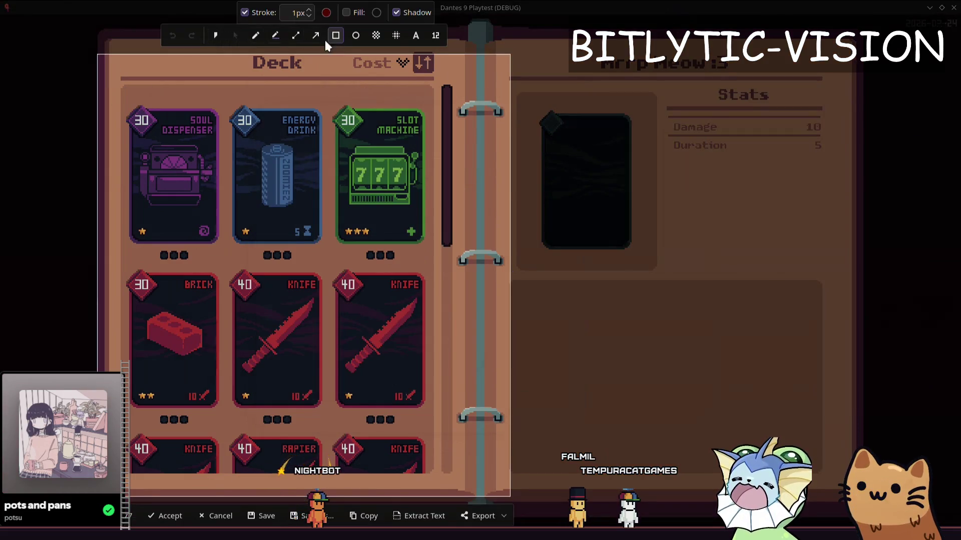
left_click_drag(129, 107, 218, 240)
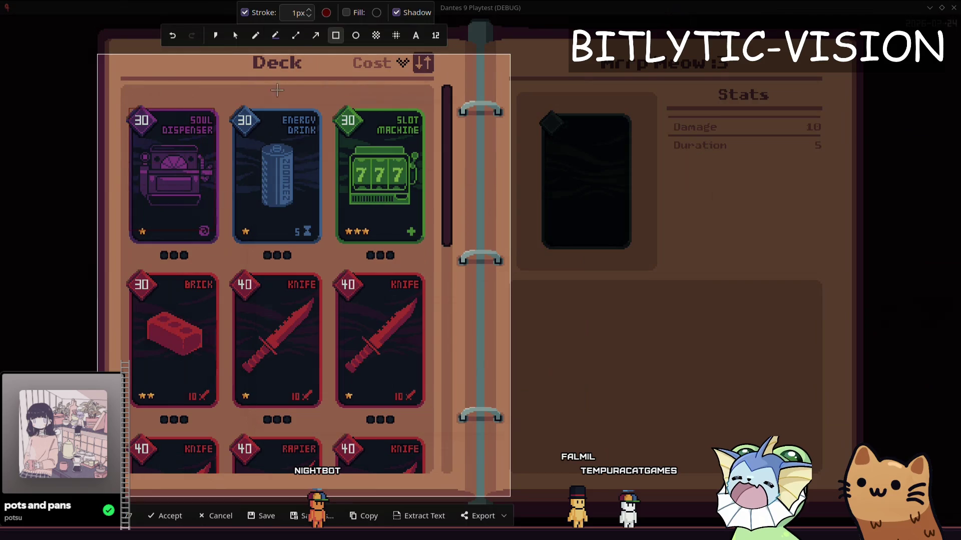
left_click(327, 12)
left_click_drag(584, 229, 584, 165)
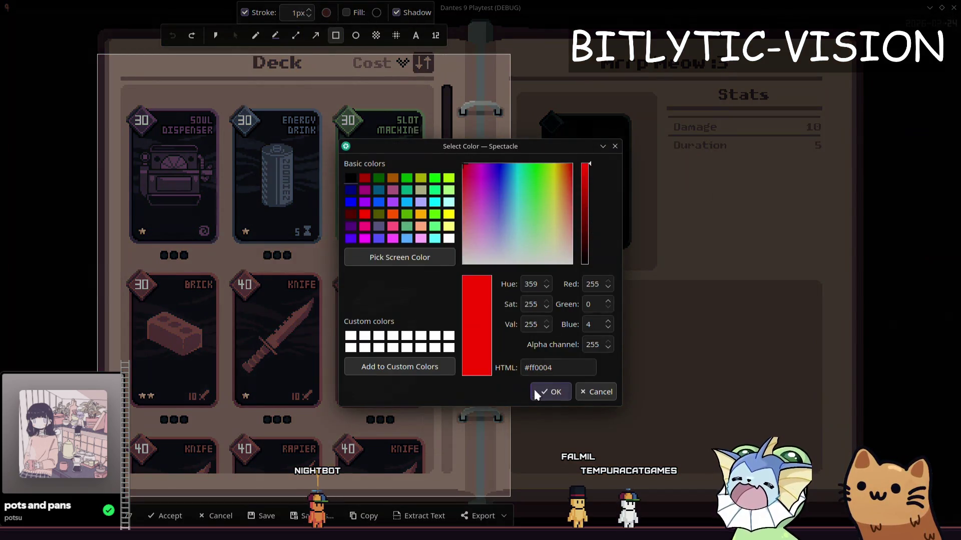
left_click(551, 391)
mouse_move(131, 101)
left_mouse_down()
mouse_move(235, 226)
mouse_move(217, 244)
left_mouse_up()
left_click_drag(132, 109, 207, 172)
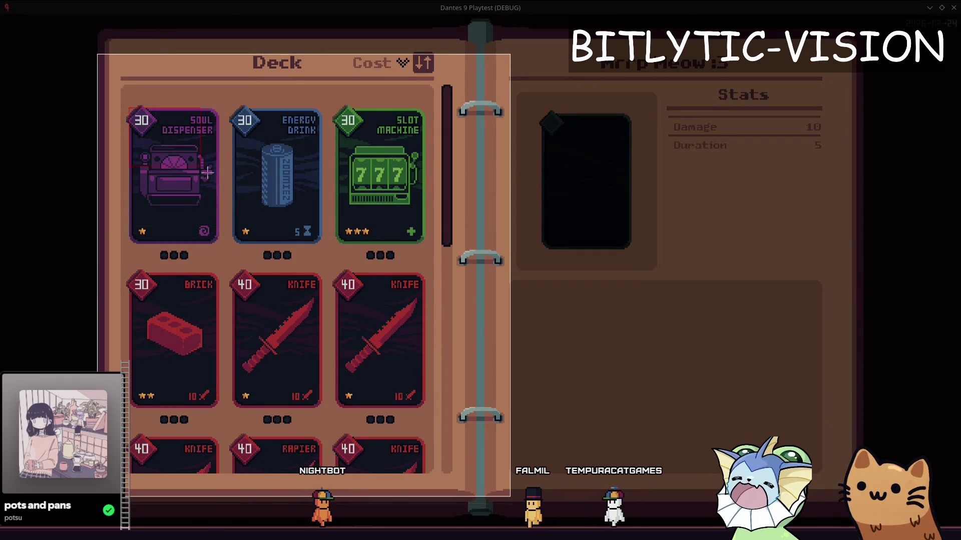
left_click_drag(217, 246, 217, 247)
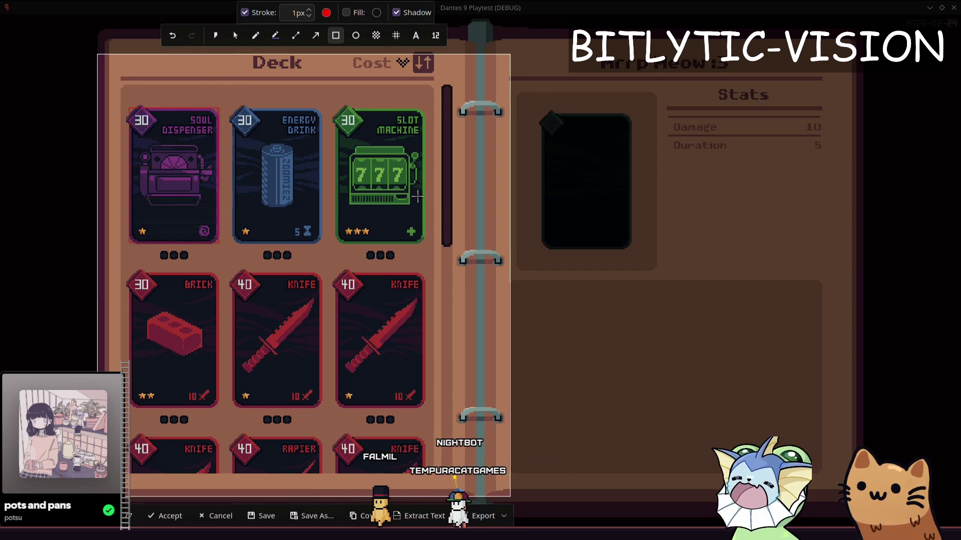
Add freehand red marks on the Soul Dispenser card, then close Spectacle.
left_click(255, 35)
left_click_drag(174, 170, 173, 170)
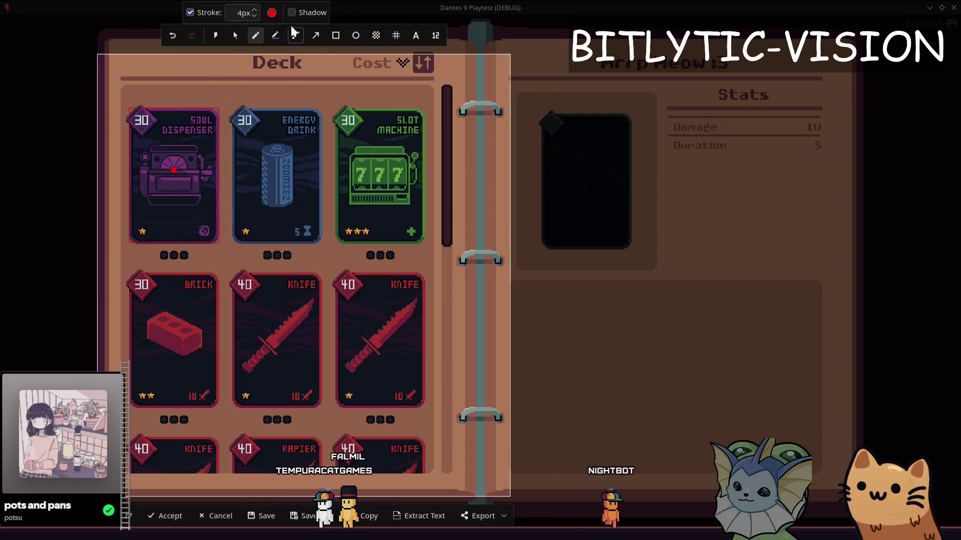
left_click(332, 37)
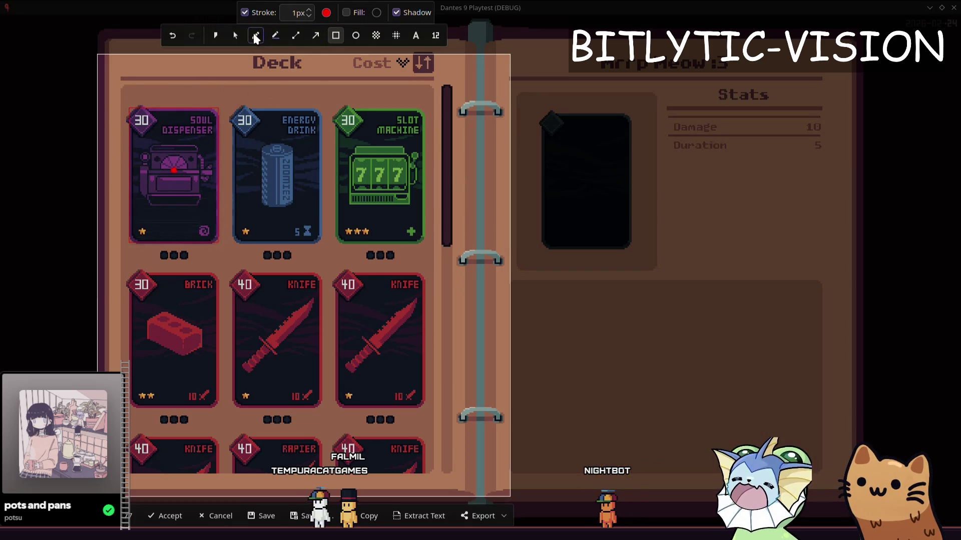
left_click(255, 36)
left_click_drag(183, 97, 379, 87)
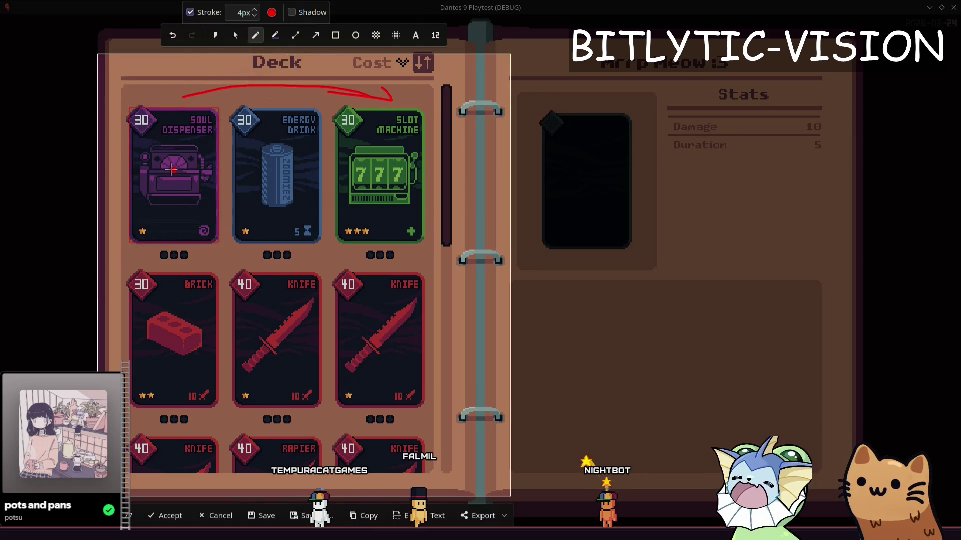
left_click_drag(172, 170, 174, 171)
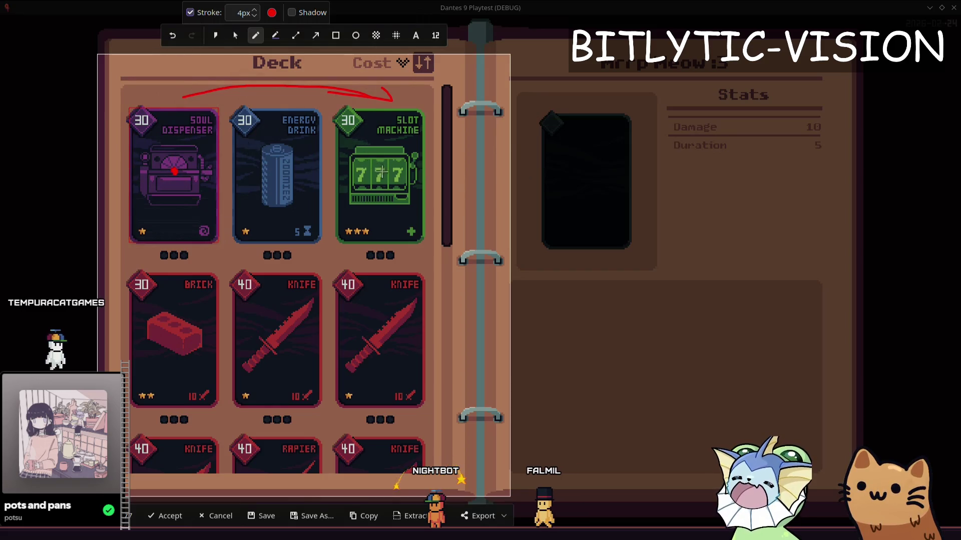
key("Escape")
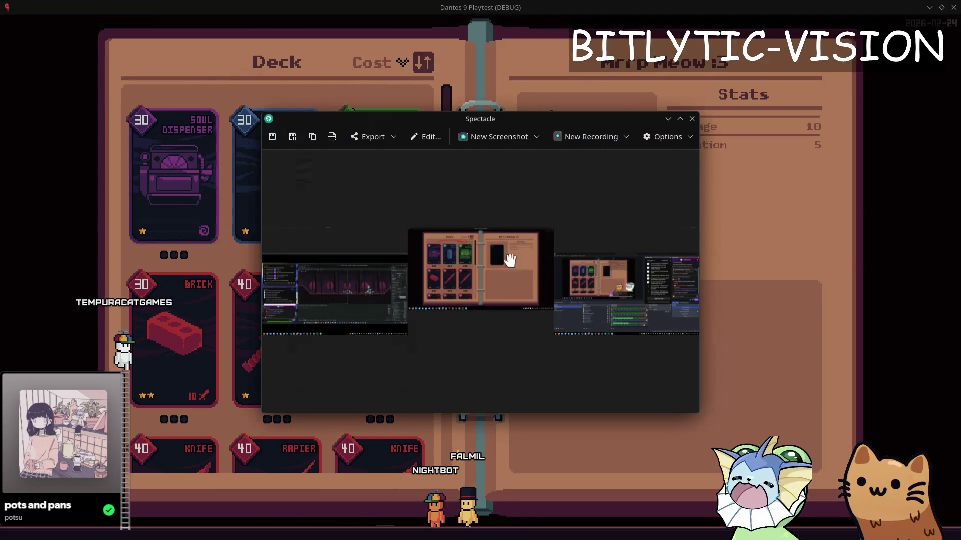
key("Escape")
Back in Godot, open the description_card scene and test-move the card, undoing the move.
left_click(279, 519)
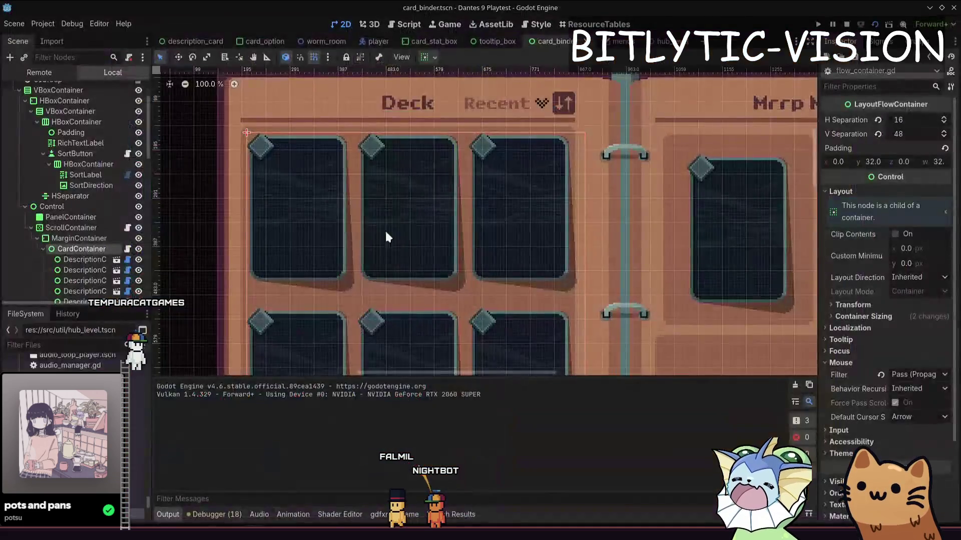
left_click(179, 41)
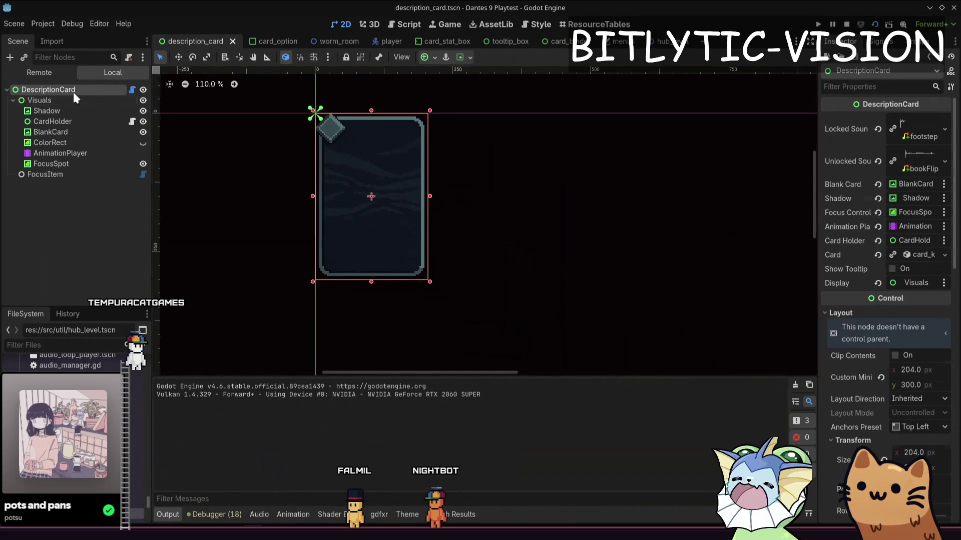
left_click_drag(284, 134, 296, 149)
scroll(426, 181, "up", 3)
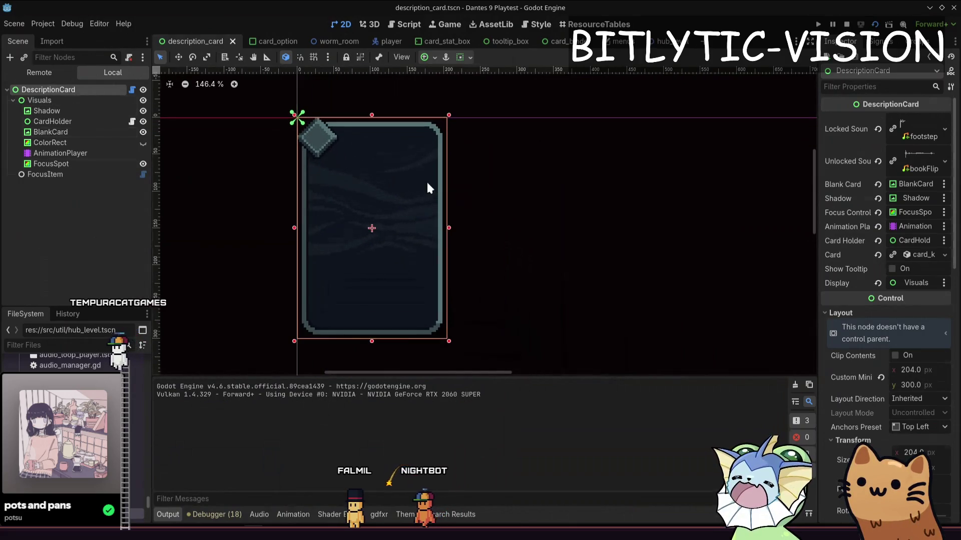
key("w")
mouse_move(441, 155)
left_mouse_down()
mouse_move(640, 187)
mouse_move(524, 182)
left_mouse_up()
key("ctrl+z")
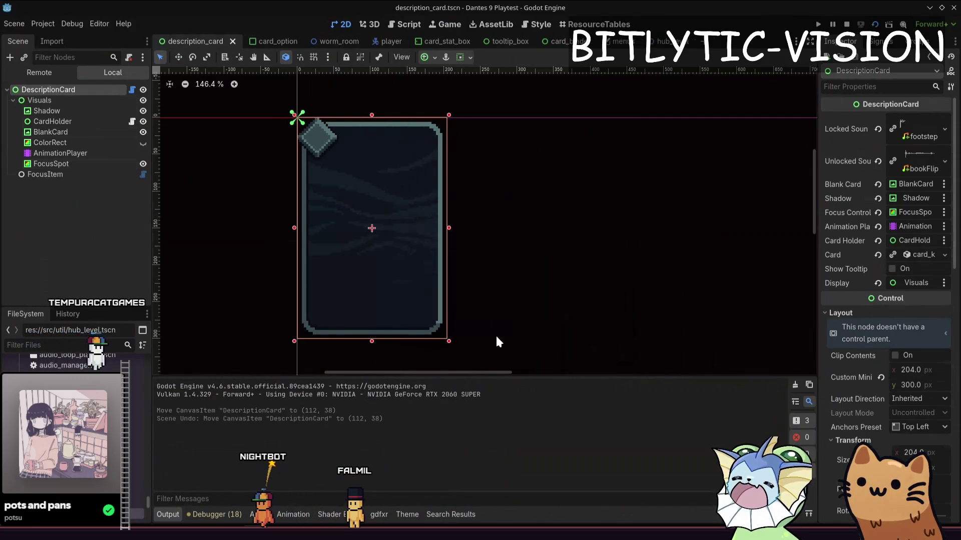
Move the Visuals node to (50, 132), then trial-move the DescriptionCard root and undo it.
left_click(76, 98)
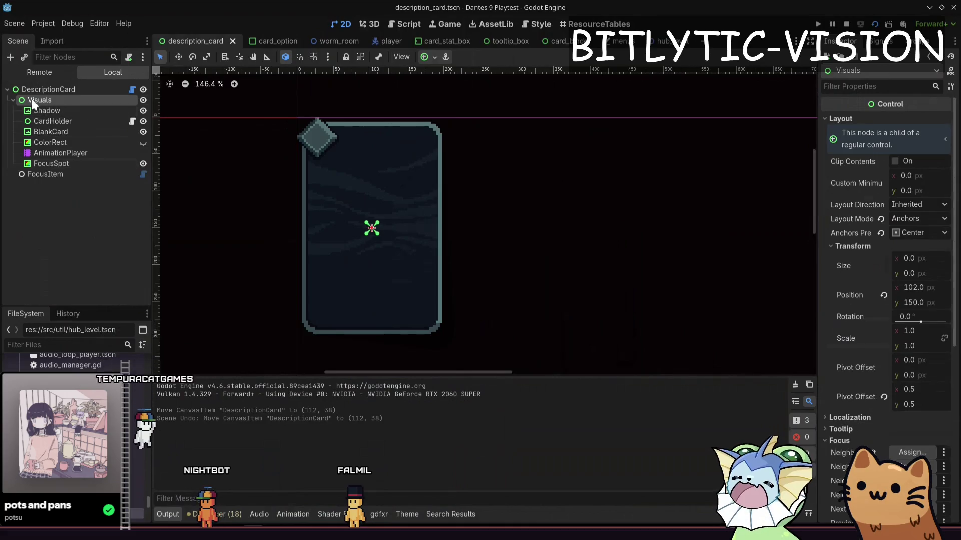
left_click(375, 208)
scroll(369, 221, "up", 4)
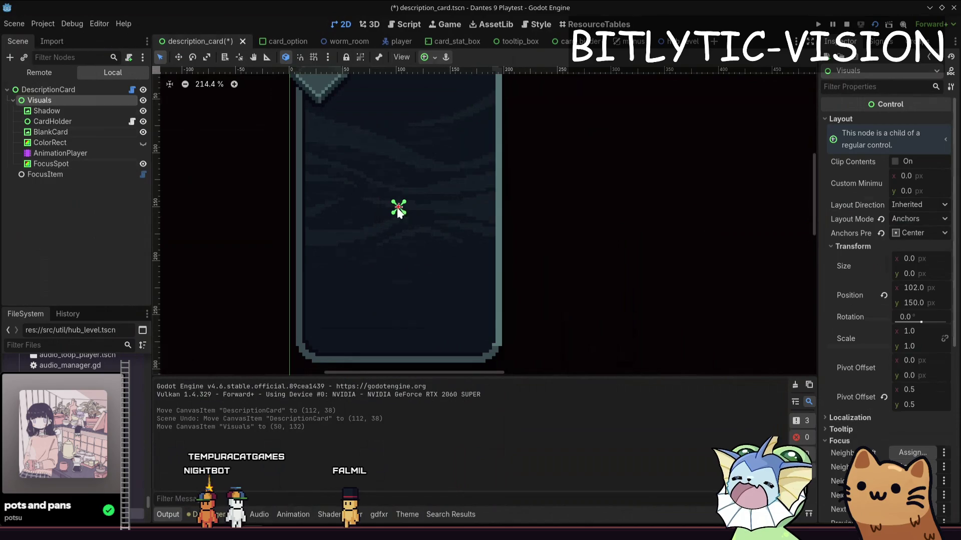
scroll(400, 207, "down", 5)
left_click(412, 220)
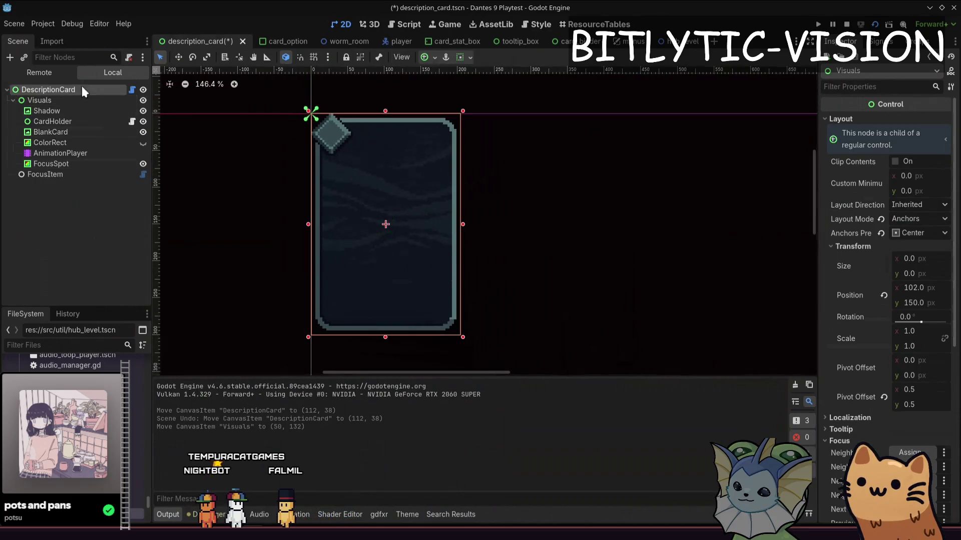
key("w")
mouse_move(472, 217)
left_mouse_down()
mouse_move(521, 191)
mouse_move(381, 204)
mouse_move(389, 238)
mouse_move(405, 115)
mouse_move(618, 274)
mouse_move(467, 150)
mouse_move(467, 240)
left_mouse_up()
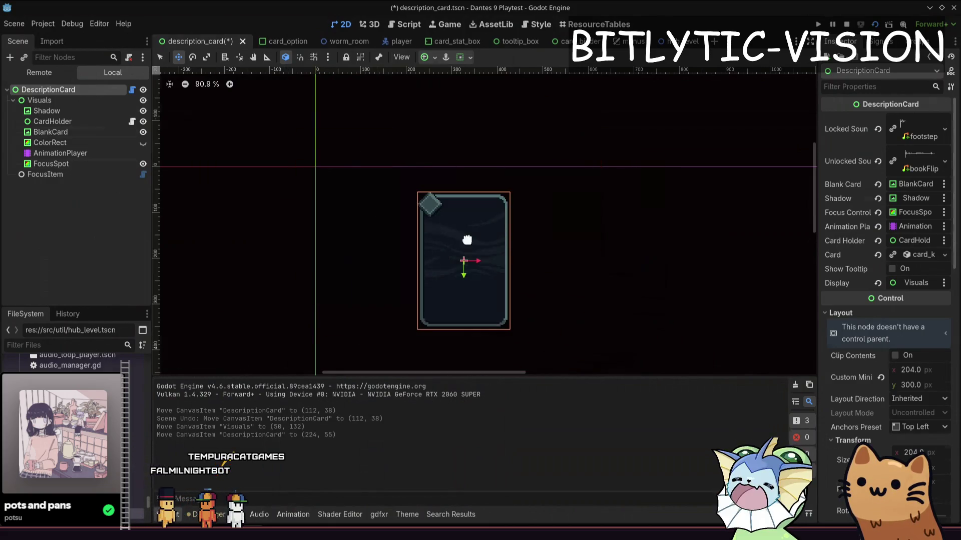
key("ctrl+z")
In description_card.gd, replace the line-128 lerp weight follow_speed with 0.1 and save.
left_click(132, 90)
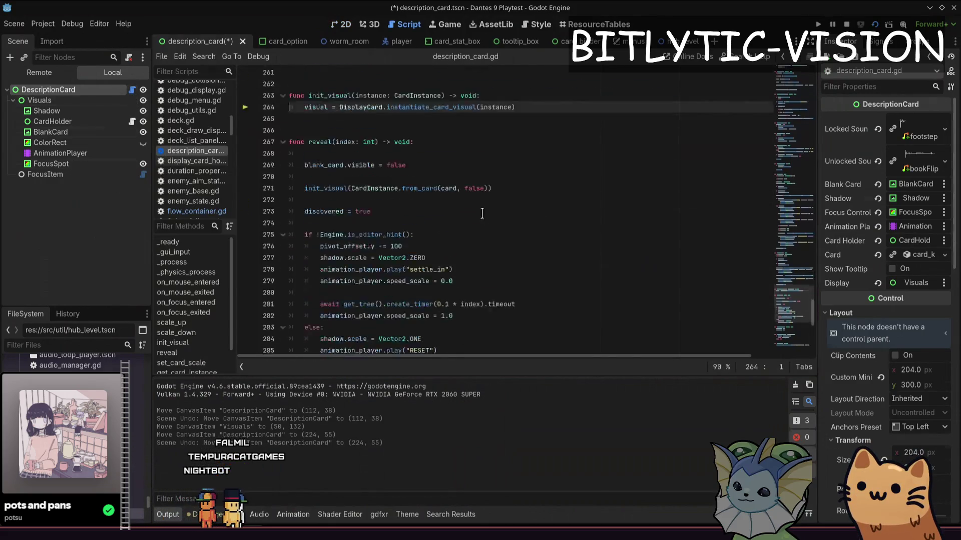
scroll(340, 135, "up", 15)
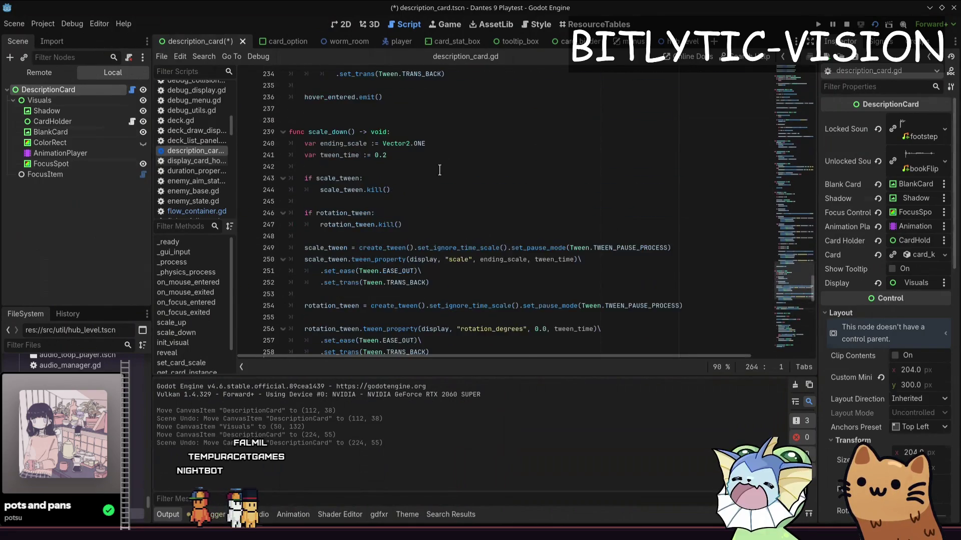
scroll(530, 173, "up", 15)
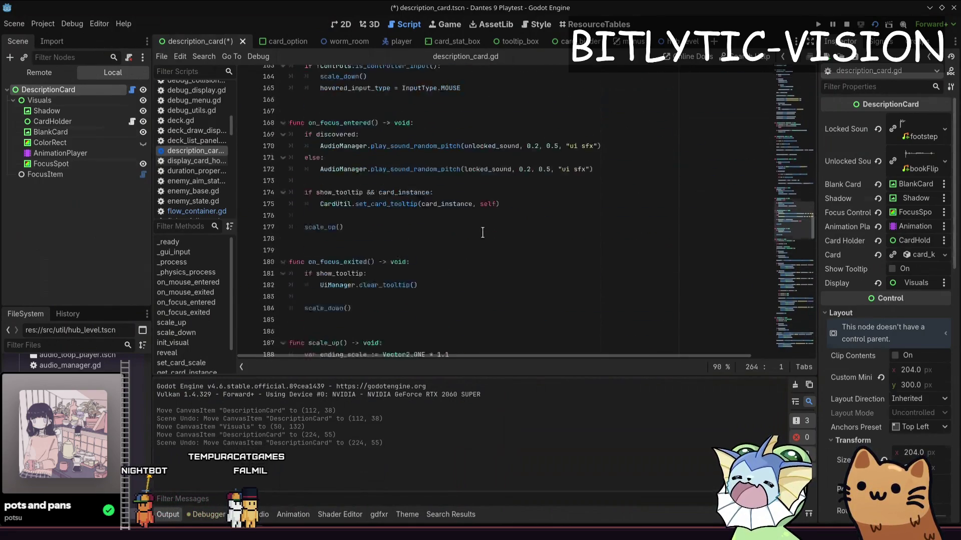
scroll(483, 236, "up", 4)
left_click(168, 516)
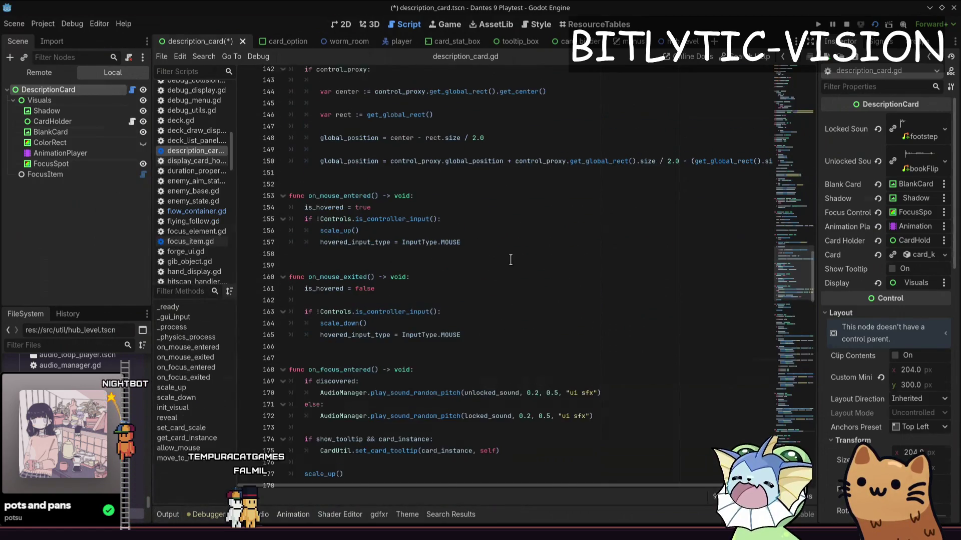
scroll(481, 346, "up", 5)
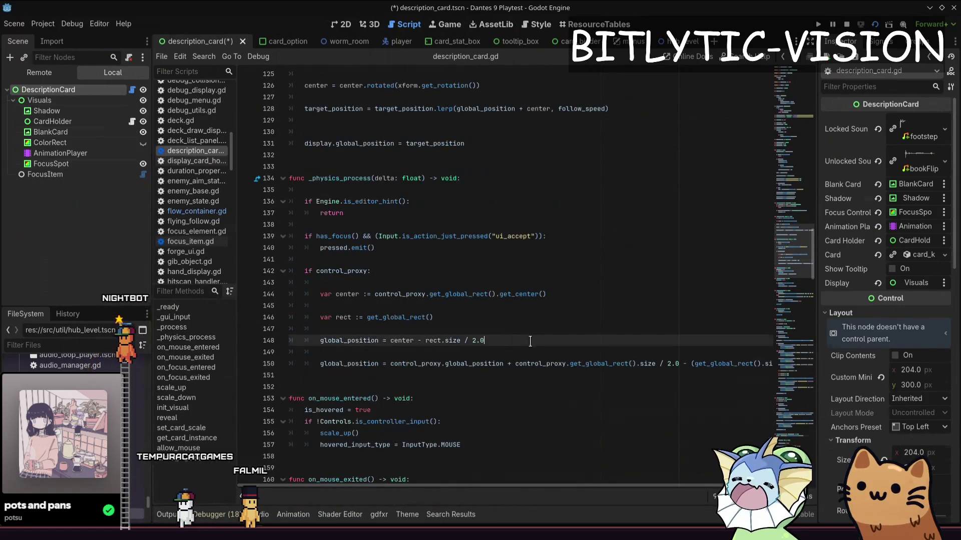
scroll(481, 346, "up", 6)
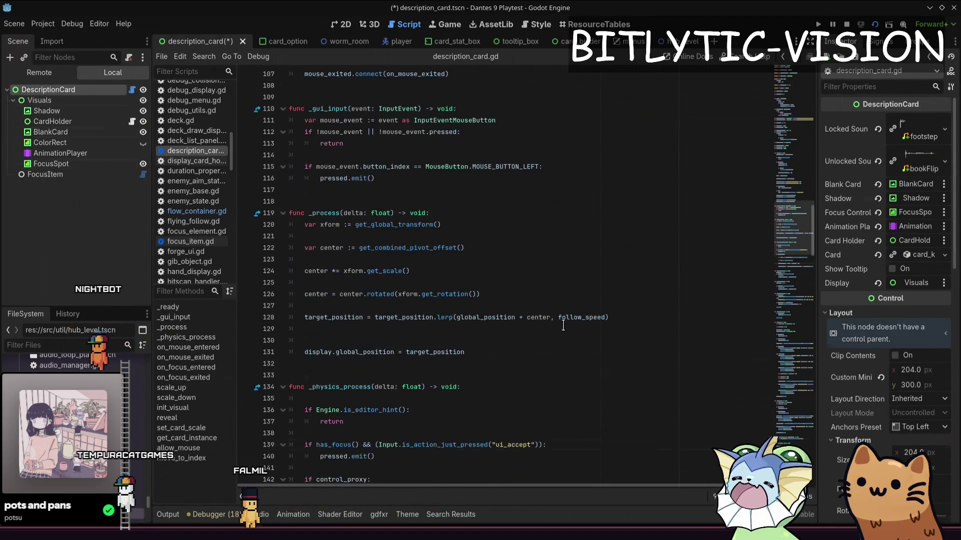
left_click_drag(609, 319, 586, 319)
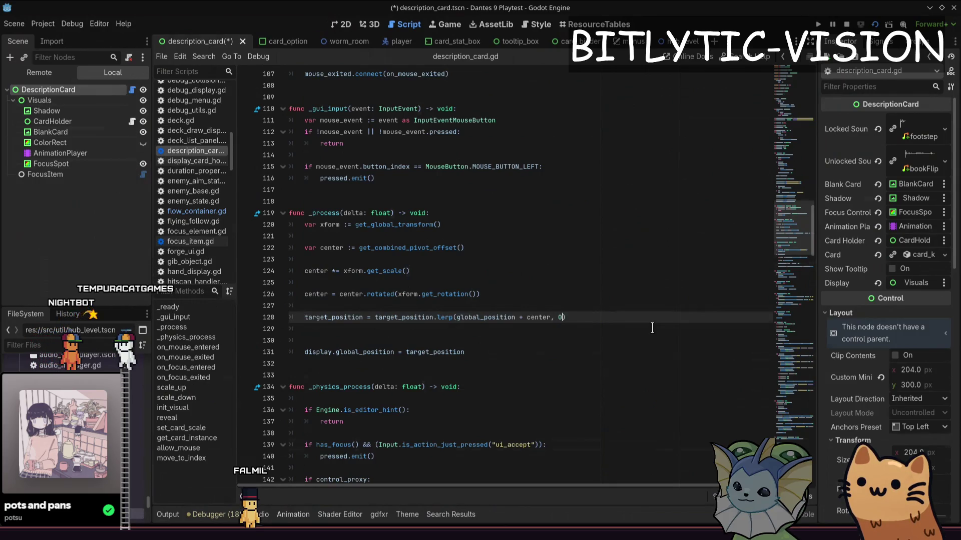
type(".1")
key("ctrl+s")
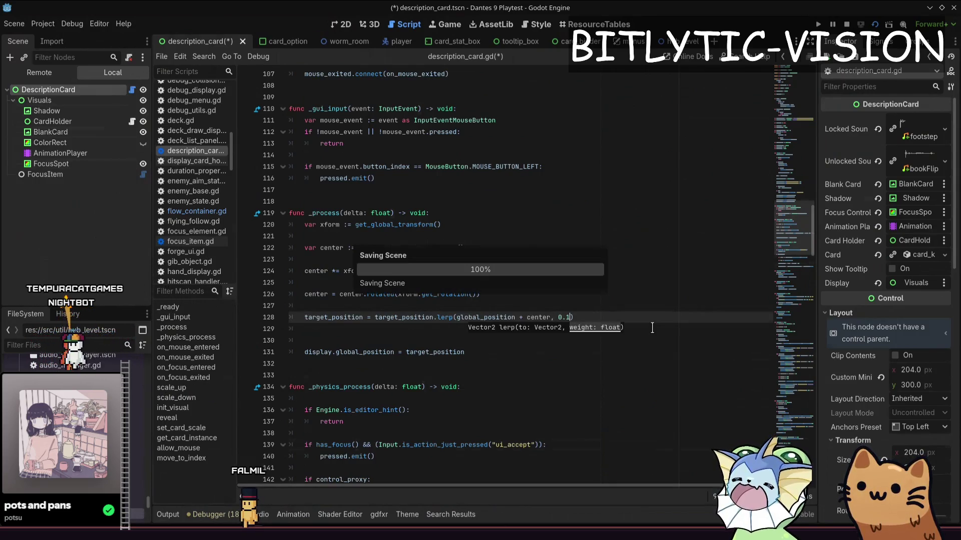
Drag the card in the 2D view to compare smoothing with lerp weights 0.1 and 1.0.
key("ctrl+F1")
mouse_move(411, 259)
left_mouse_down()
mouse_move(635, 283)
mouse_move(626, 218)
mouse_move(666, 242)
mouse_move(631, 258)
mouse_move(556, 220)
mouse_move(483, 205)
mouse_move(455, 377)
mouse_move(599, 408)
mouse_move(744, 391)
mouse_move(646, 310)
mouse_move(467, 278)
mouse_move(533, 209)
mouse_move(626, 339)
mouse_move(587, 345)
mouse_move(561, 309)
mouse_move(529, 300)
mouse_move(495, 261)
mouse_move(396, 295)
left_mouse_up()
key("ctrl+s")
scroll(521, 290, "up", 2)
key("ctrl+F3")
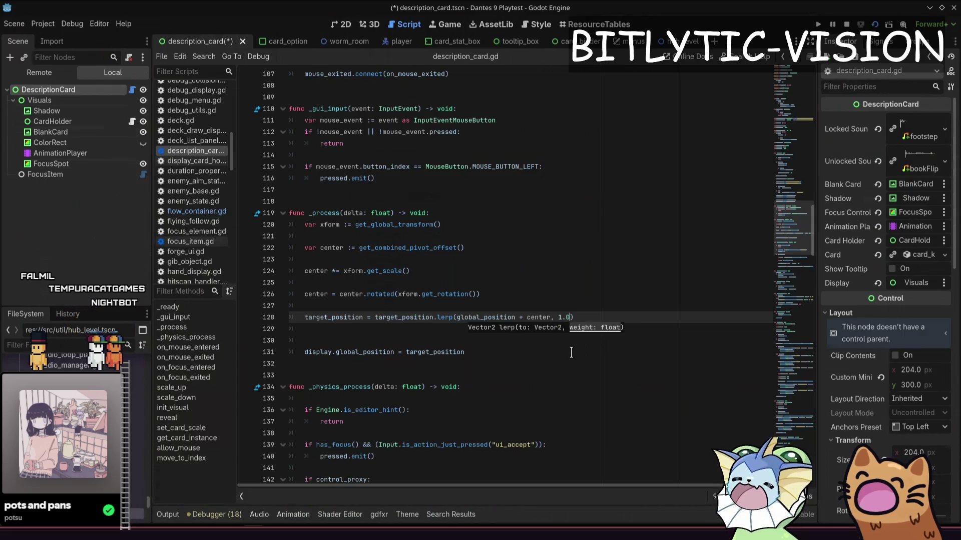
key("ctrl+s")
key("ctrl+F1")
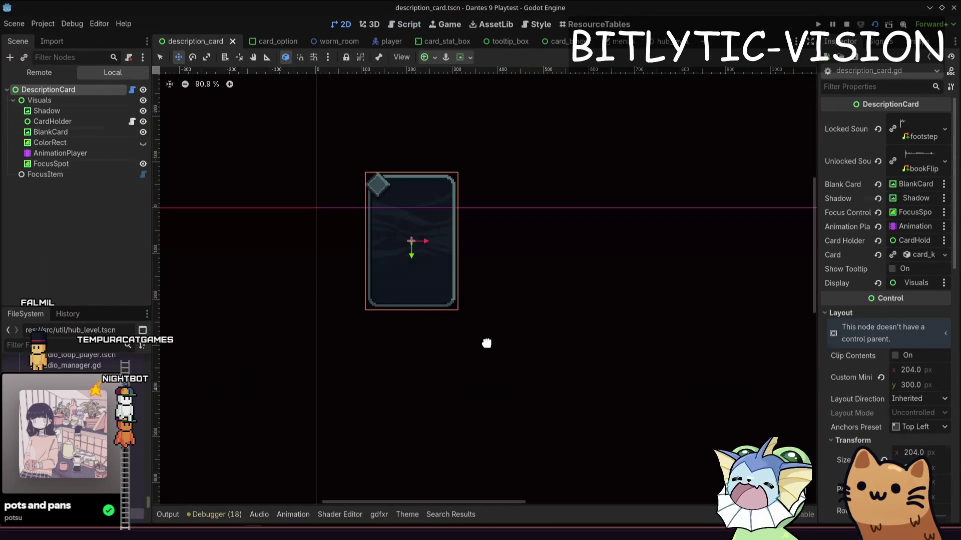
left_click_drag(487, 343, 422, 382)
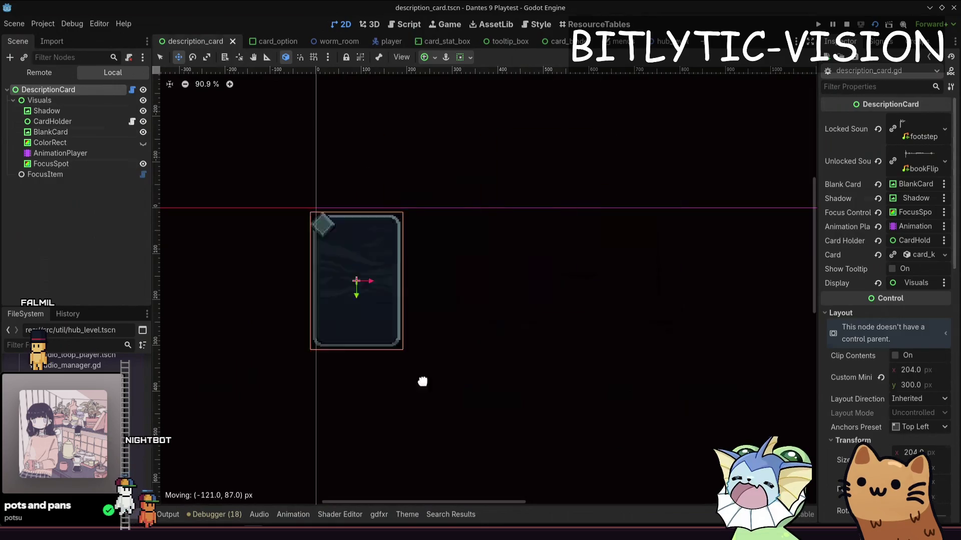
Set the lerp weight to 0.01, test the card drag, and launch the playtest.
key("ctrl+F3")
key("ctrl+s")
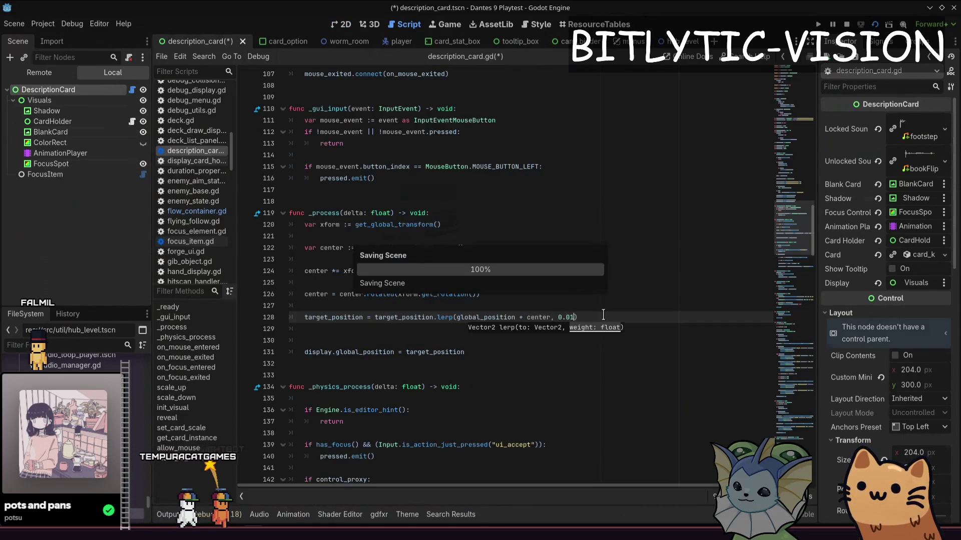
key("ctrl+F1")
mouse_move(498, 294)
left_mouse_down()
mouse_move(794, 283)
mouse_move(480, 225)
mouse_move(358, 300)
mouse_move(660, 509)
mouse_move(777, 254)
mouse_move(309, 180)
mouse_move(375, 439)
mouse_move(575, 217)
mouse_move(414, 200)
left_mouse_up()
key("F5")
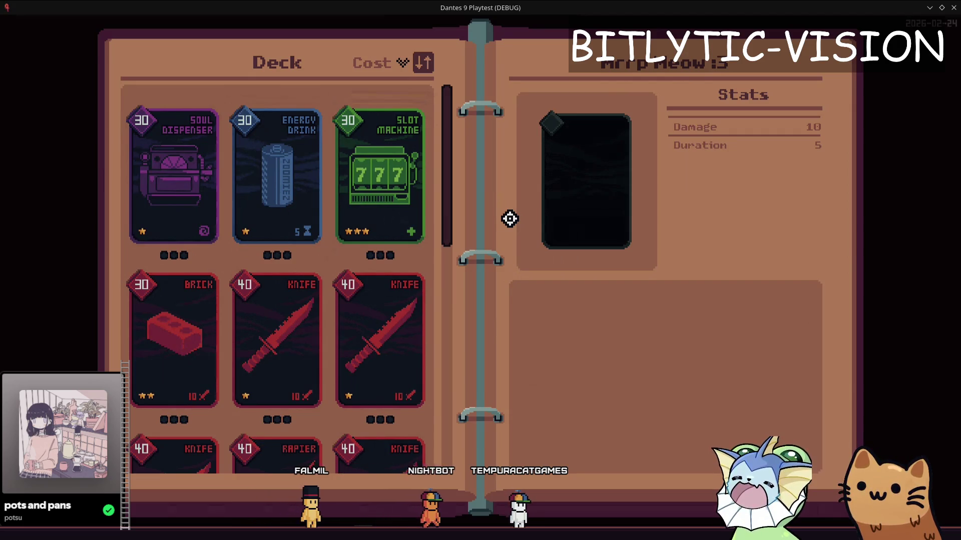
Stop the playtest, then drag and rotate the card about 82° to test following.
key("F8")
left_click_drag(510, 223, 431, 313)
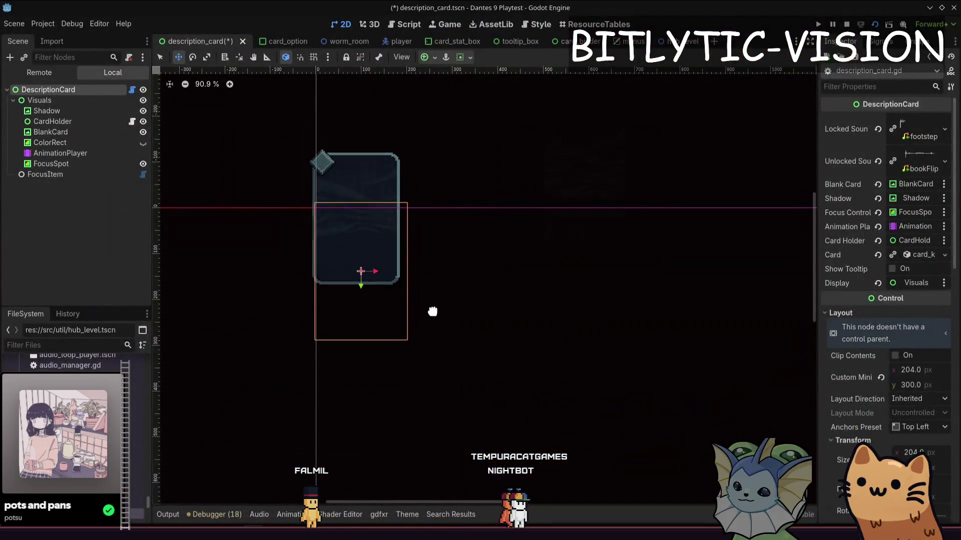
left_click(407, 24)
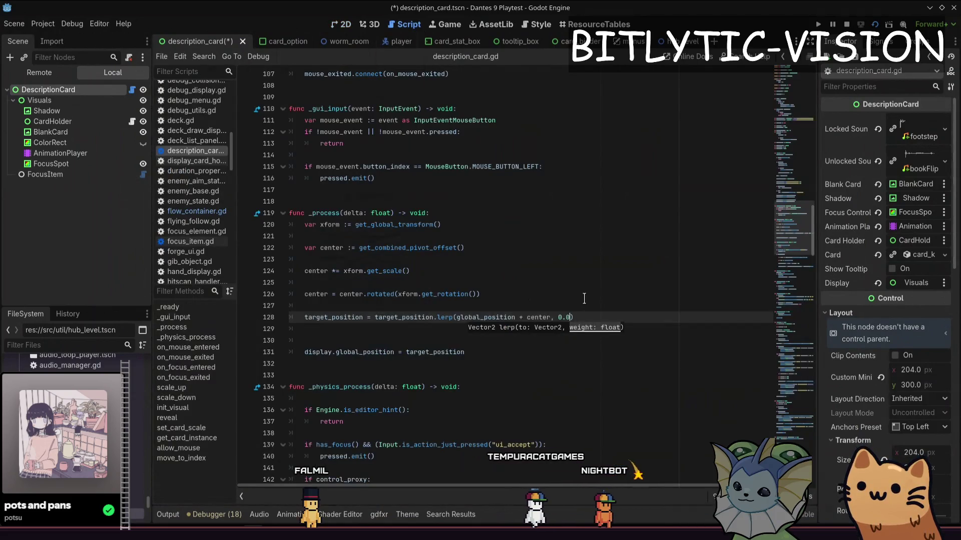
key("ctrl+s")
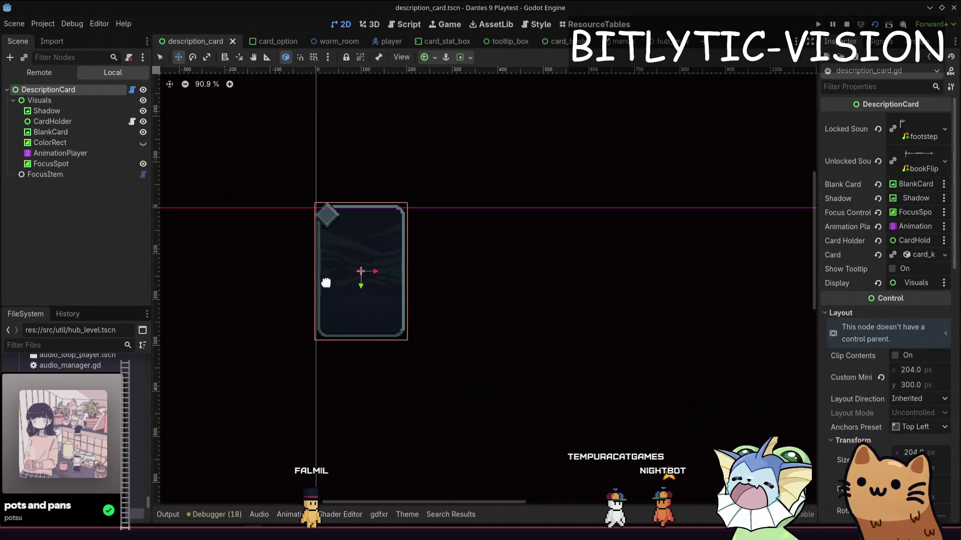
mouse_move(502, 284)
left_mouse_down()
mouse_move(508, 407)
mouse_move(480, 278)
mouse_move(493, 487)
mouse_move(499, 278)
mouse_move(502, 475)
mouse_move(497, 262)
mouse_move(511, 369)
mouse_move(820, 300)
mouse_move(810, 322)
mouse_move(779, 296)
mouse_move(723, 287)
mouse_move(746, 311)
mouse_move(600, 278)
mouse_move(583, 325)
left_mouse_up()
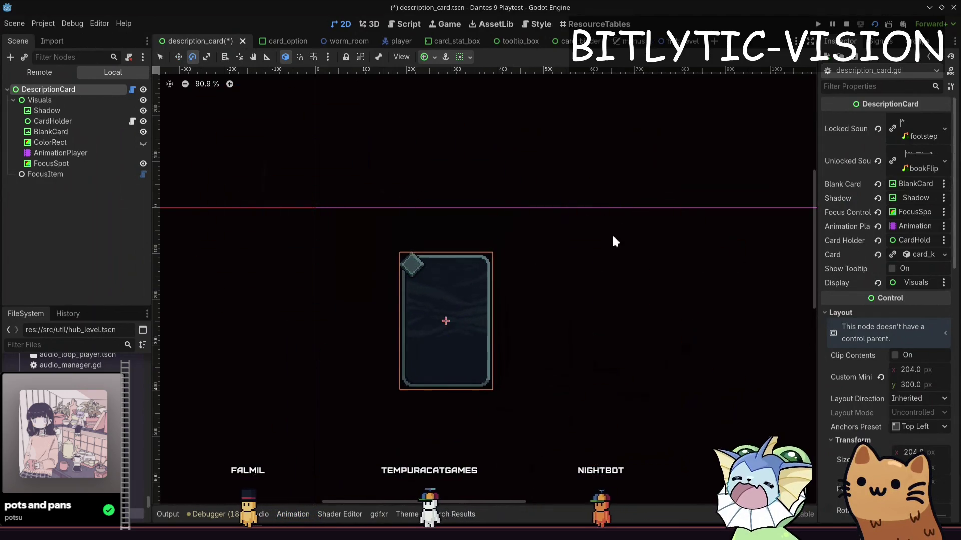
key("e")
mouse_move(613, 240)
left_mouse_down()
mouse_move(511, 425)
mouse_move(422, 179)
mouse_move(371, 170)
mouse_move(583, 217)
mouse_move(574, 317)
mouse_move(349, 316)
mouse_move(527, 223)
left_mouse_up()
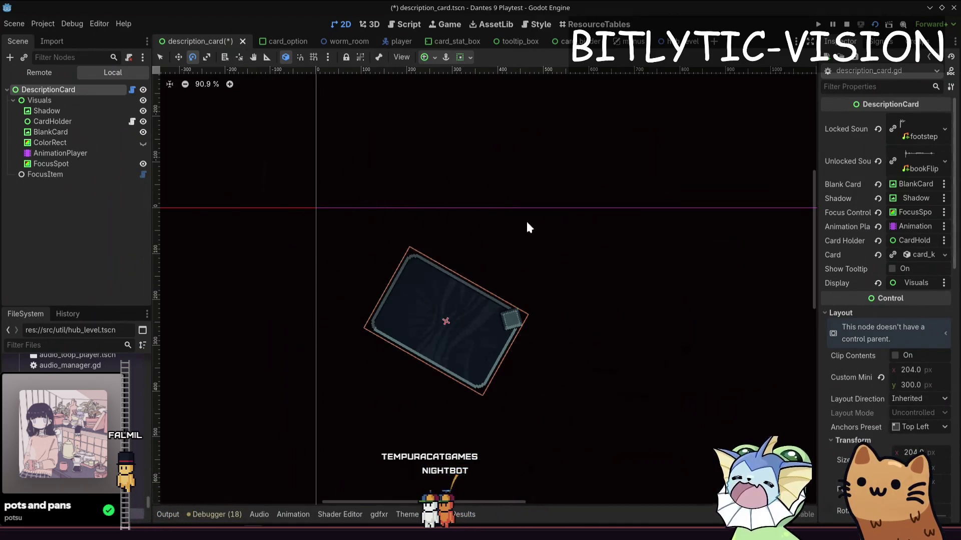
Delete the blank line before the display update in _process and save the script.
key("ctrl+F3")
key("Down")
key("Down")
key("Down")
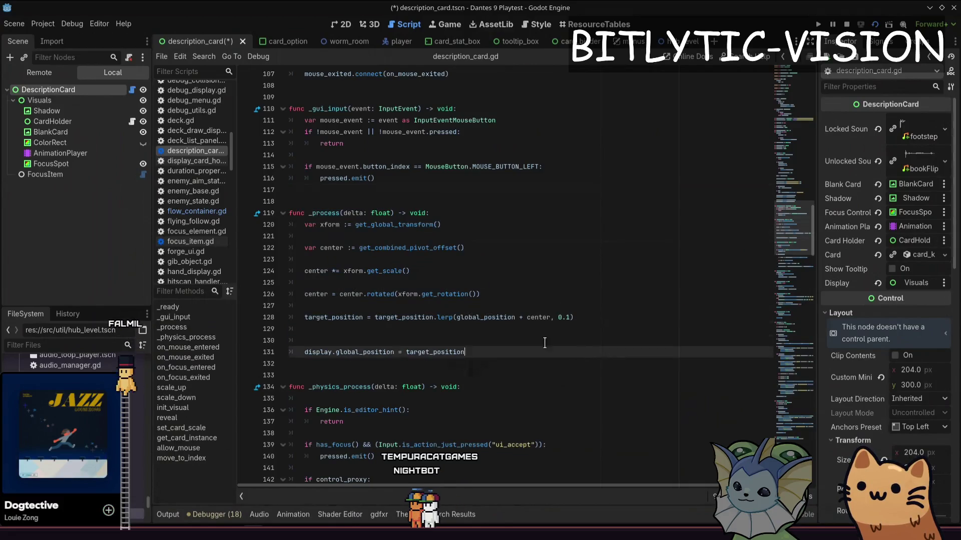
key("Up")
key("Up")
key("BackSpace")
key("ctrl+s")
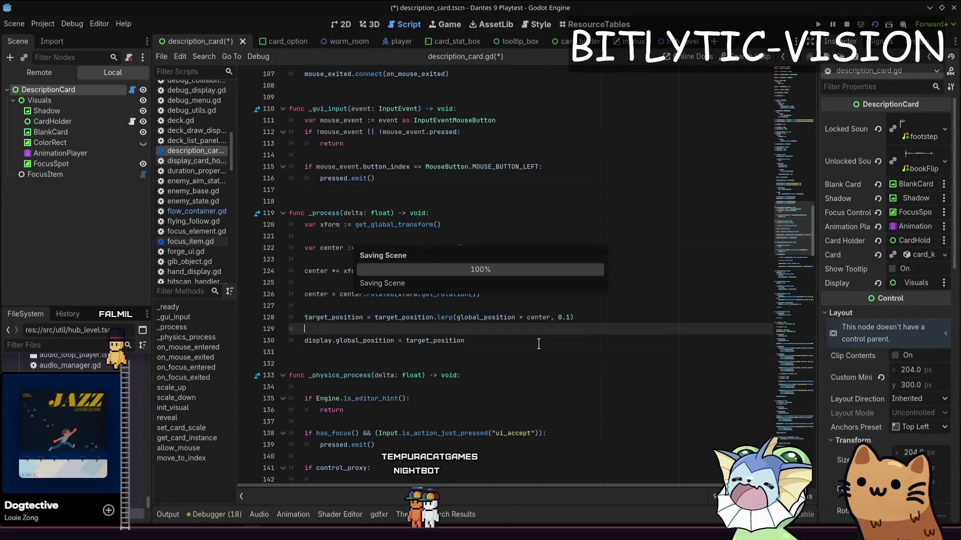
key("Up")
key("Up")
key("Up")
Review the pivot offset, rotation, lerp and display lines in _process, then save.
key("End")
key("shift+Up")
key("shift+Up")
key("shift+Up")
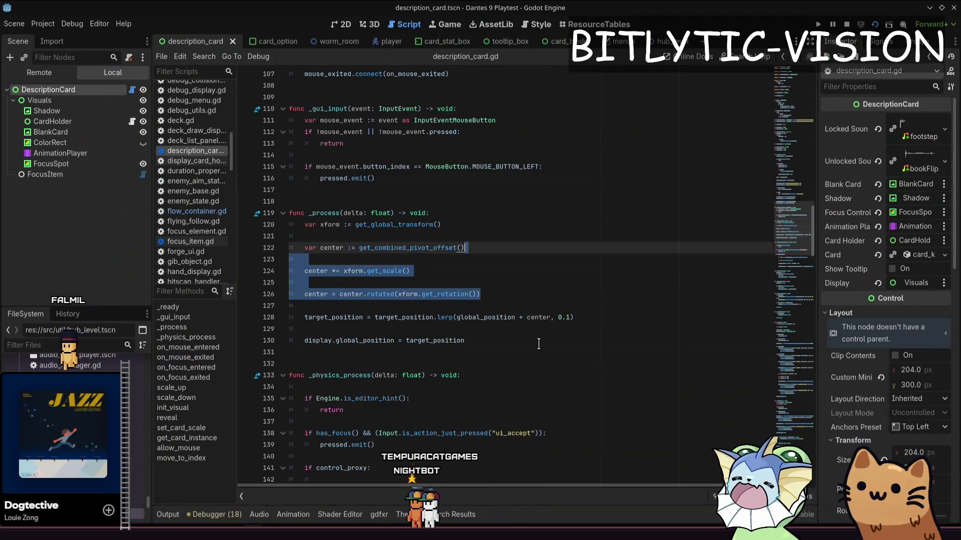
key("shift+Up")
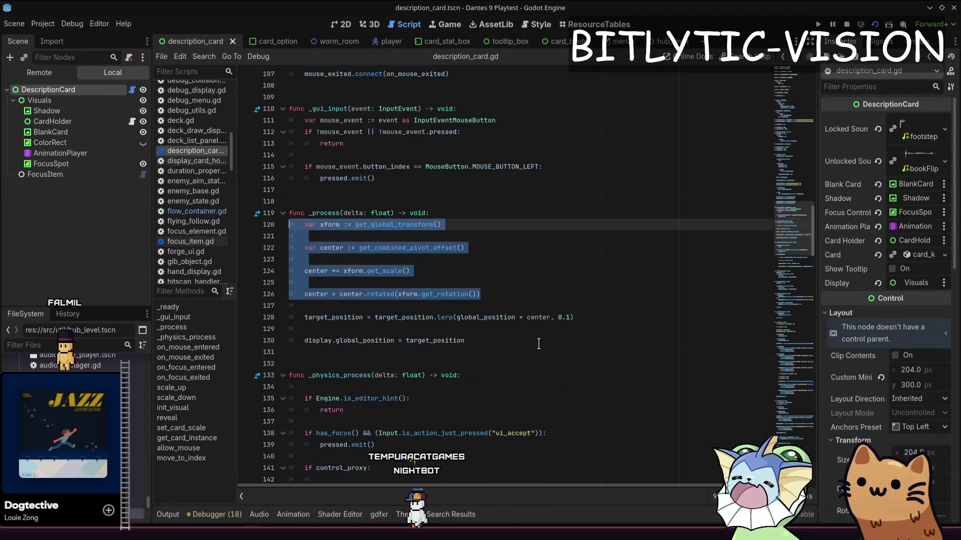
key("Down")
key("Down")
key("Down")
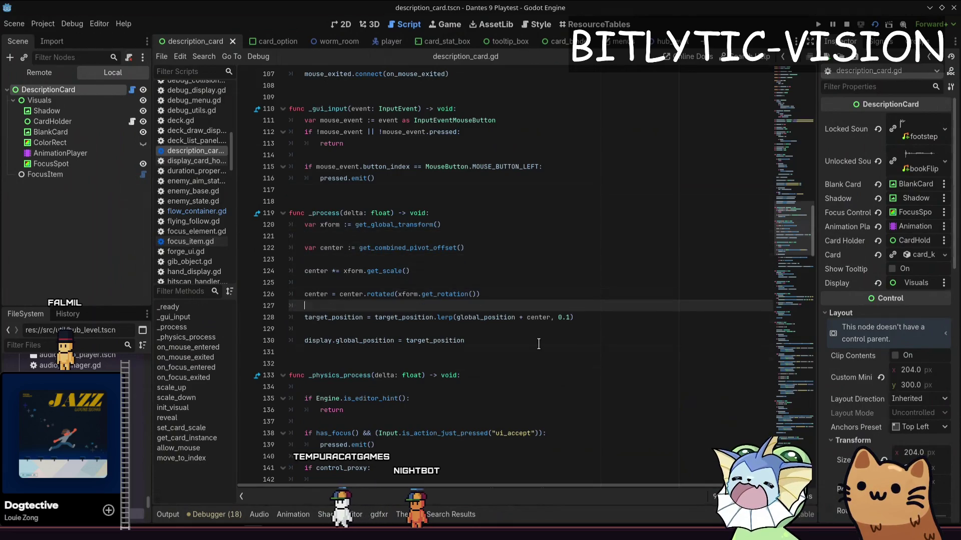
key("Down")
key("Down")
key("Down")
key("End")
key("shift+Up")
key("shift+Up")
key("shift+Up")
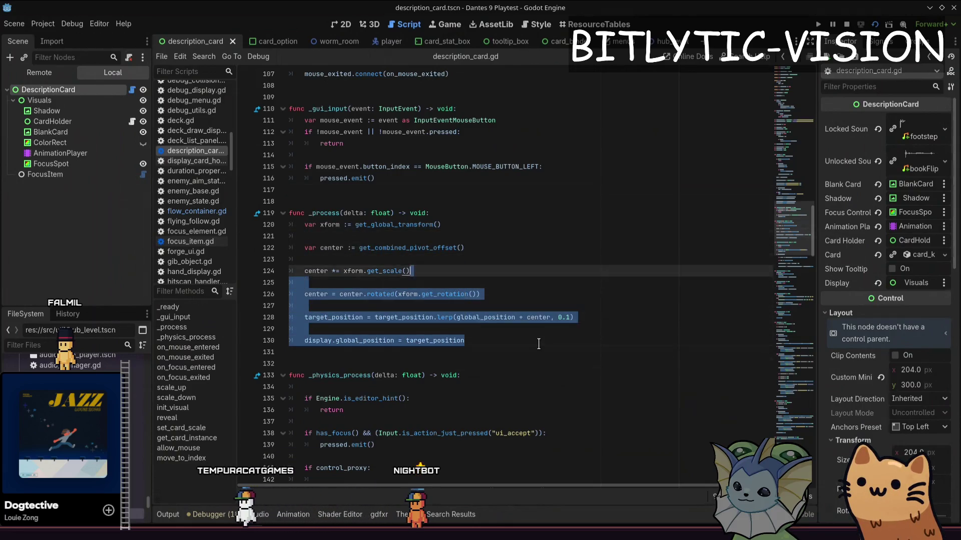
key("shift+Up")
key("shift+Up")
key("shift+Up")
key("shift+Home")
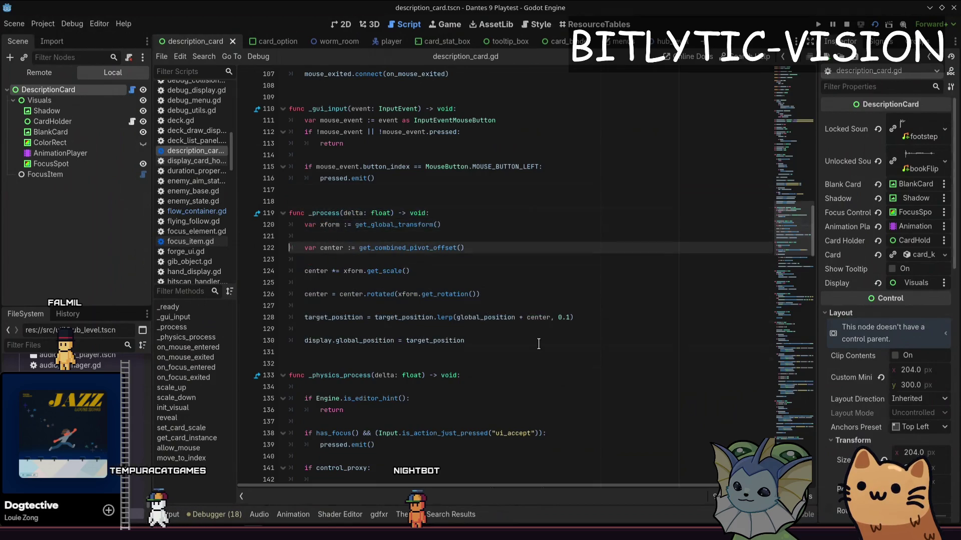
key("ctrl+s")
scroll(459, 279, "down", 8)
left_click(459, 272)
Revert the card's position to 0,0 and rotation to 0°, and save the scene.
key("ctrl+F1")
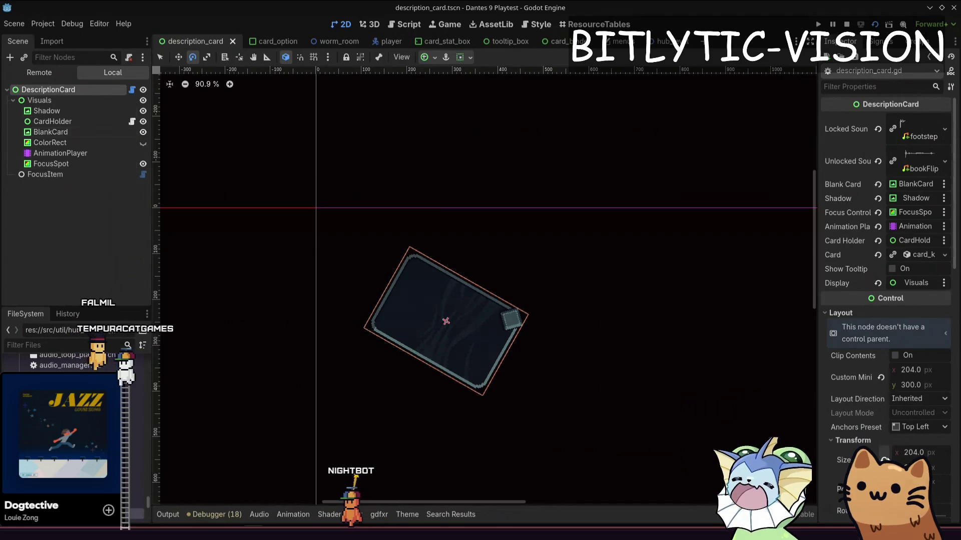
scroll(887, 432, "down", 3)
left_click(883, 383)
left_click(884, 405)
key("ctrl+s")
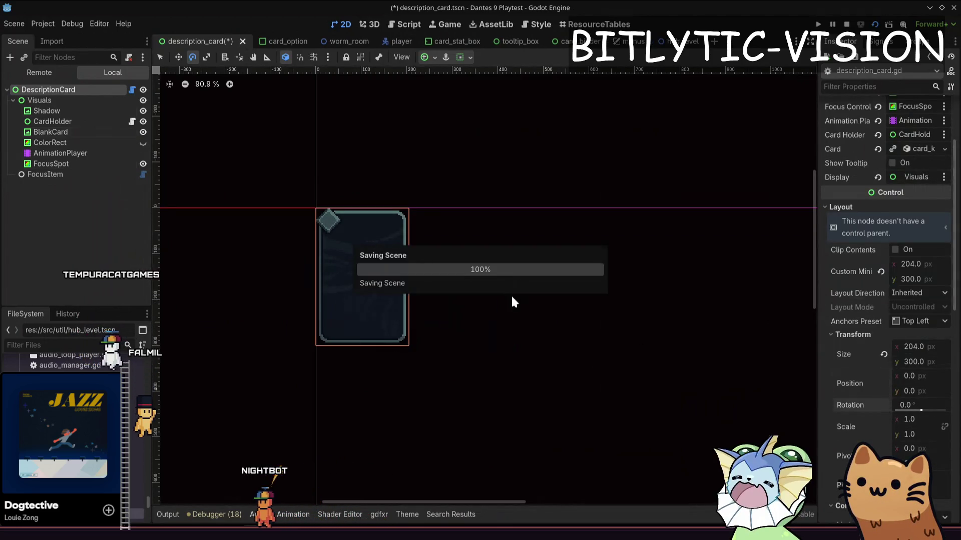
key("ctrl+F3")
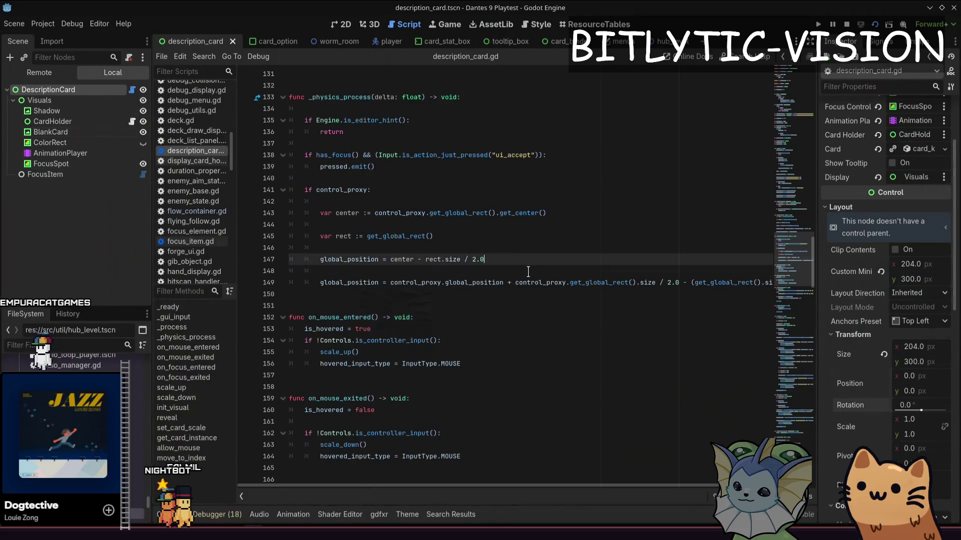
Search the flow_container script for follow_speed, find no match, and return to description_card.gd.
key("alt+Left")
key("ctrl+f")
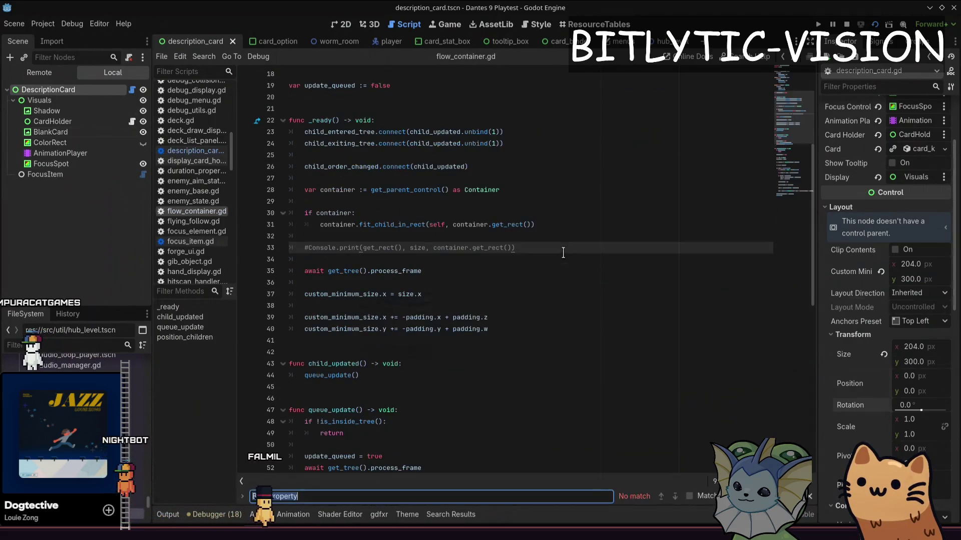
type("follow_spee")
key("Escape")
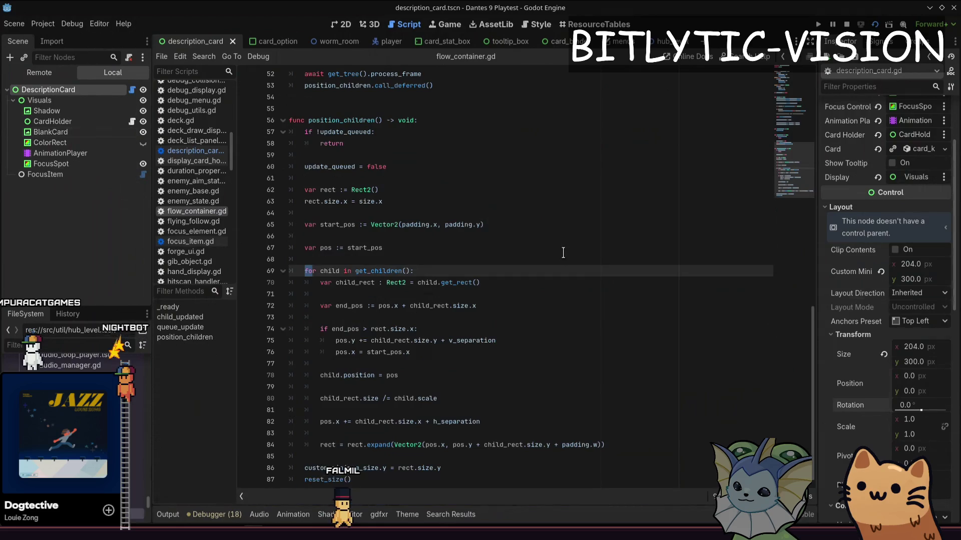
left_click(190, 151)
Step through the follow_speed matches in description_card.gd, ending at the reset on line 307.
key("ctrl+f")
type("fol")
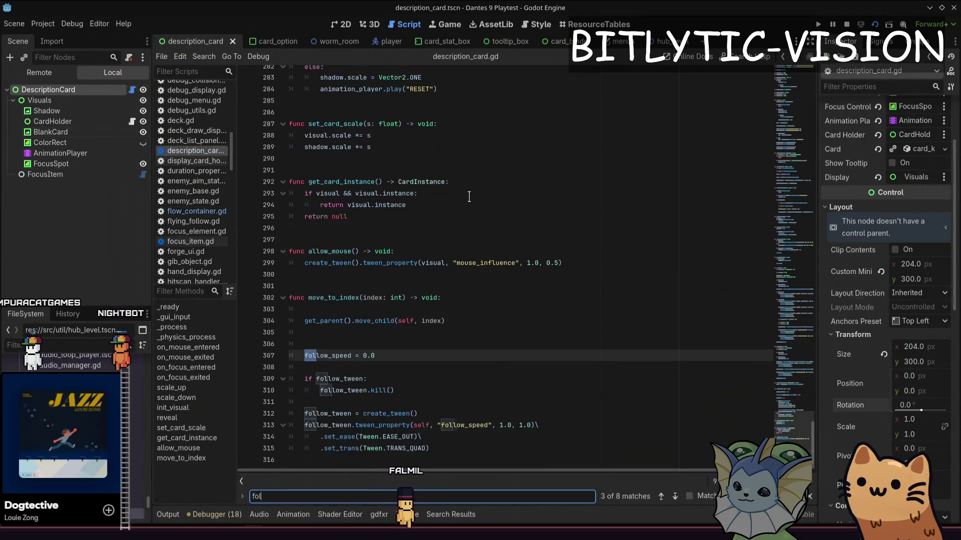
key("BackSpace")
key("BackSpace")
key("BackSpace")
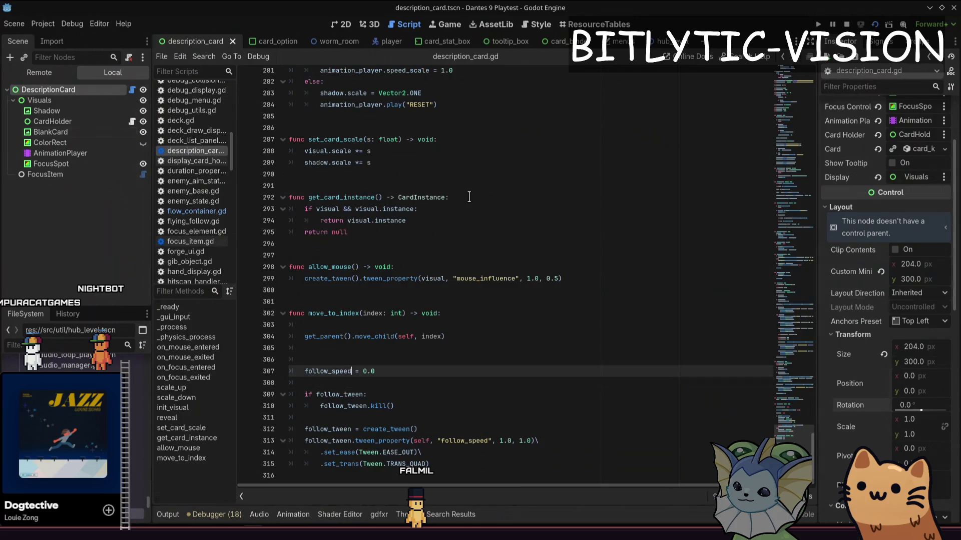
type("doll")
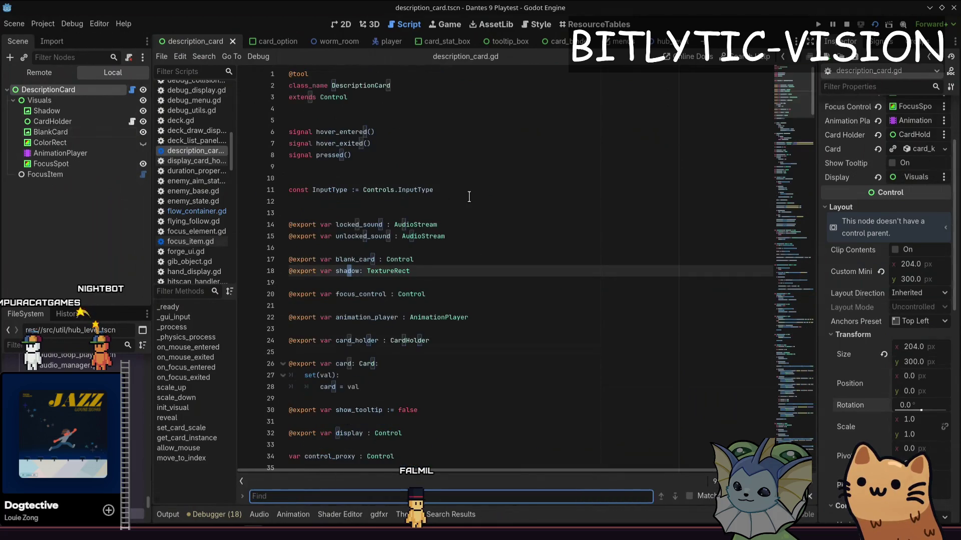
type("fol")
type("low_speed")
key("Return")
key("Return")
key("Return")
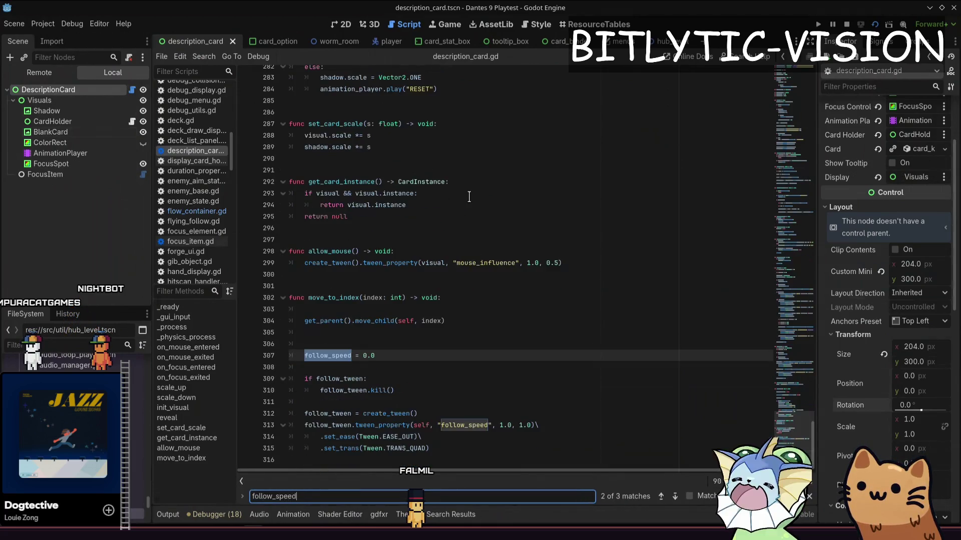
key("Return")
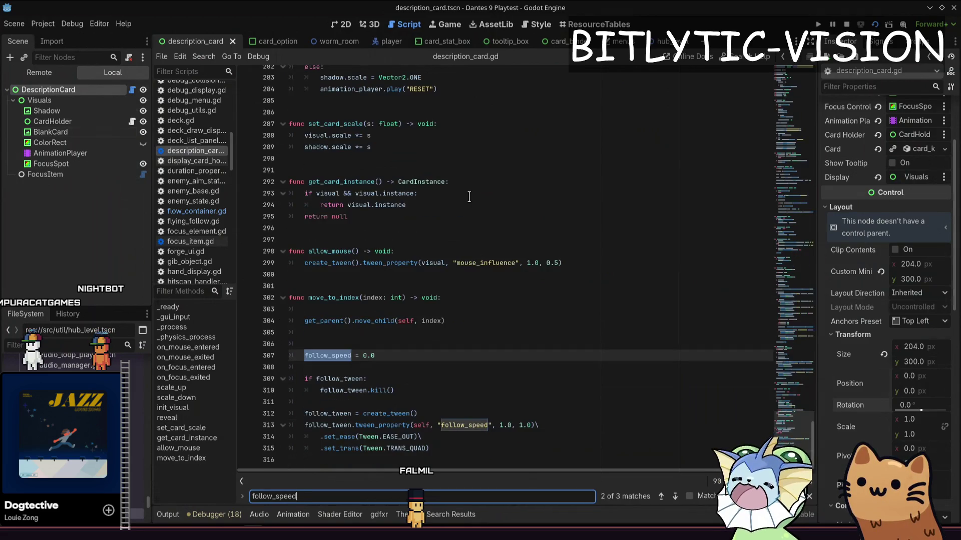
key("Return")
key("Return")
key("Return")
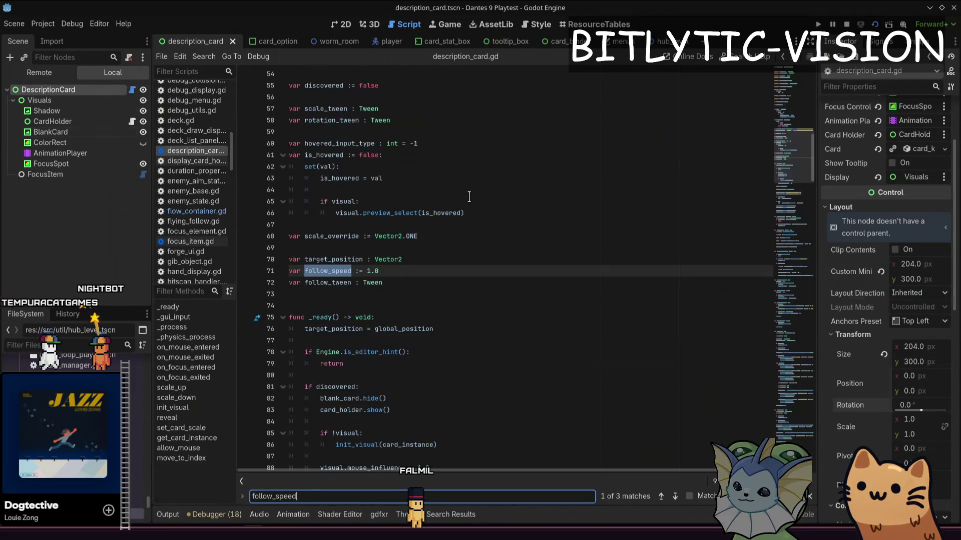
key("Return")
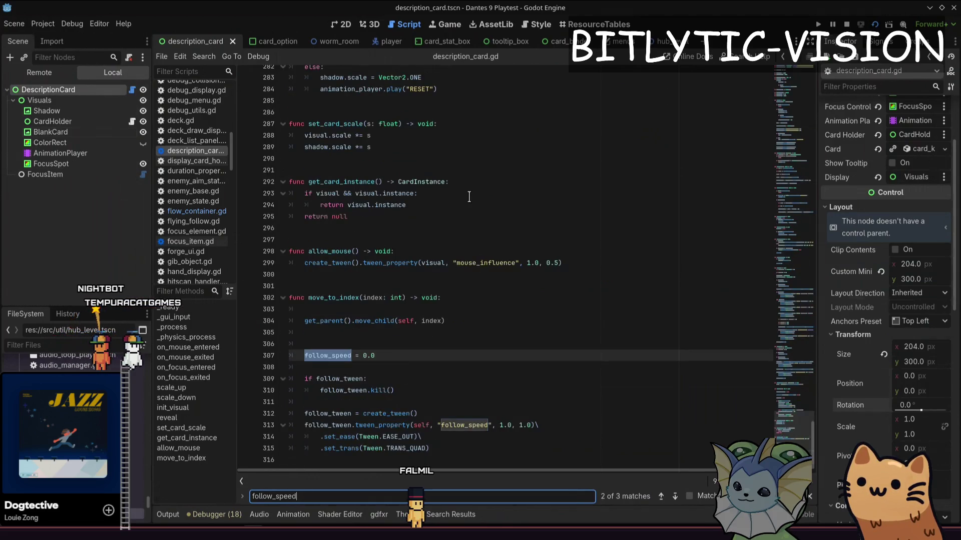
Locate the lerp line and replace its fixed 0.1 weight with follow_speed.
type("lerp")
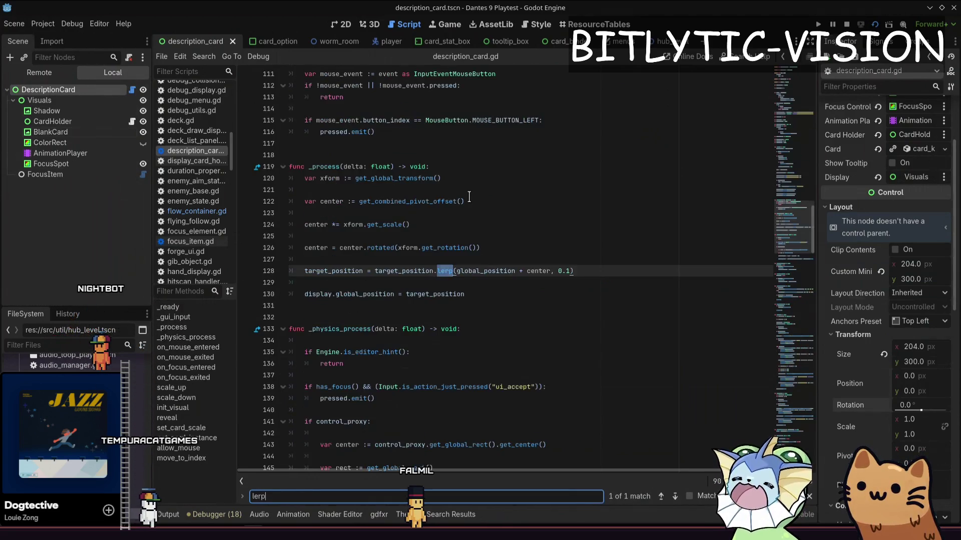
key("Escape")
key("End")
key("Left")
key("Left")
key("Left")
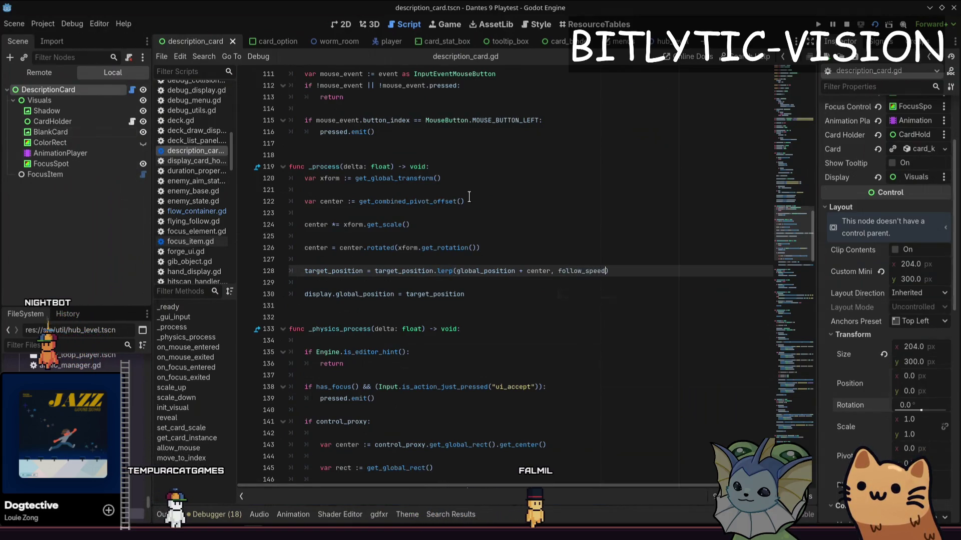
key("ctrl+s")
Add a print(follow_speed) debug line above the lerp and test-run the game.
key("ctrl+shift+Return")
key("ctrl+shift+Return")
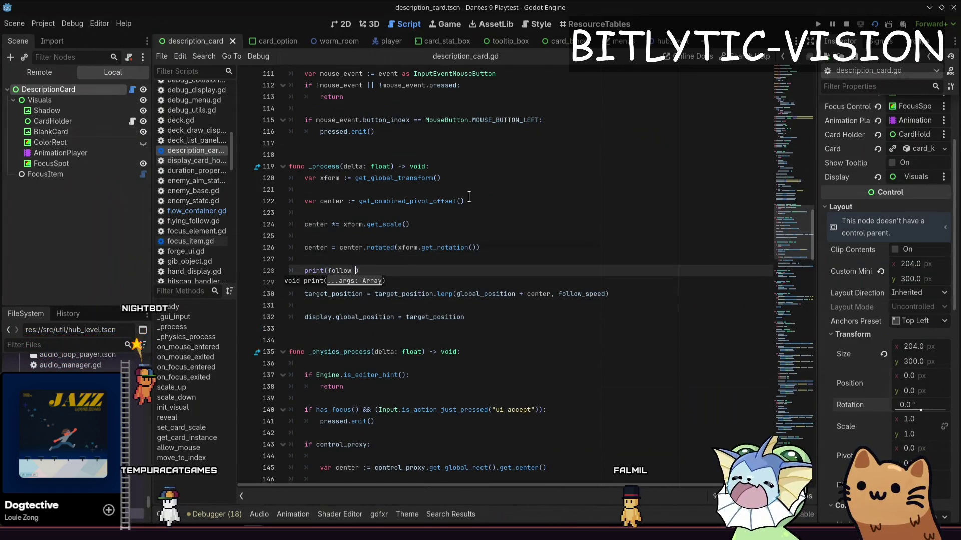
key("ctrl+s")
key("Home")
key("shift+End")
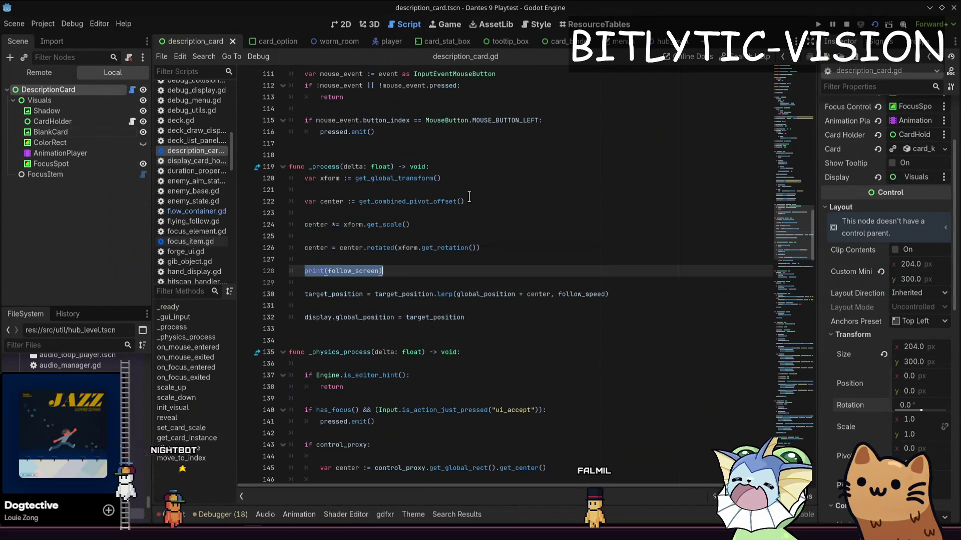
key("F5")
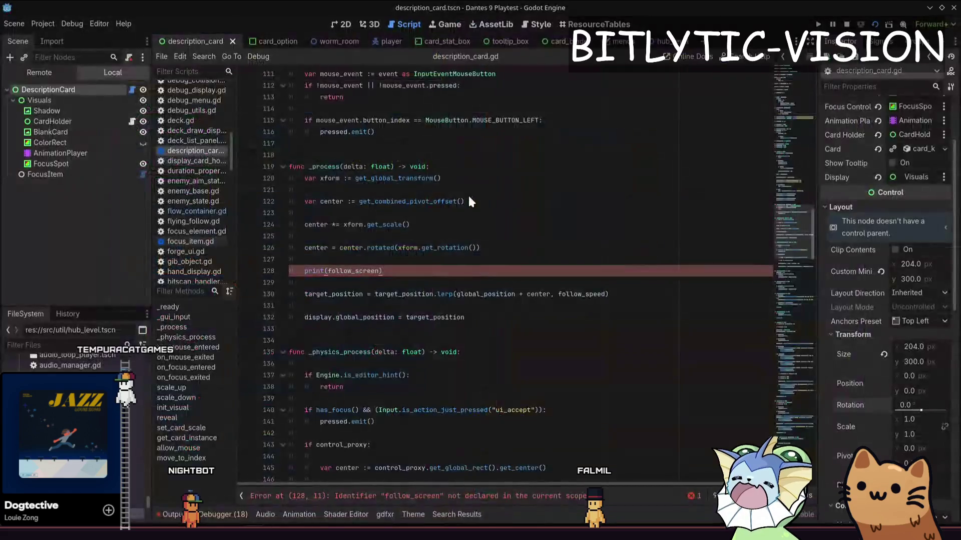
Correct the misspelled follow_speed in the print line, save, and show the card_binder scene.
key("BackSpace")
key("BackSpace")
key("BackSpace")
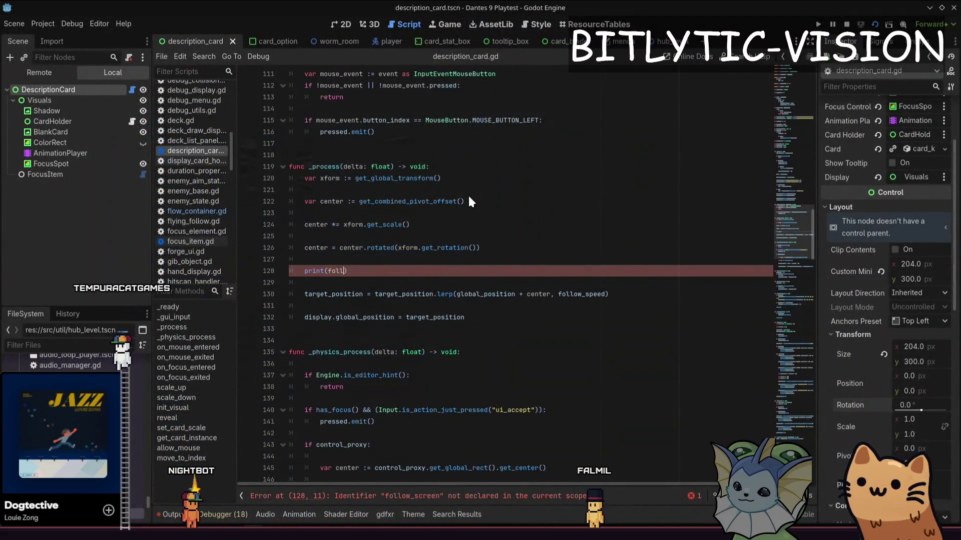
type("ow_speed")
key("ctrl+s")
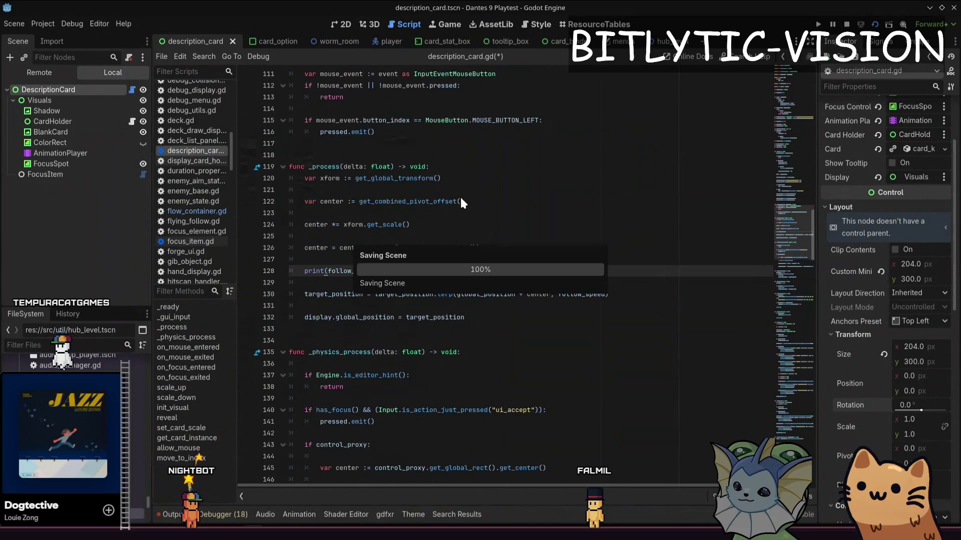
left_click(595, 200)
key("ctrl+F1")
Play only the card_binder scene from its tab's Play This Scene option, launching it twice.
left_click(565, 43)
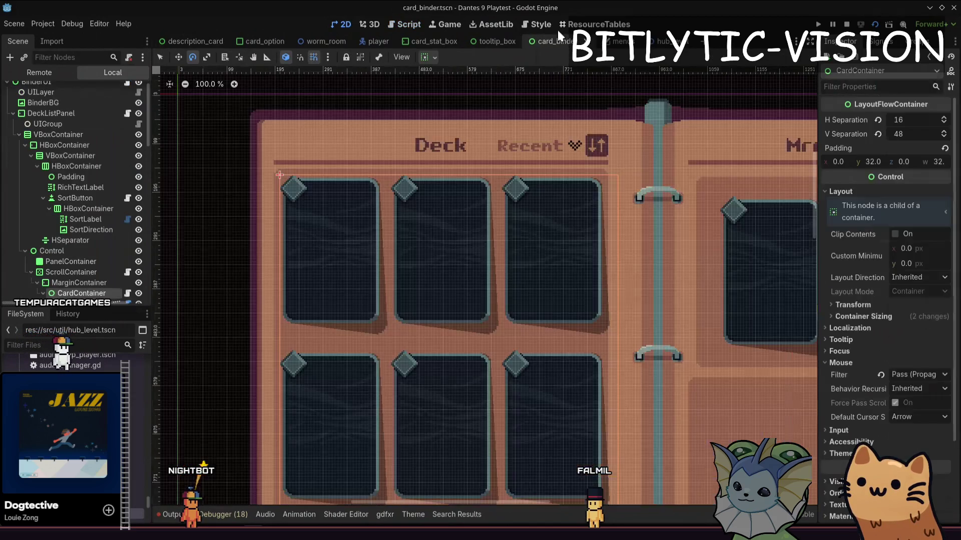
right_click(559, 39)
left_click(590, 101)
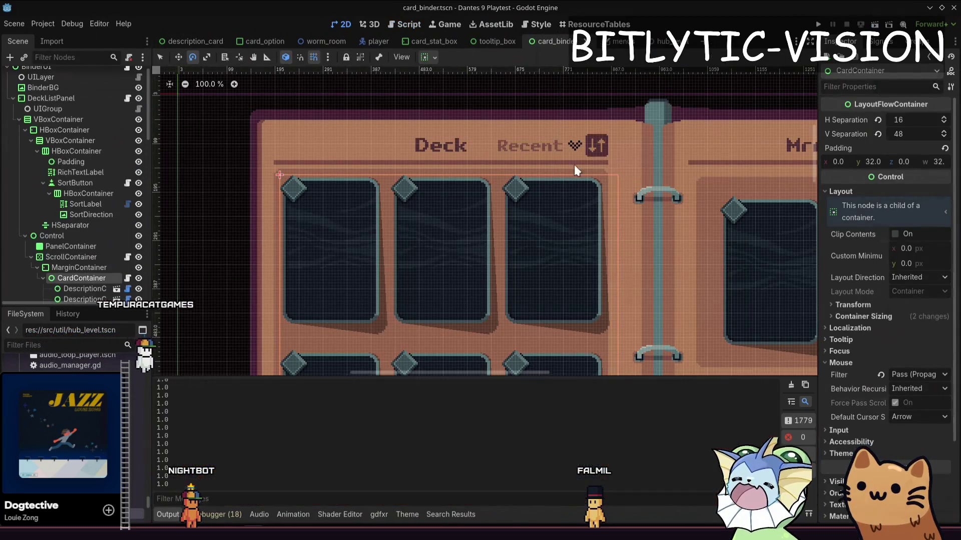
right_click(570, 41)
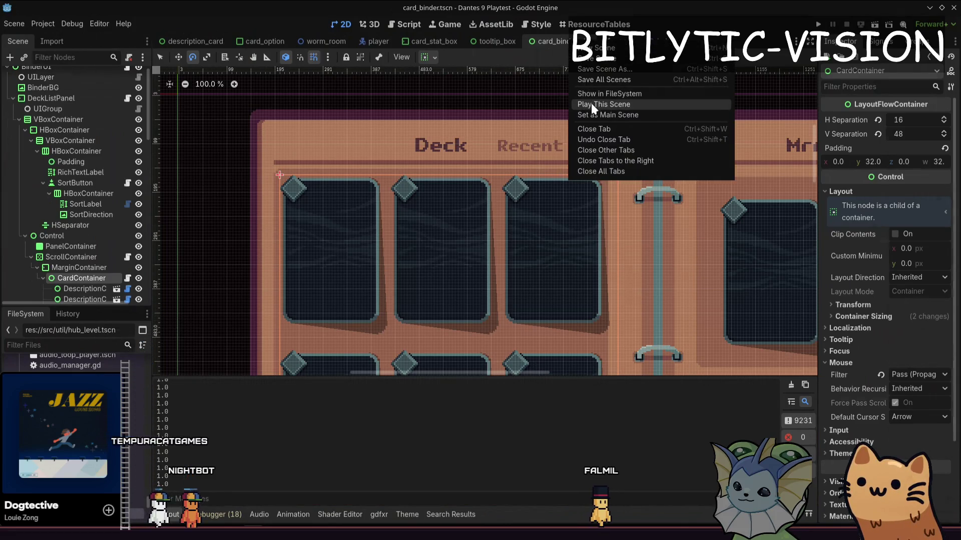
left_click(591, 103)
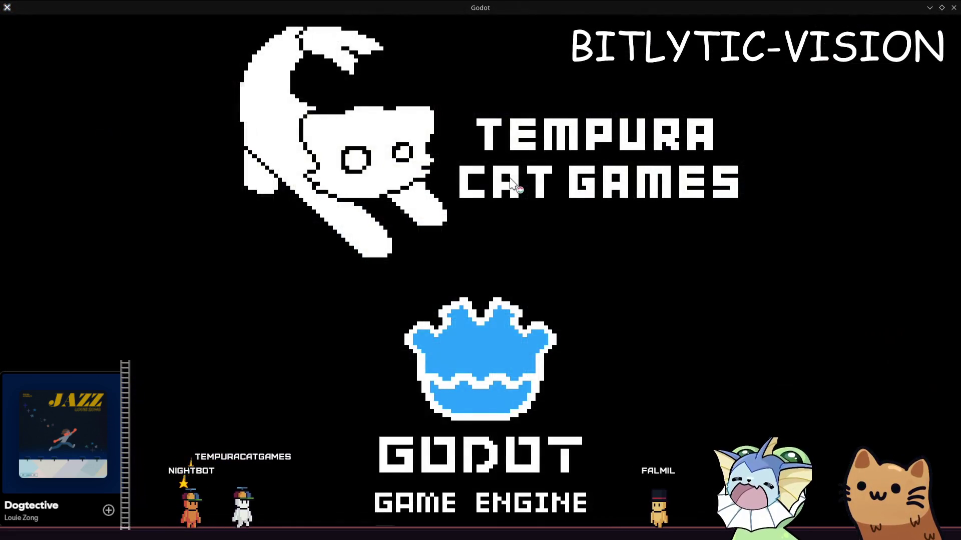
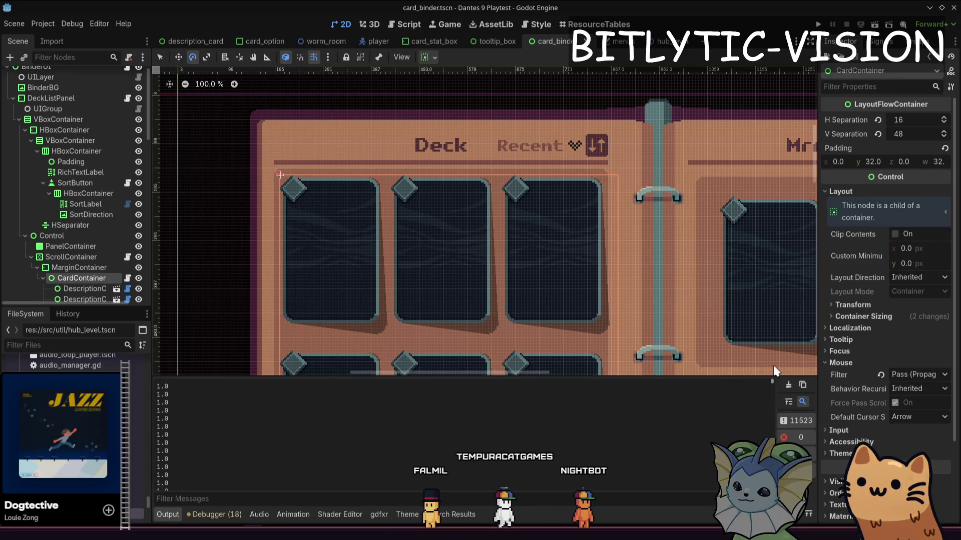
Clear the Output log and bring up description_card.gd in the script editor.
left_click(787, 385)
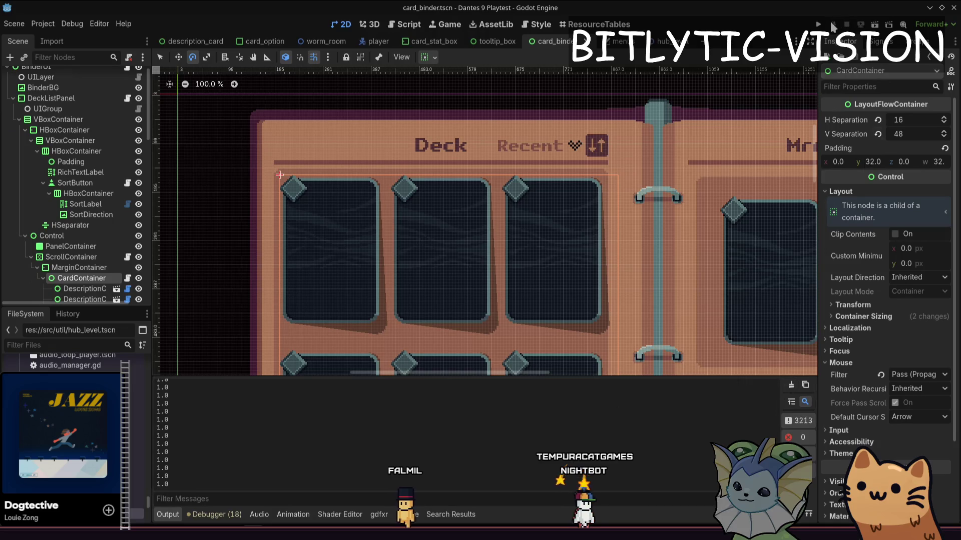
left_click(792, 385)
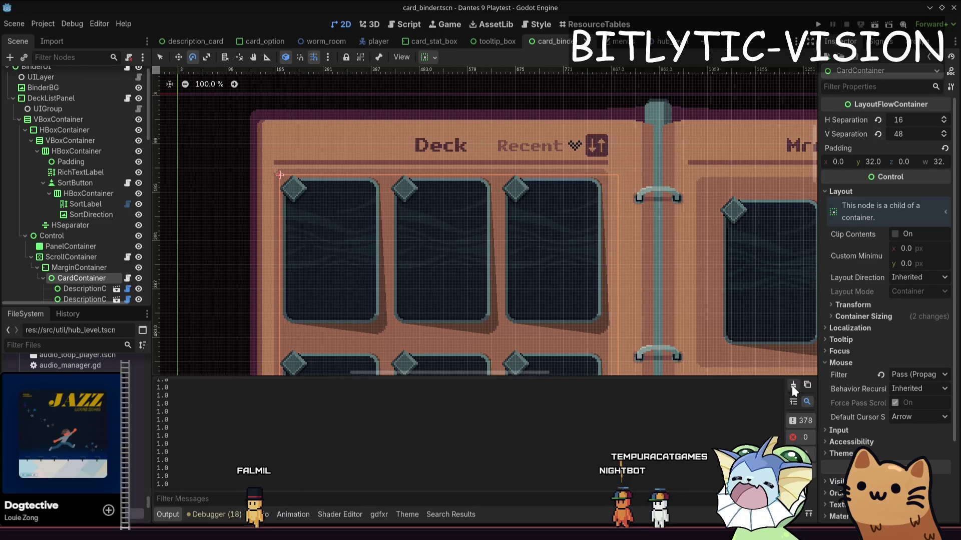
key("ctrl+F3")
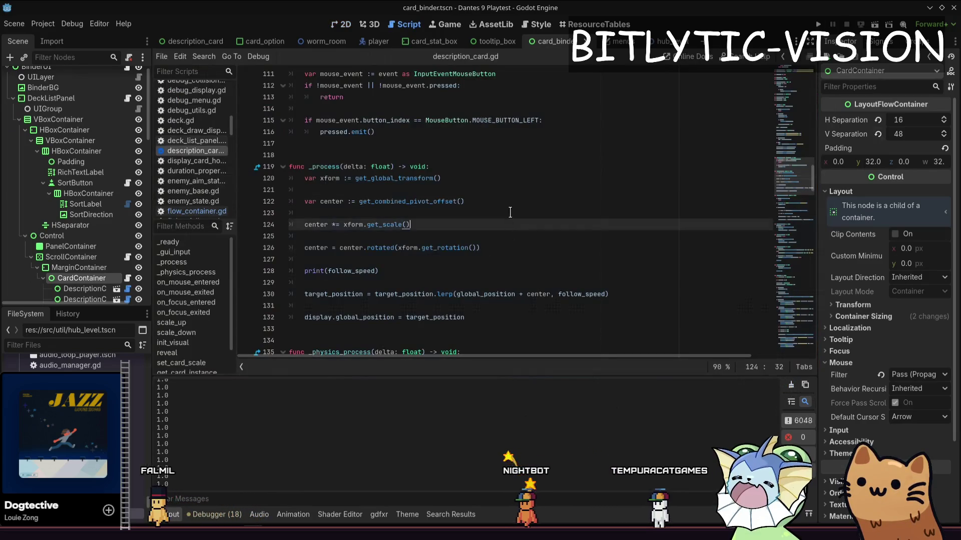
Insert a blank line above print(follow_speed), temporarily comment the print out, save, and clear Output.
left_click(435, 265)
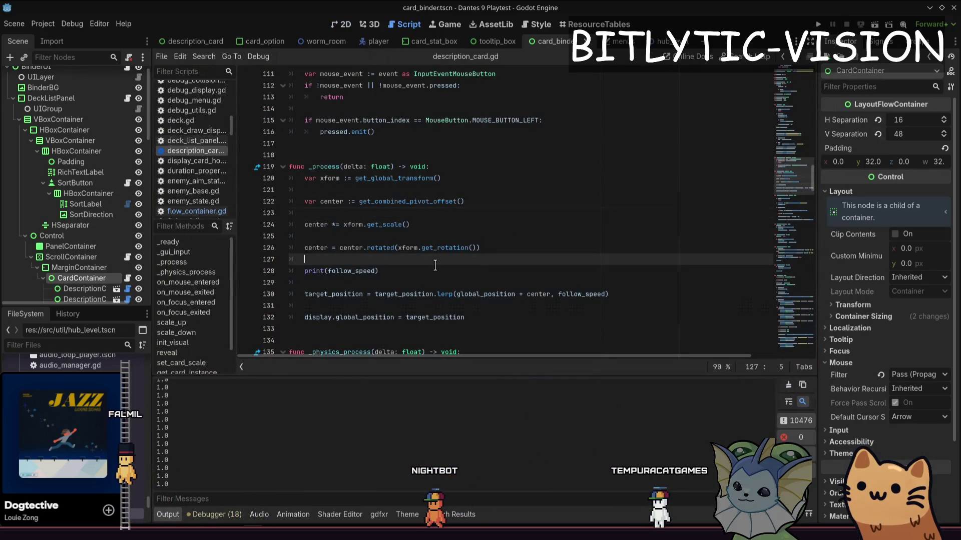
key("ctrl+shift+Return")
key("ctrl+shift+Return")
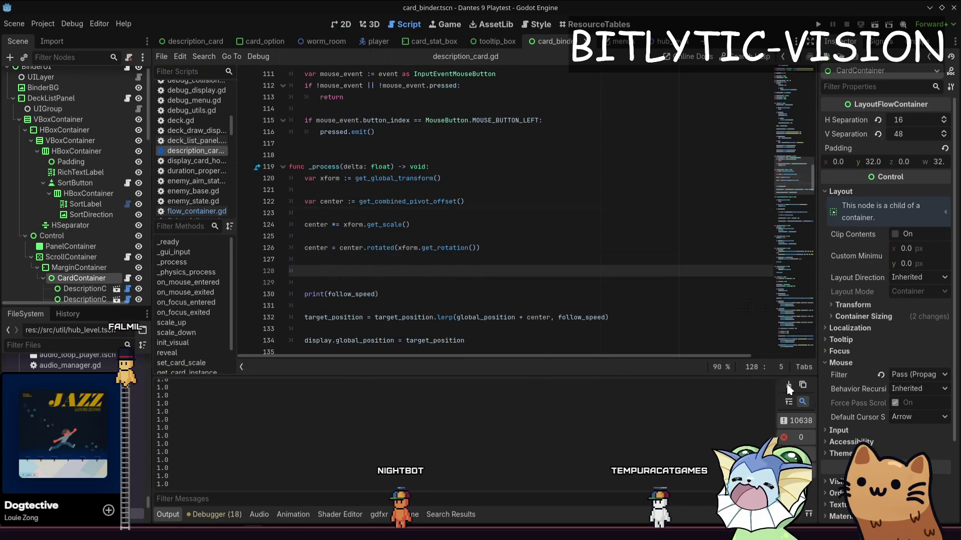
left_click(426, 295)
key("ctrl+k")
key("ctrl+s")
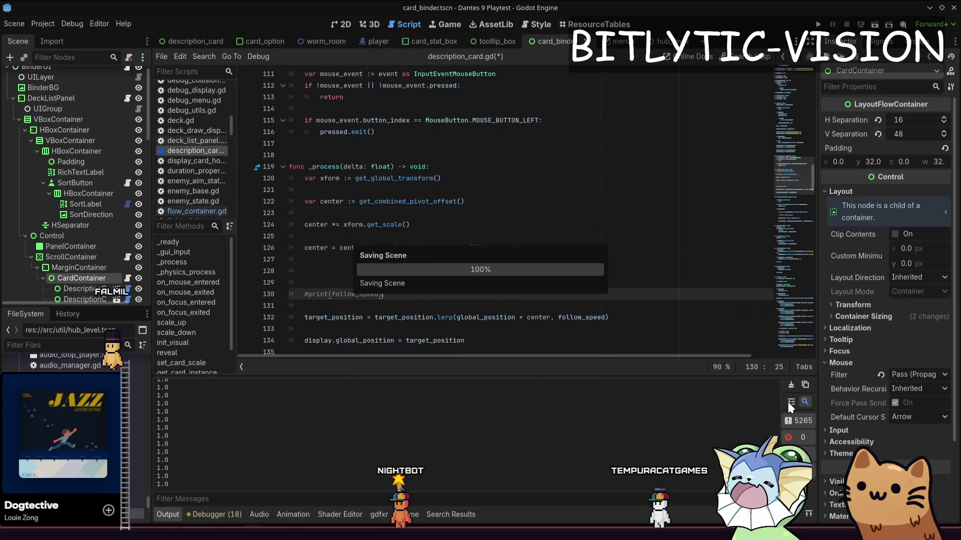
left_click(791, 386)
Guard print(follow_speed) with 'if !Engine.is_editor_hint():', indent it under the check, and save.
left_click(384, 282)
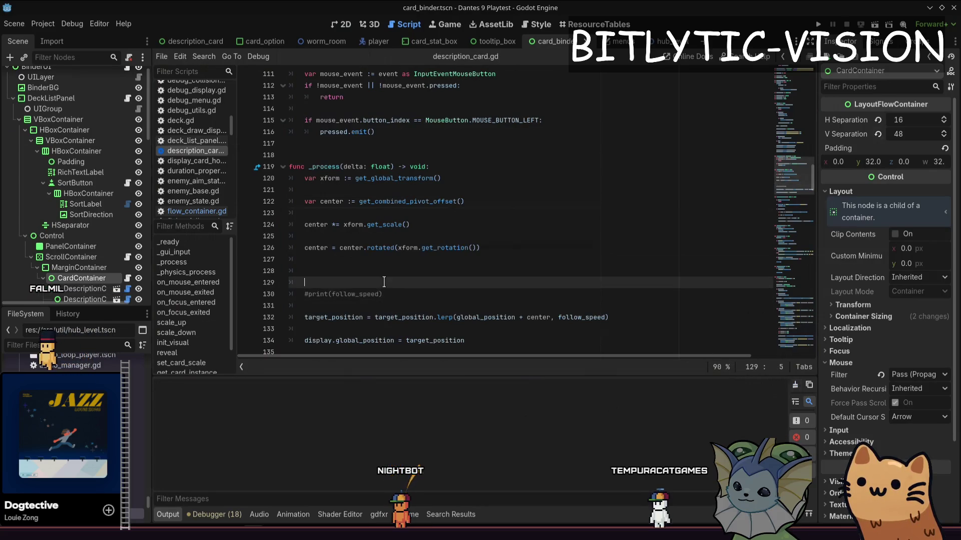
type("if !Engine.i")
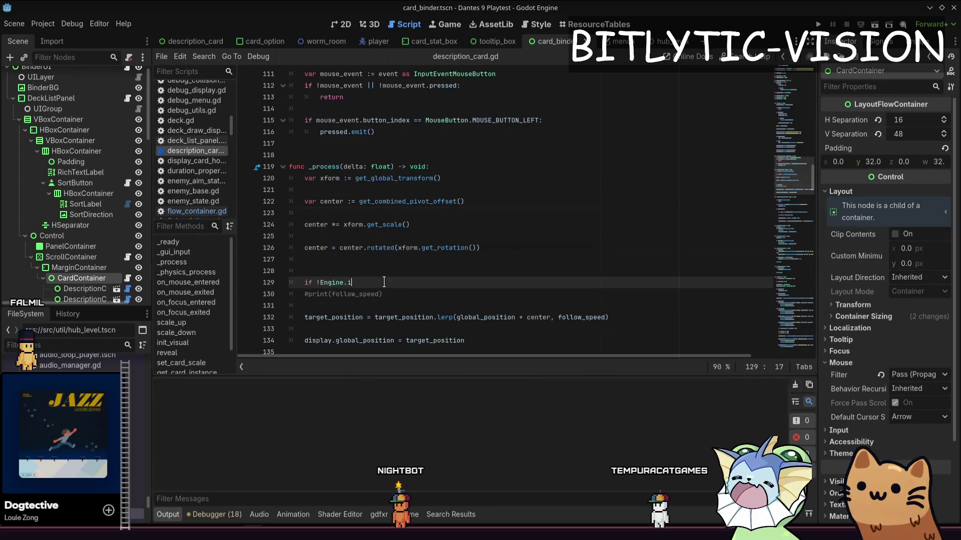
type("s_editor")
type(":")
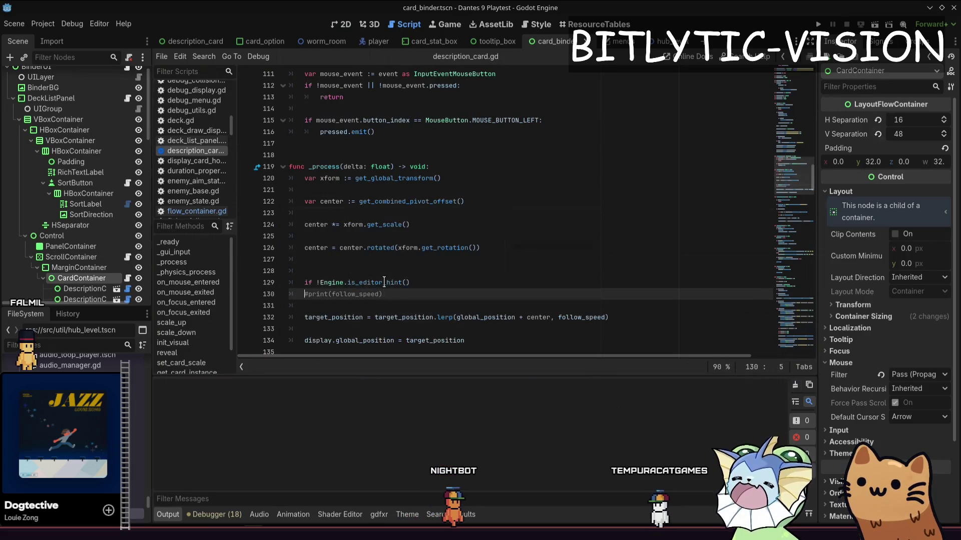
key("Down")
key("Tab")
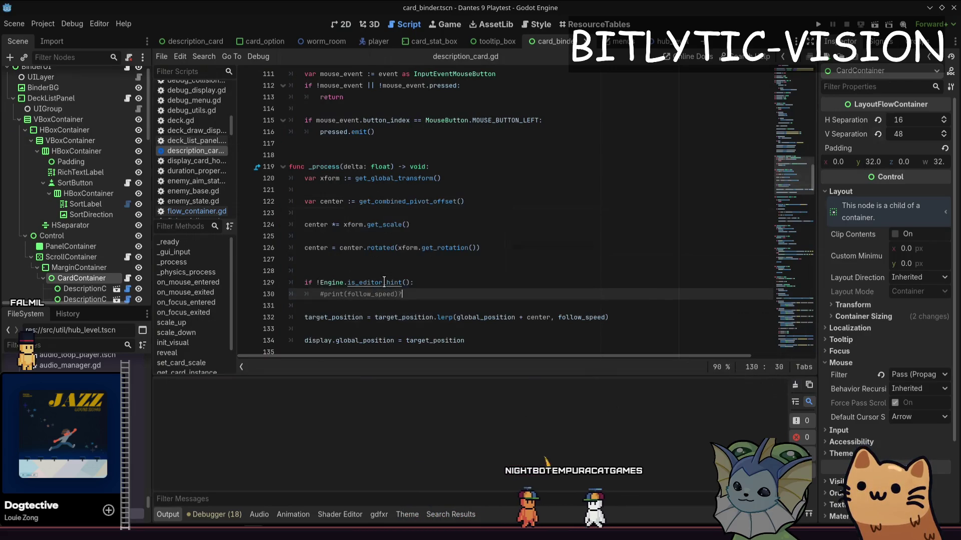
key("ctrl+s")
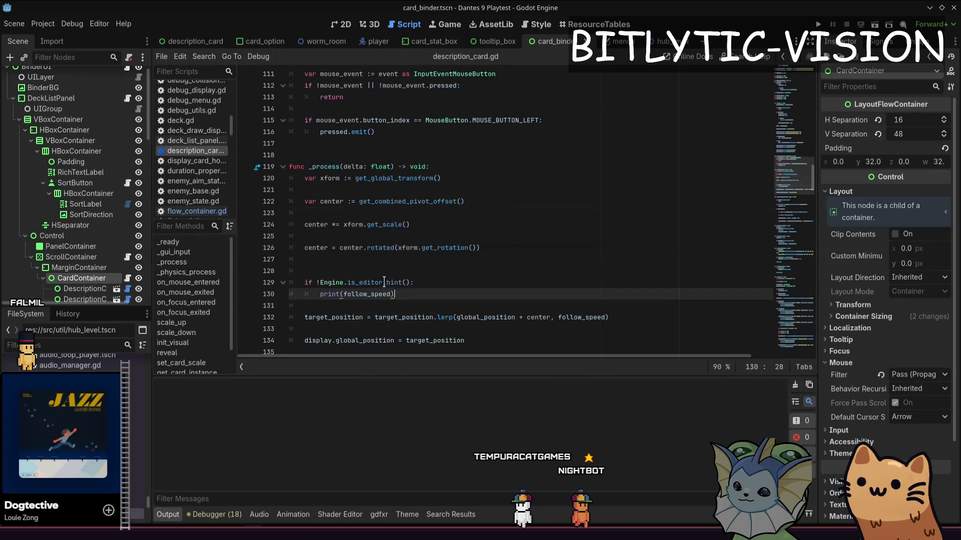
Hide the bottom Output panel and return to the target position code in _process.
key("Up")
key("Up")
key("Up")
key("Down")
key("Down")
key("Down")
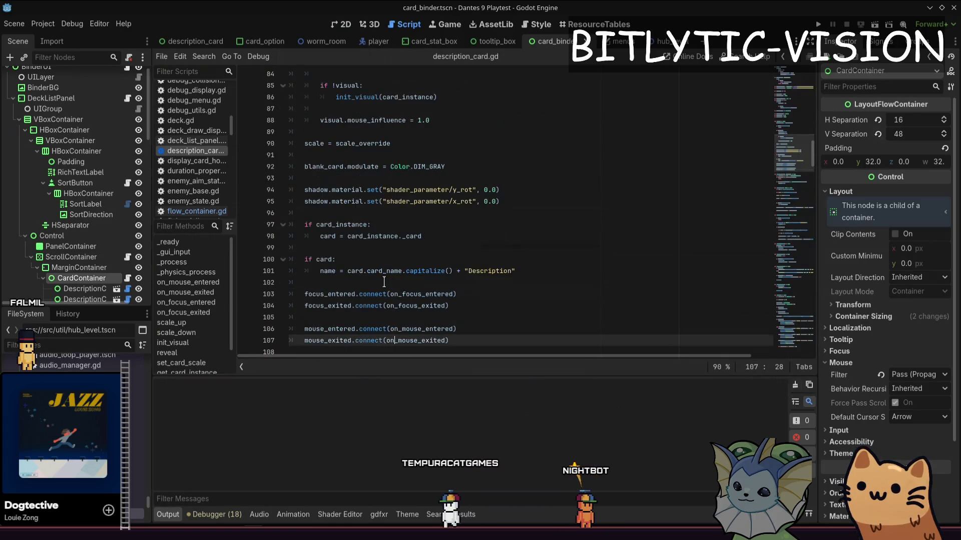
key("Up")
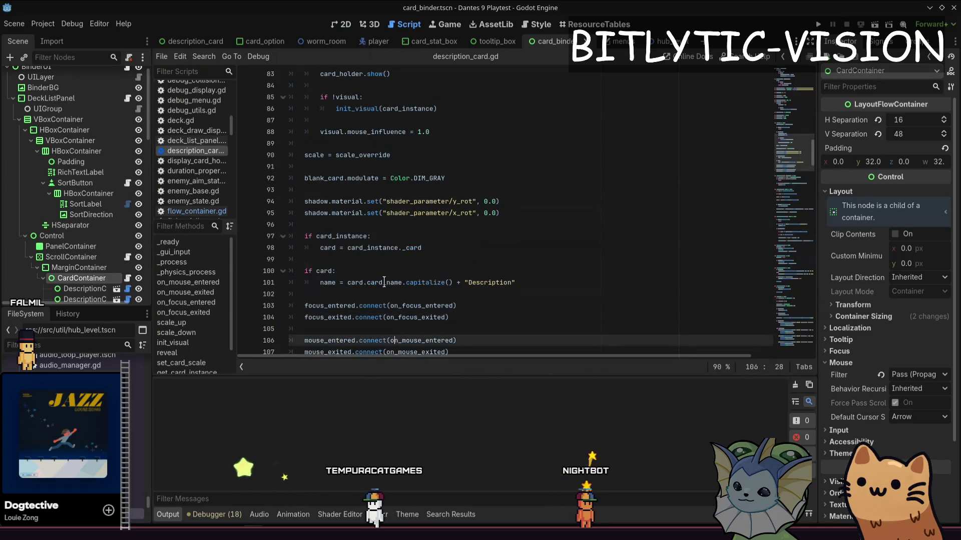
key("Down")
key("Down")
key("Down")
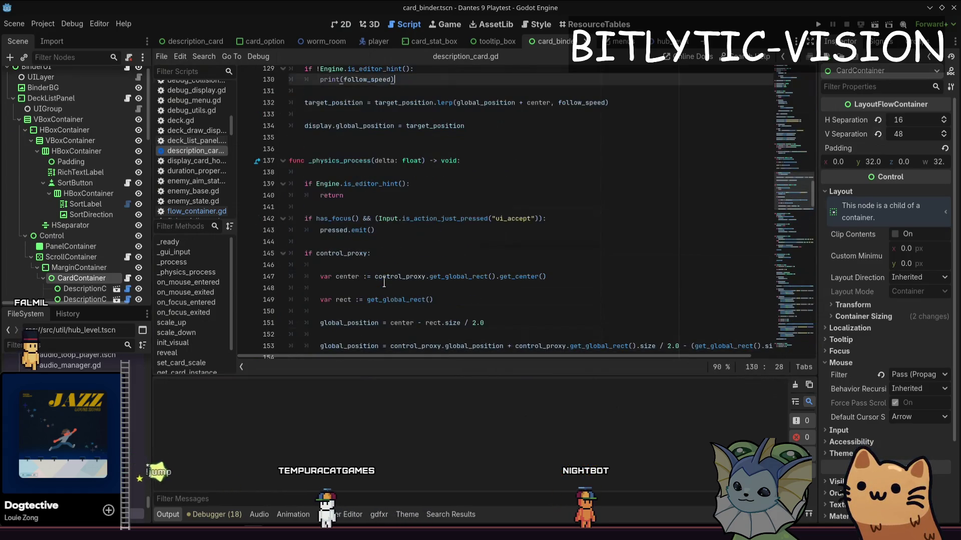
key("Down")
key("Down")
key("Down")
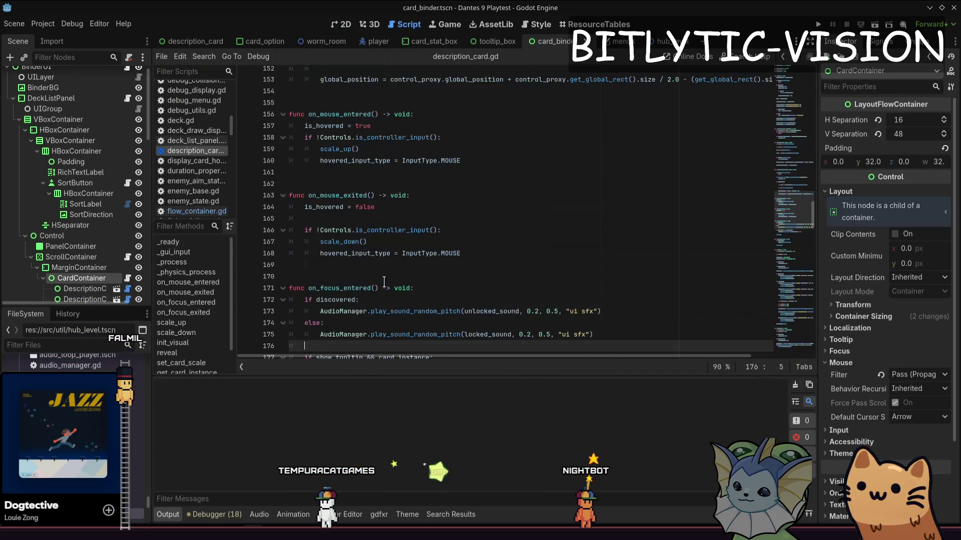
key("Up")
key("Up")
key("Up")
scroll(385, 282, "up", 13)
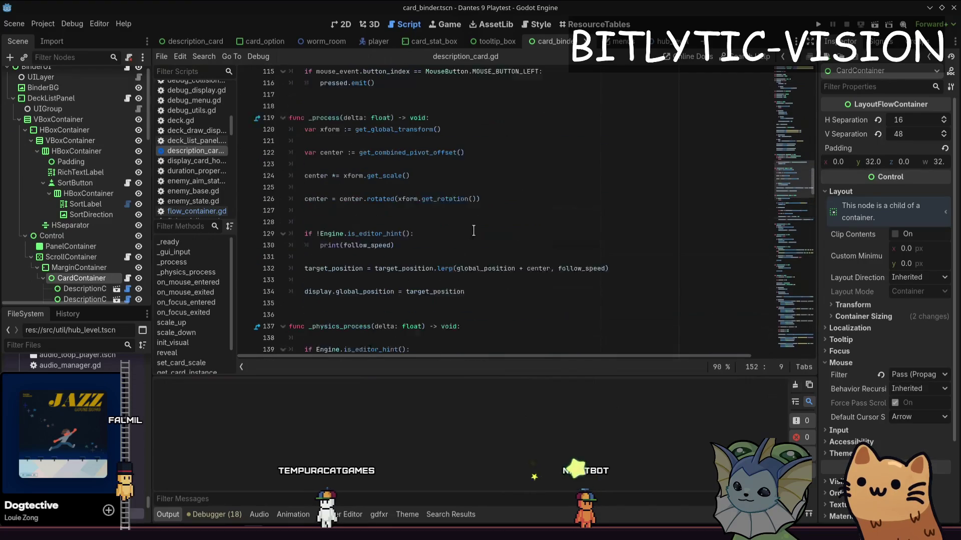
left_click(168, 514)
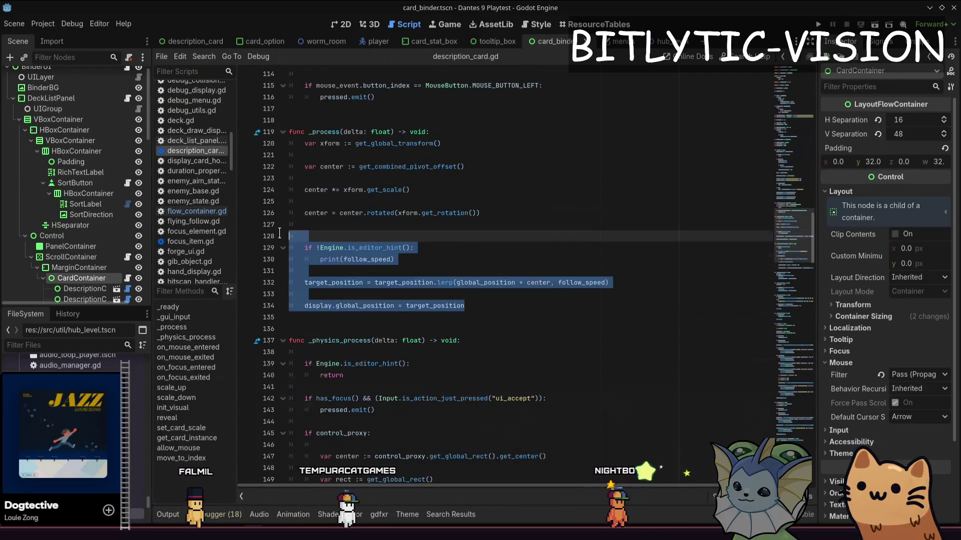
scroll(490, 302, "up", 2)
left_click(434, 305)
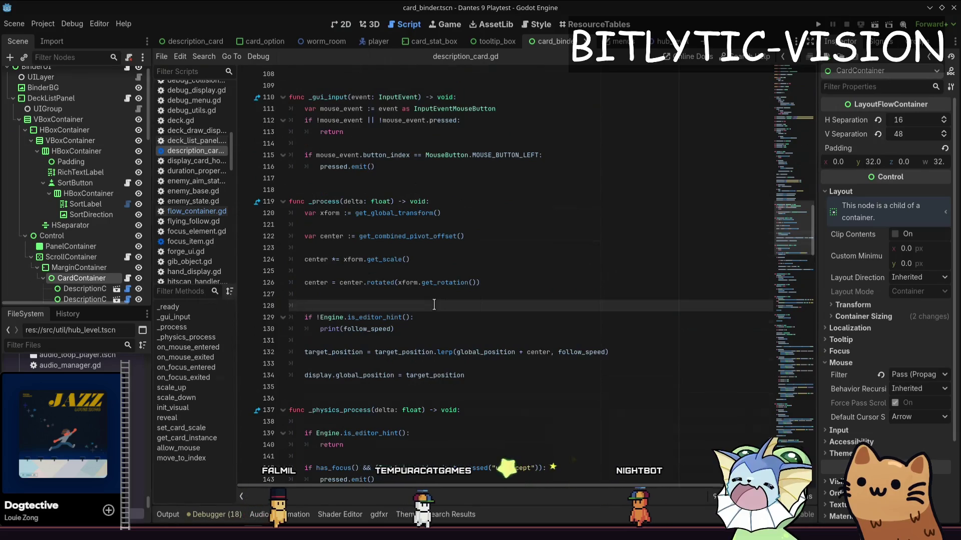
Add a new func get_target_position() -> Vector2 with a pass placeholder above _physics_process.
key("Down")
key("Down")
key("Down")
key("Down")
key("Down")
key("Down")
key("Return")
key("Return")
key("Return")
key("Up")
key("Up")
type("fun")
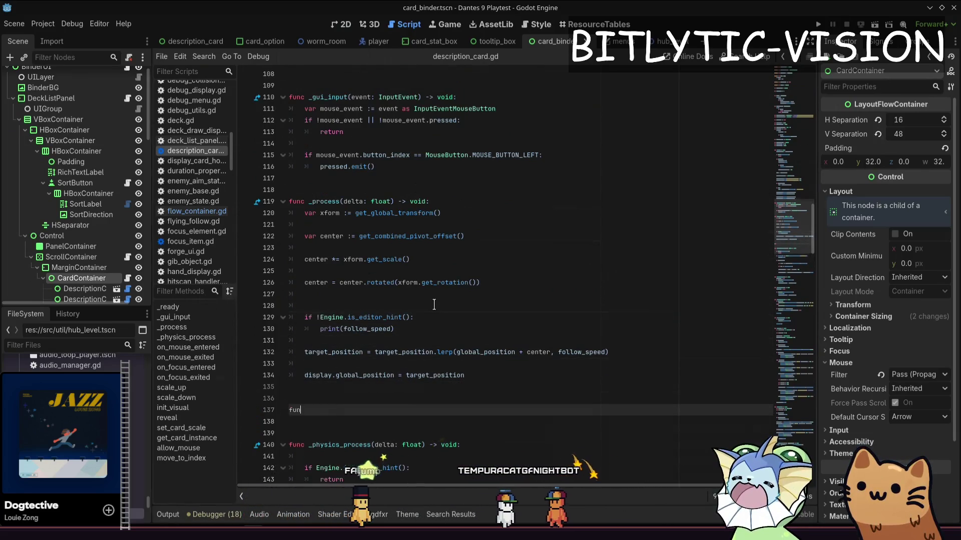
type("c get_target_po")
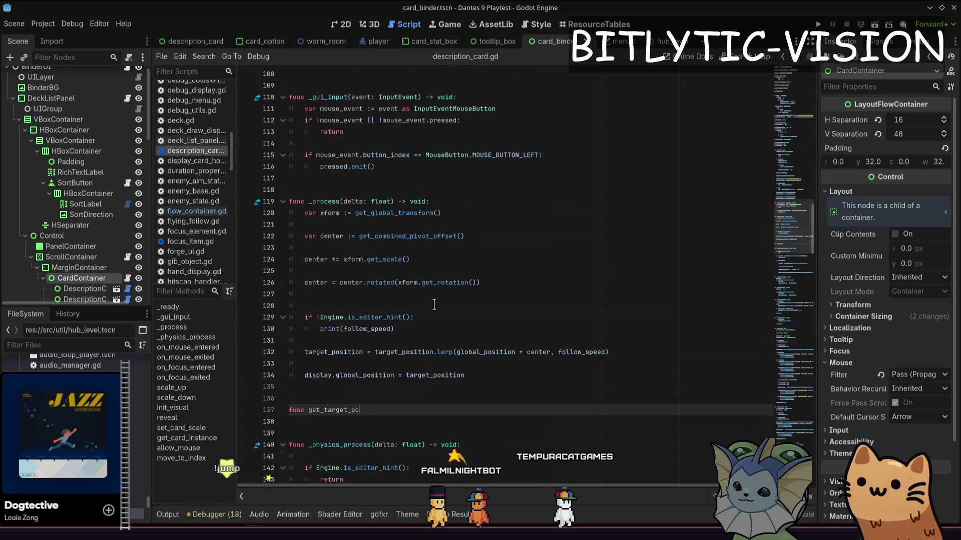
type("sition() -> void:")
key("Return")
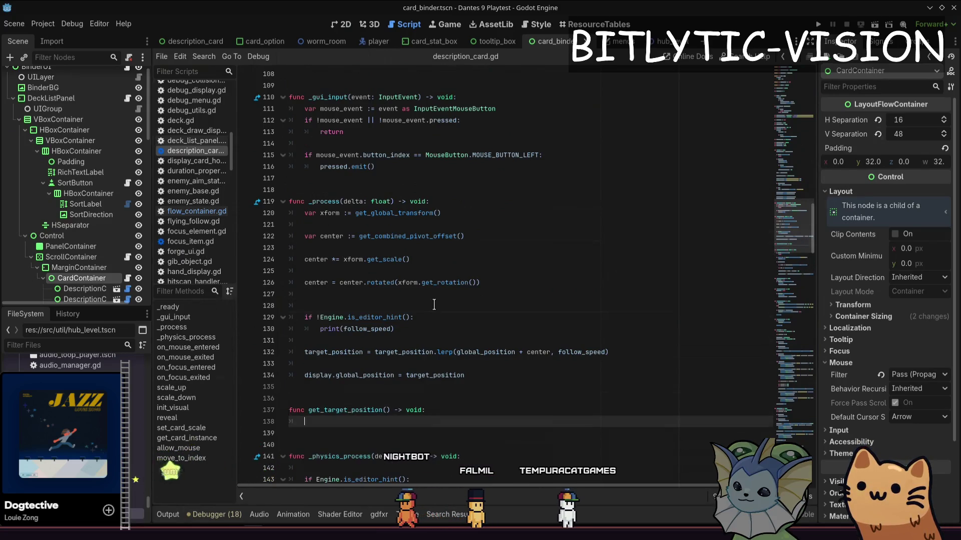
type("pass")
key("Up")
key("End")
key("Left")
key("ctrl+shift+Left")
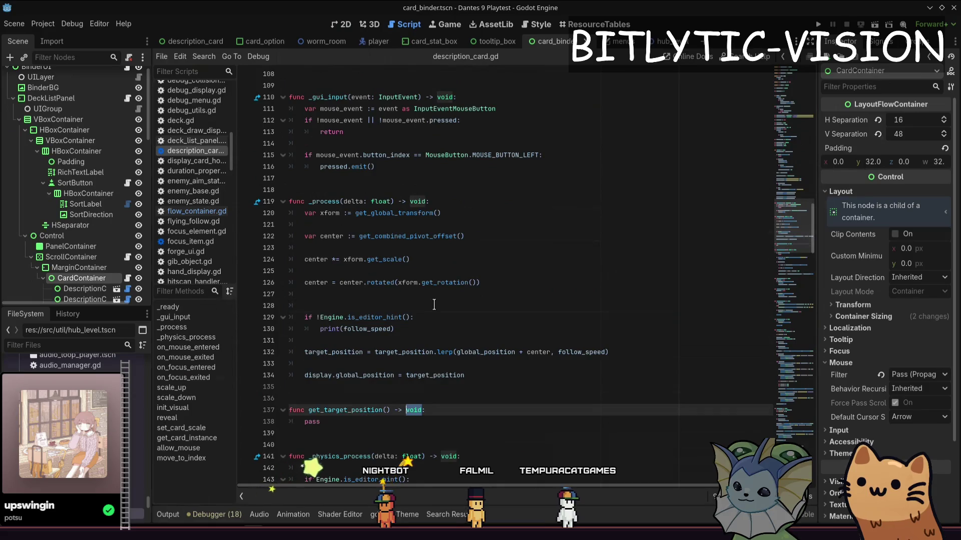
type("Vector2")
key("Up")
key("Up")
key("Up")
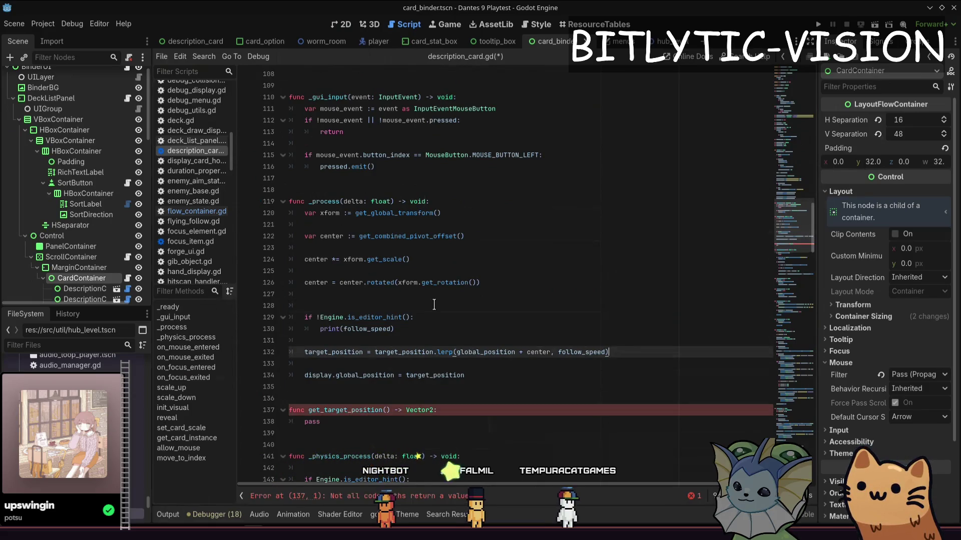
Move the xform and center lines into get_target_position, returning global_position + center.
key("Up")
key("Up")
key("Up")
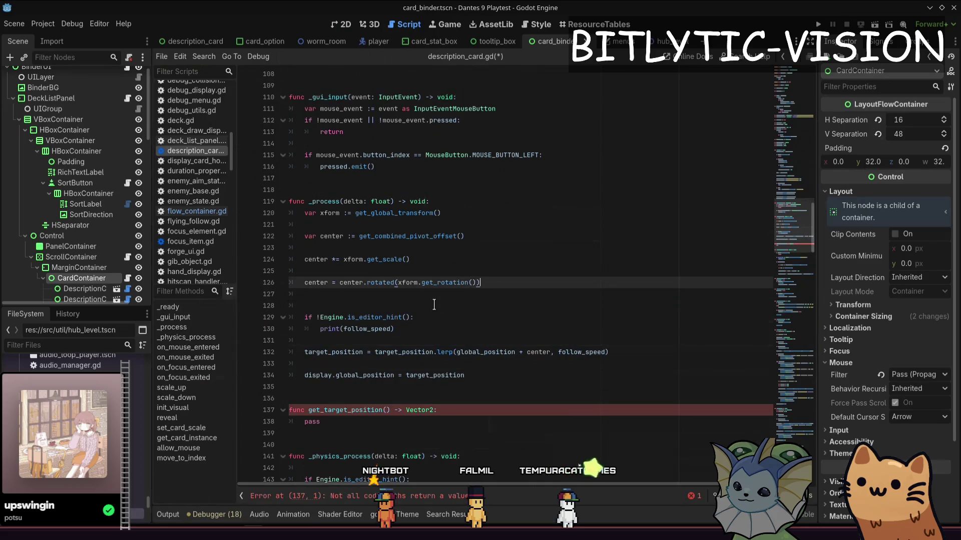
key("shift+Up")
key("shift+Up")
key("shift+Up")
key("shift+Home")
key("BackSpace")
key("ctrl+shift+k")
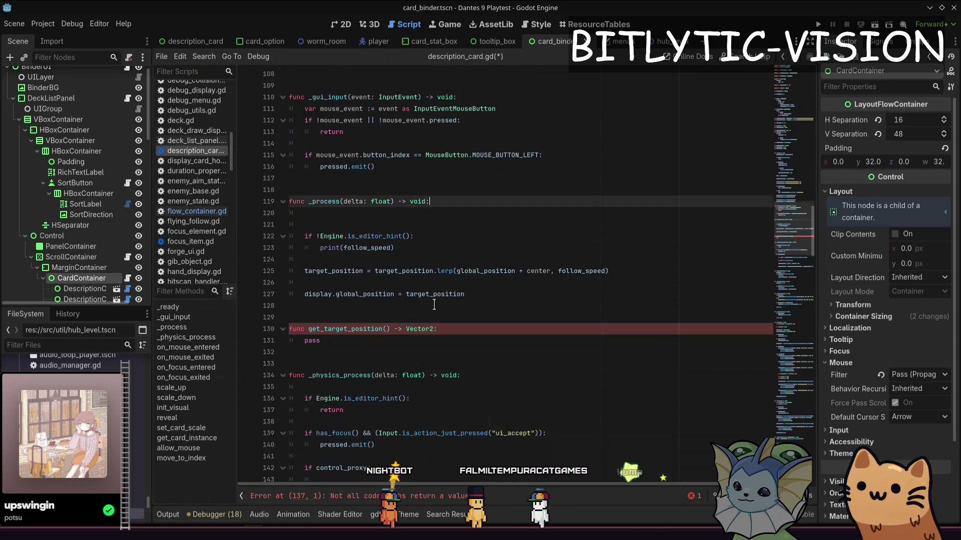
key("Down")
key("Down")
key("Down")
key("Down")
key("End")
key("shift+Home")
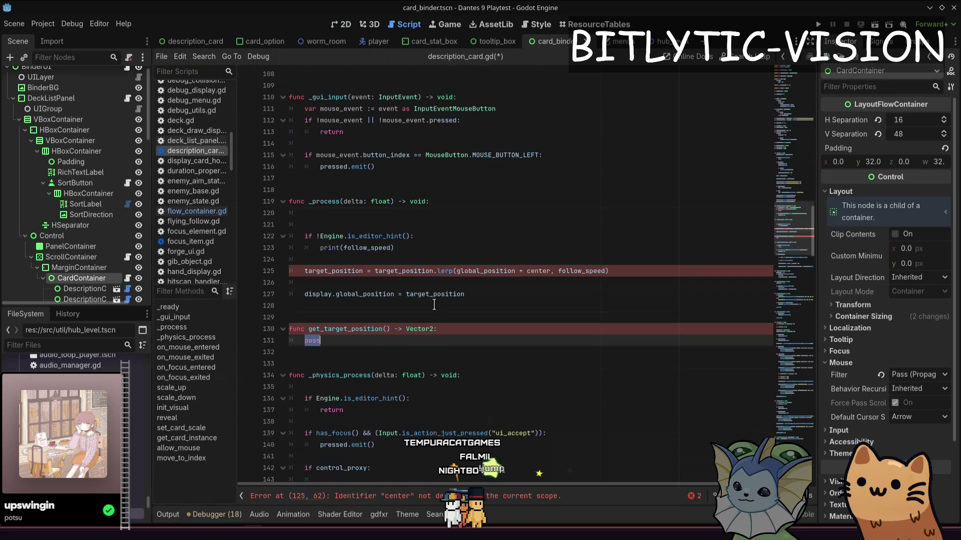
type("var xform := get_global_transform()  \tvar center := get_combined_pivot_offset()  \tcenter *= xform.get_scale()  \tcenter = center.rotated(xform.get_rotation())")
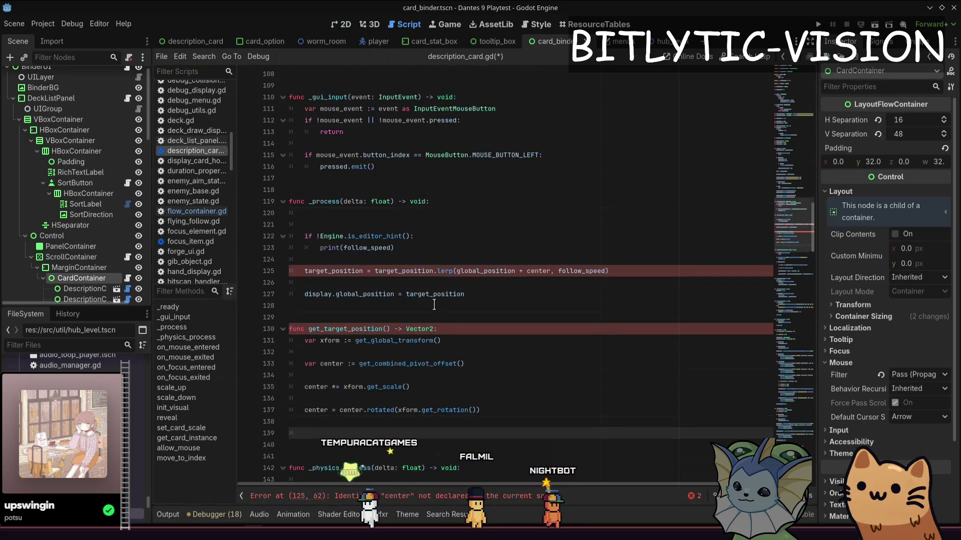
type("global_position ")
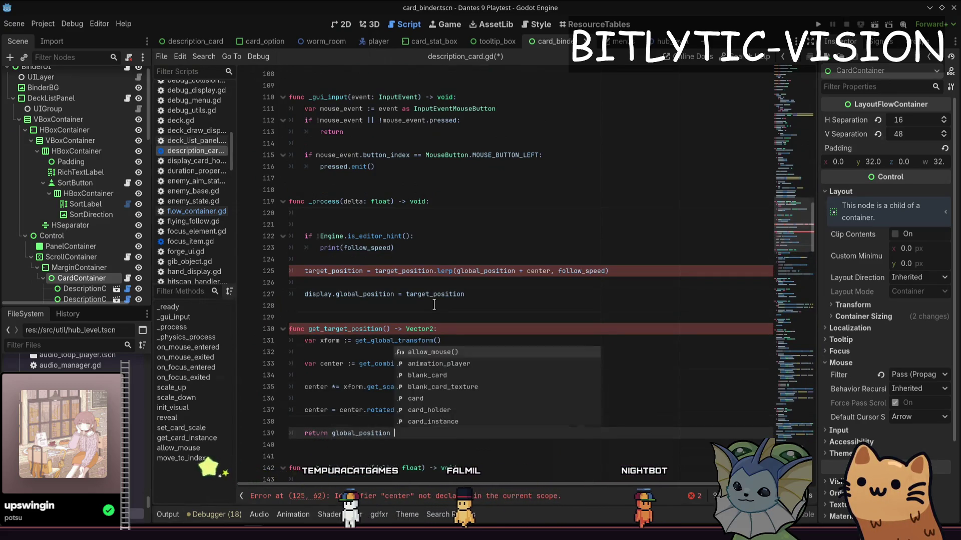
type("+ center")
key("Up")
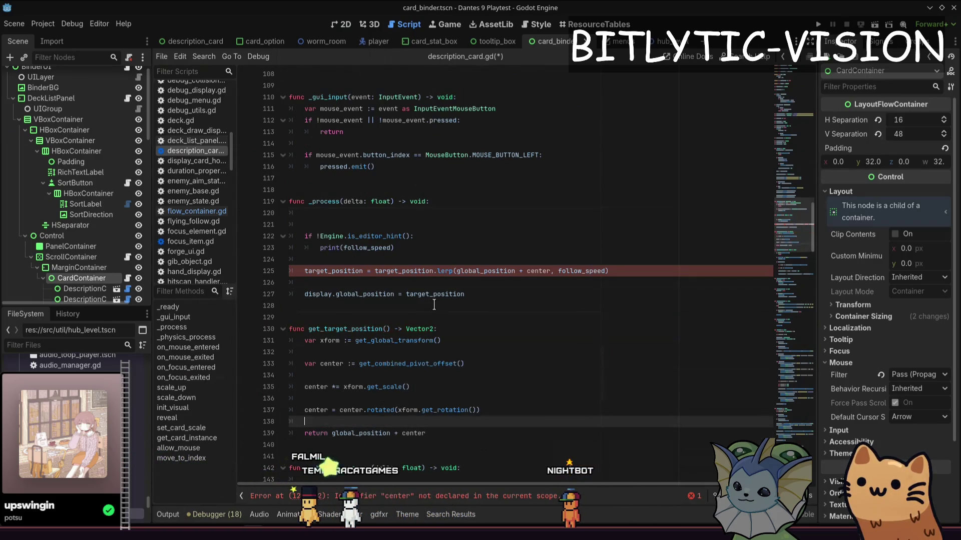
Make the lerp target get_target_position() and delete the editor-hint print block from _process.
key("Up")
key("Up")
key("Up")
key("ctrl+shift+Right")
key("ctrl+shift+Right")
key("ctrl+shift+Right")
key("BackSpace")
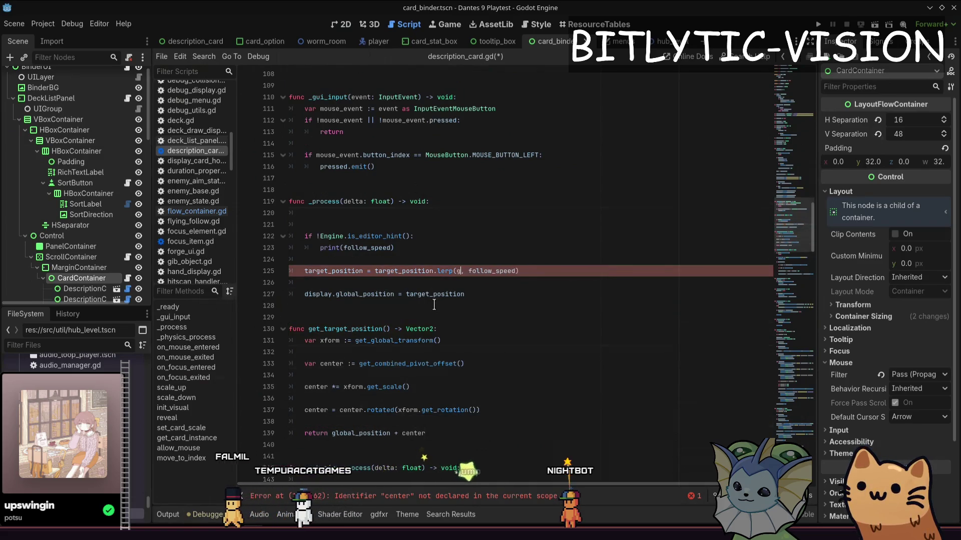
type("get_targe")
key("Return")
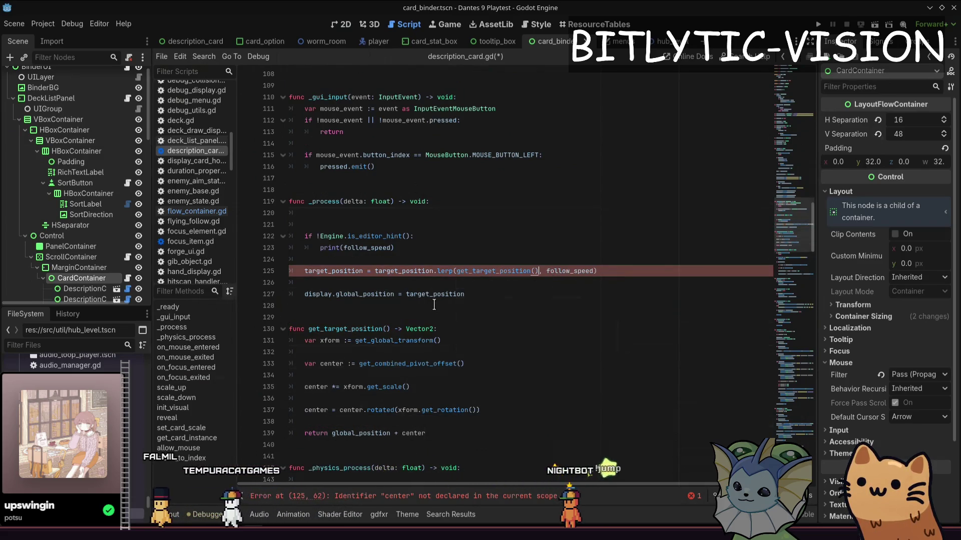
key("Up")
key("Up")
key("Up")
key("BackSpace")
key("BackSpace")
key("ctrl+shift+k")
key("ctrl+shift+k")
key("ctrl+shift+k")
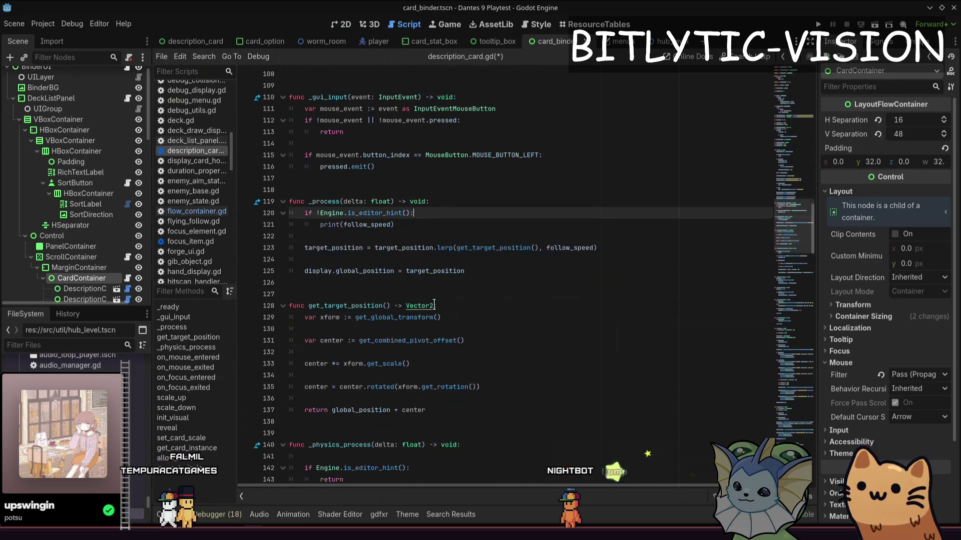
After the mouse connections, set target_position = get_target_position() and snap the display's global_position to it; save.
key("Up")
key("Up")
key("Down")
key("Down")
key("Down")
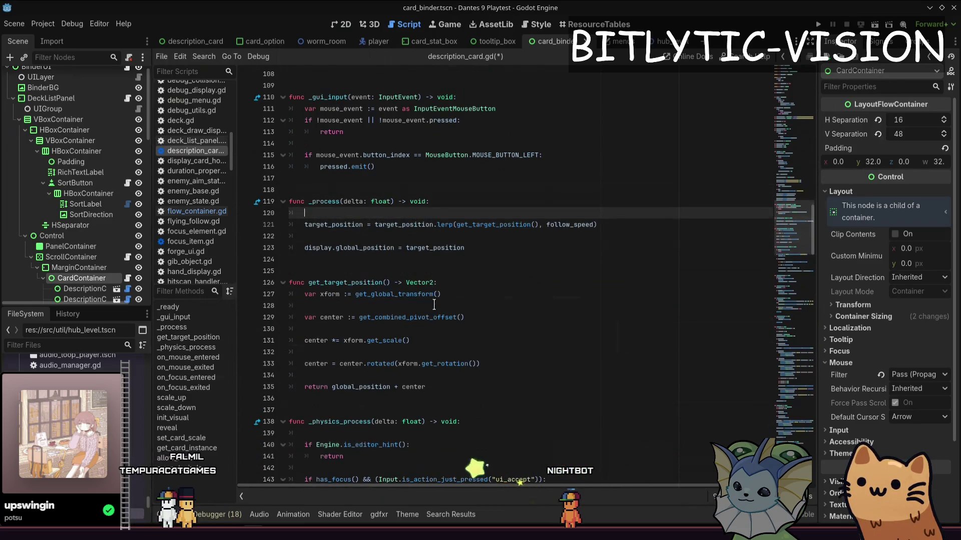
key("Page_Up")
key("Page_Down")
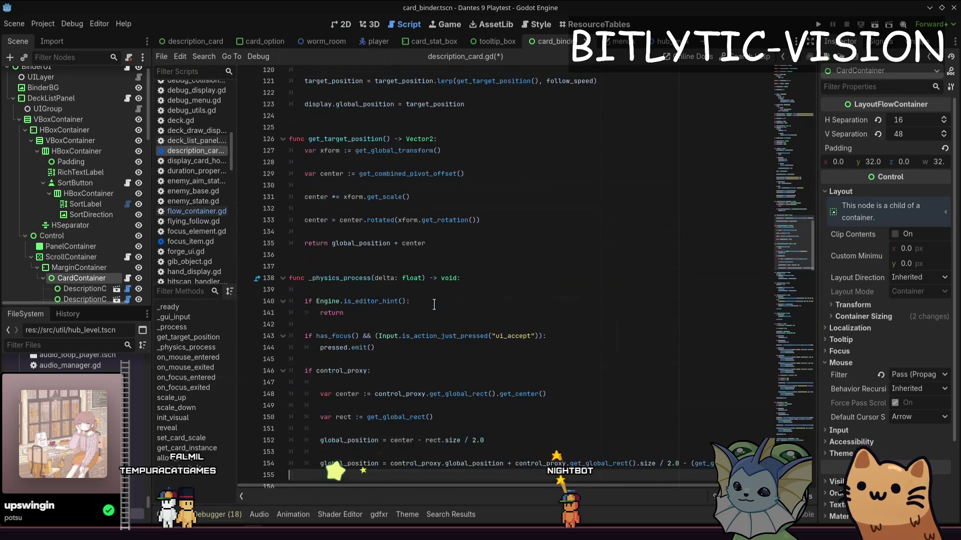
key("Page_Up")
key("Page_Down")
key("Up")
key("Up")
key("Up")
key("Up")
key("Up")
key("Up")
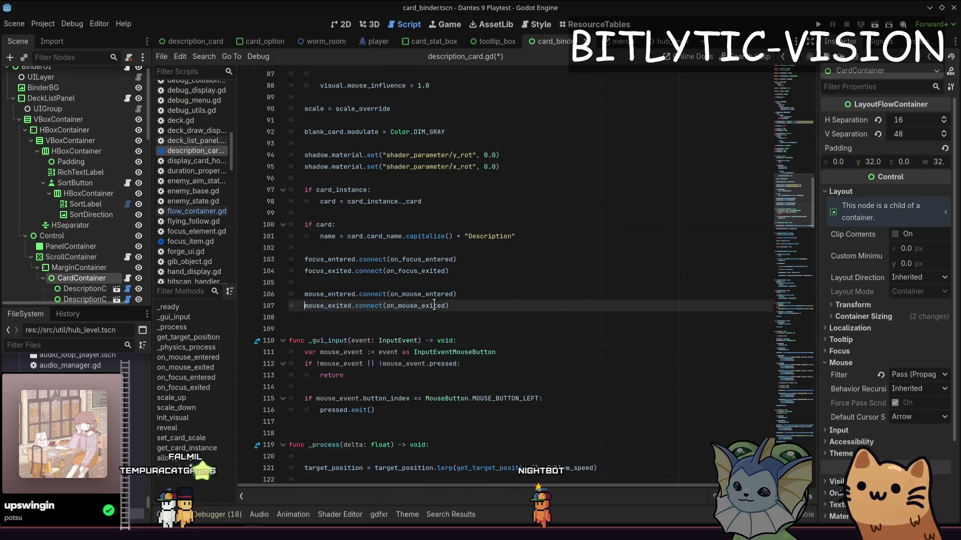
key("End")
key("Return")
key("Return")
type("target_position = get_target_position()")
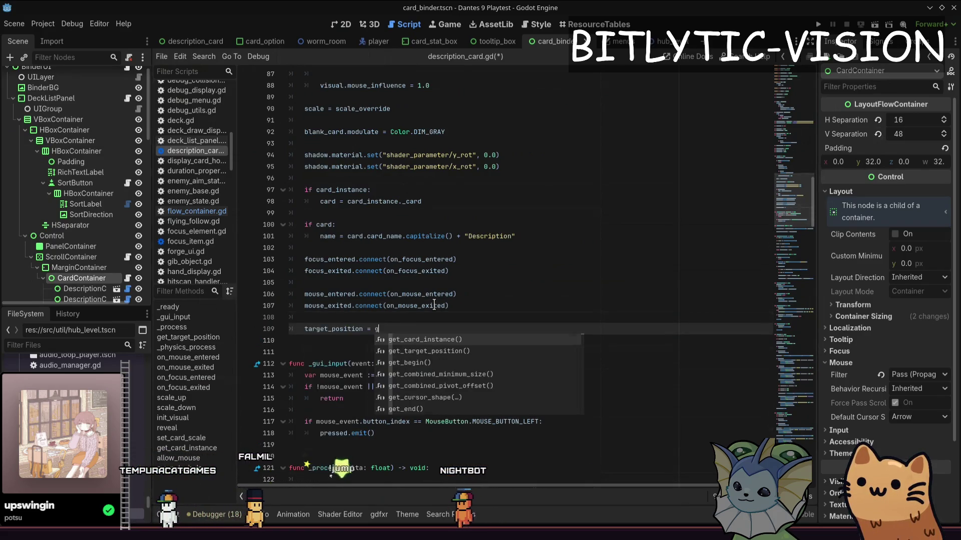
key("Return")
type("display")
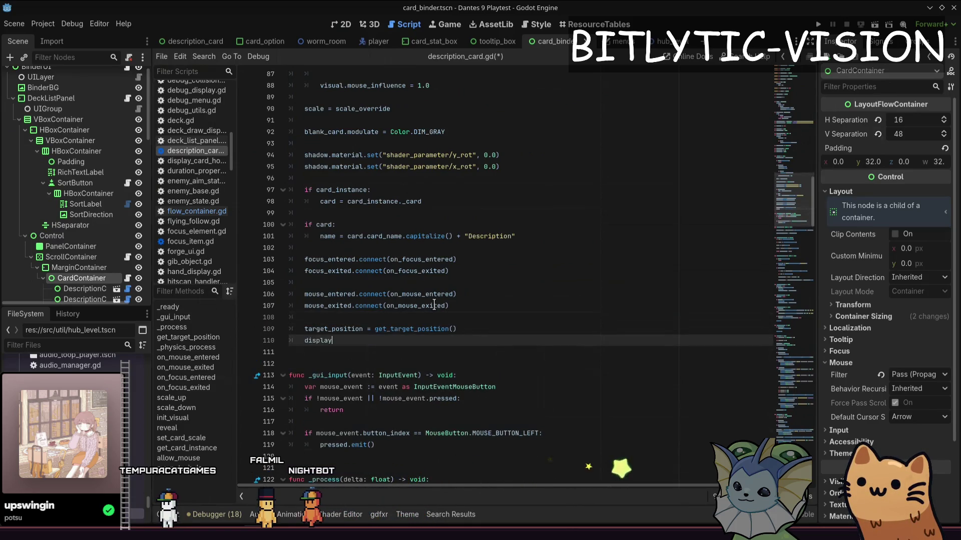
type(".g")
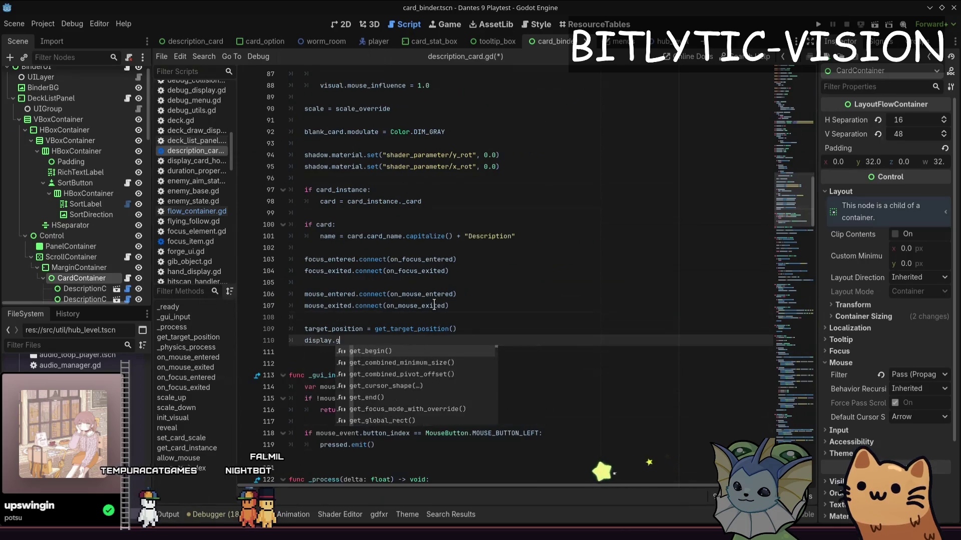
type("lobal_")
key("Return")
type("arget_position")
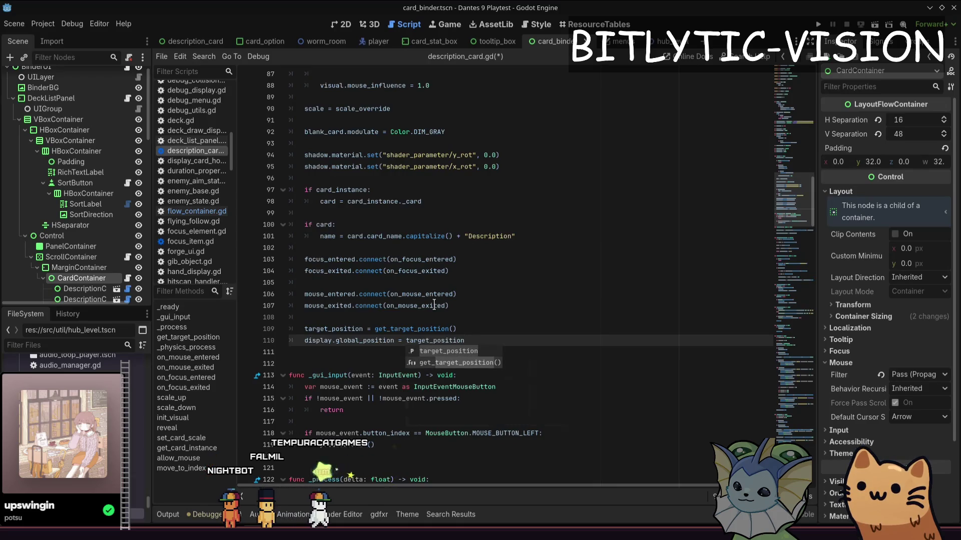
key("Escape")
key("Down")
key("Down")
key("Down")
key("ctrl+s")
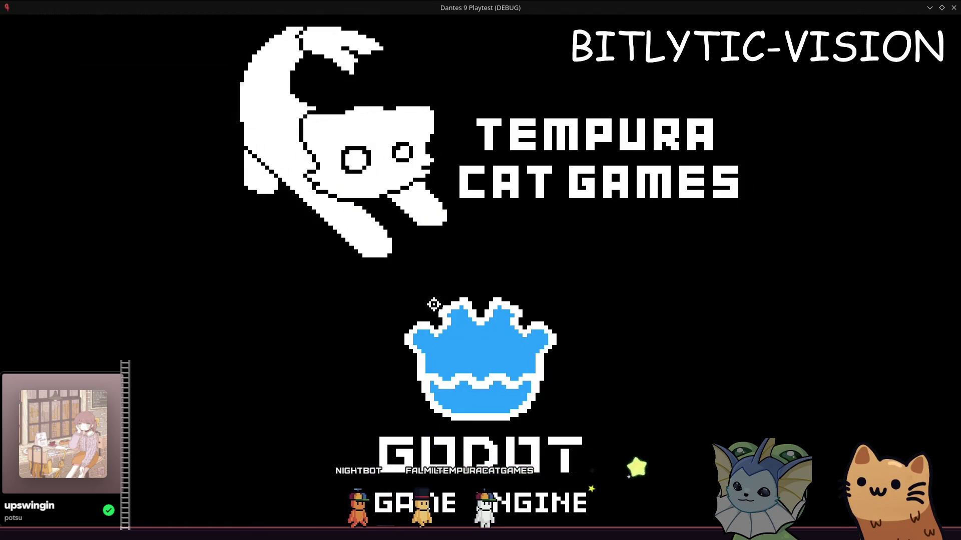
Open the deck binder in the running game, stop the game, and return to description_card.gd.
key("Tab")
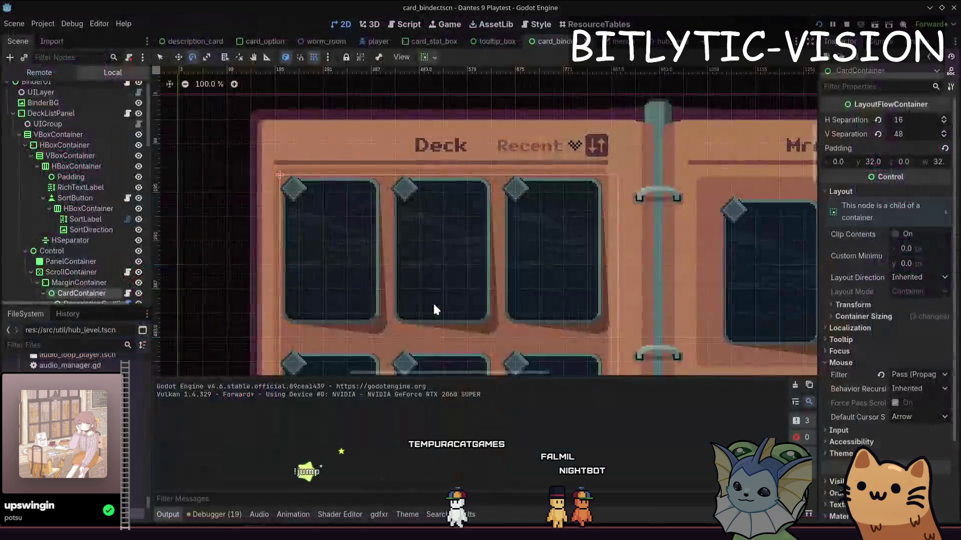
key("F8")
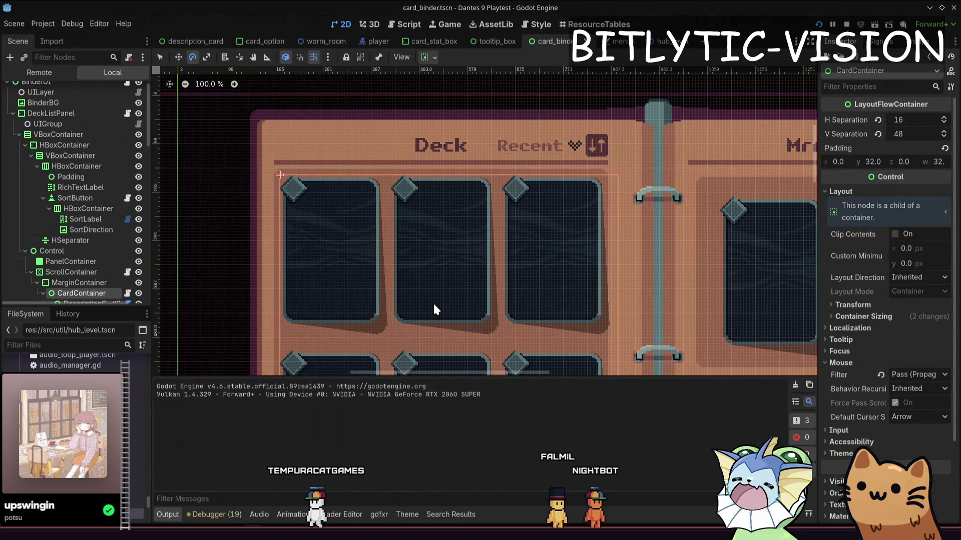
key("ctrl+F3")
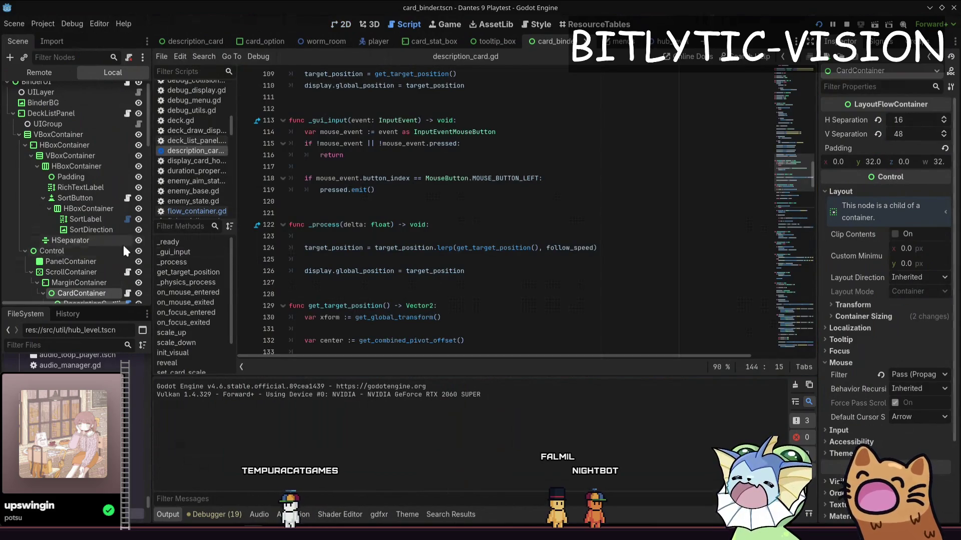
Open flow_container.gd, delete the commented-out console print line, and save.
scroll(124, 247, "down", 5)
left_click(128, 188)
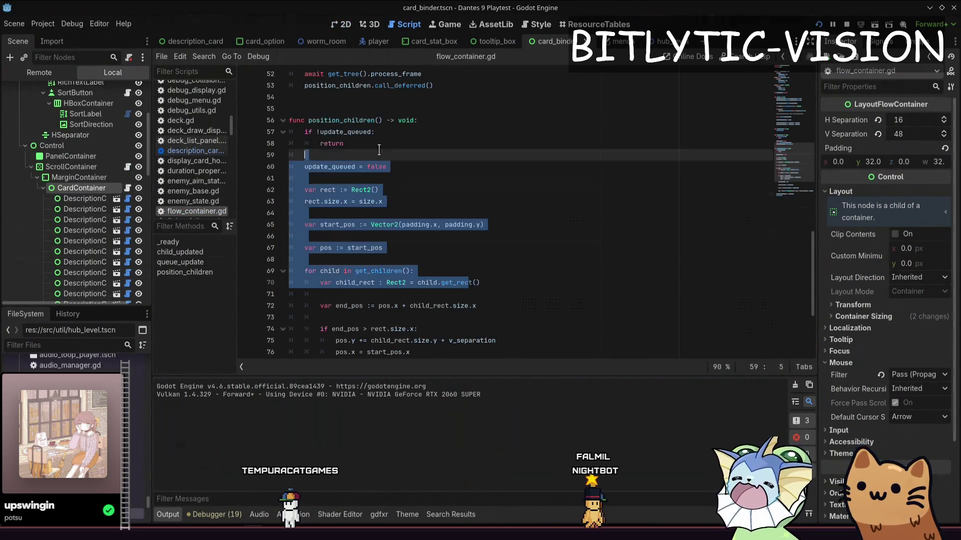
scroll(428, 299, "up", 3)
left_click(429, 299)
left_click(451, 279)
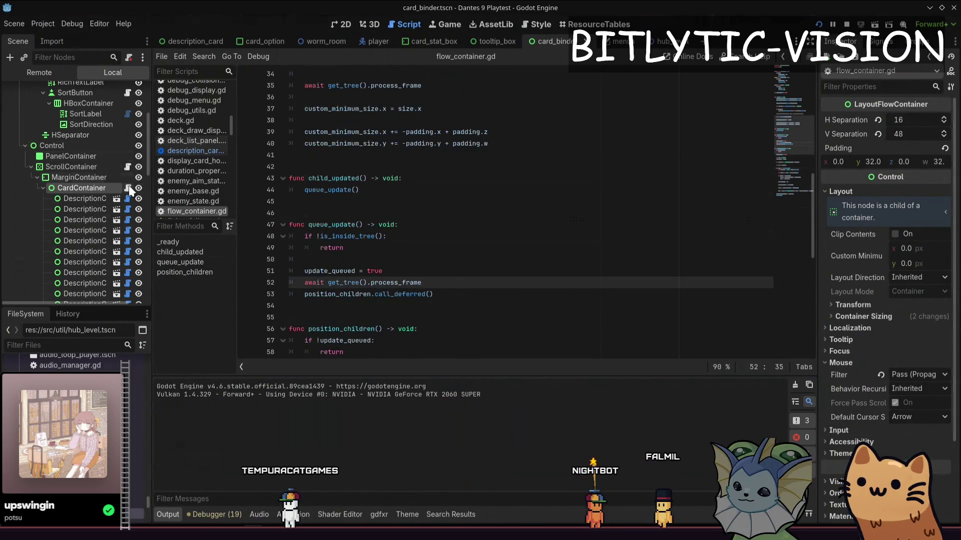
scroll(473, 266, "up", 4)
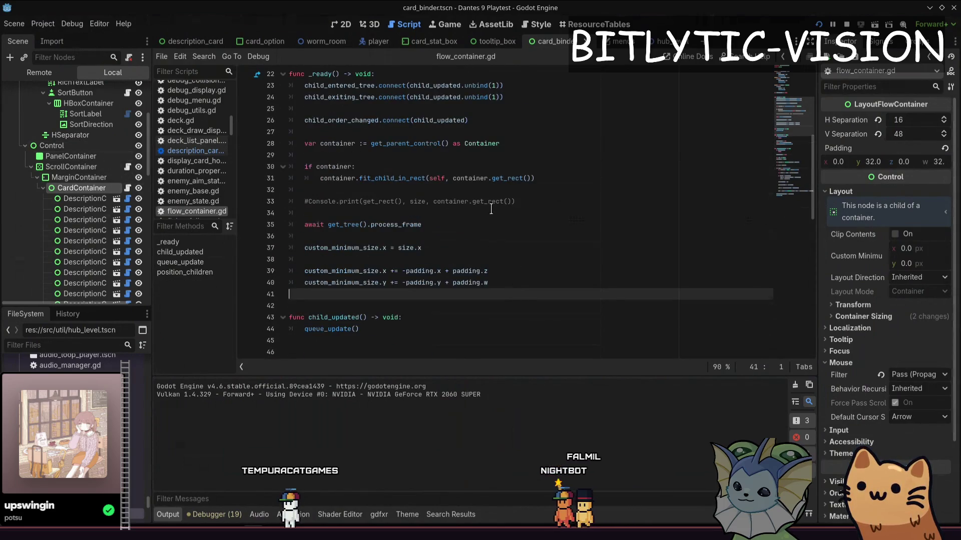
left_click(544, 201)
key("ctrl+shift+k")
key("ctrl+shift+k")
key("ctrl+s")
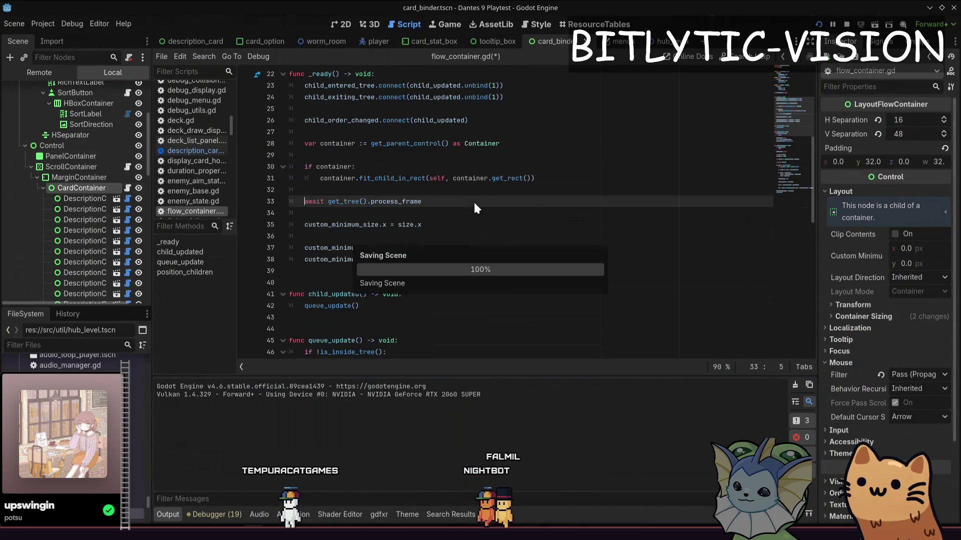
Add a new visibility_changed function with a pass body below _ready.
left_click_drag(493, 259, 253, 115)
left_click(252, 116)
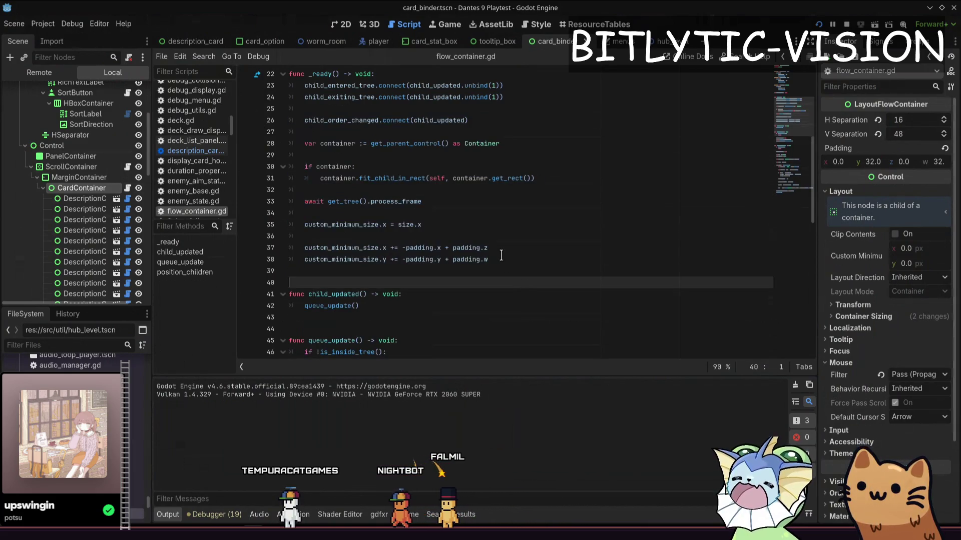
mouse_move(493, 259)
left_mouse_down()
mouse_move(252, 115)
mouse_move(492, 248)
mouse_move(504, 266)
left_mouse_up()
key("Return")
key("Return")
key("Return")
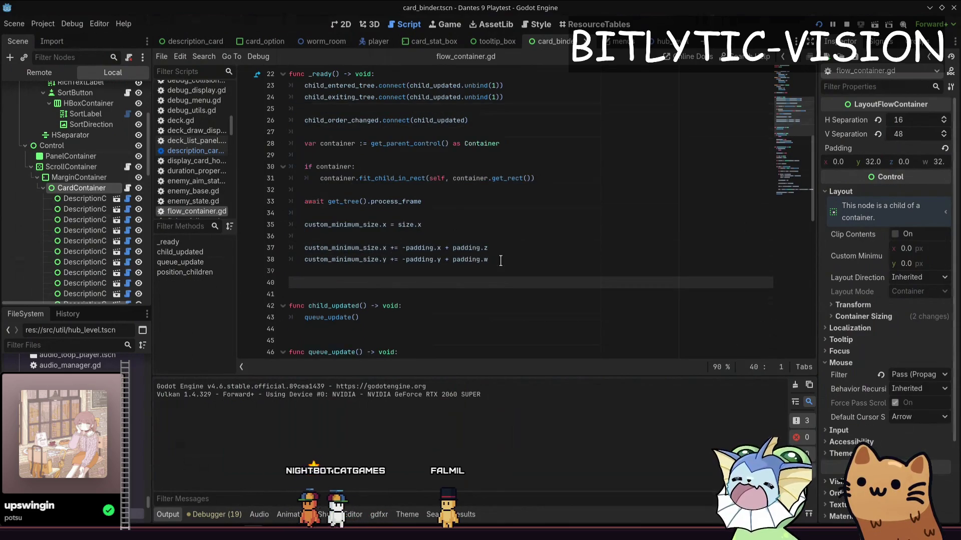
key("Up")
type("f")
key("BackSpace")
key("BackSpace")
key("BackSpace")
type("visibility_changed")
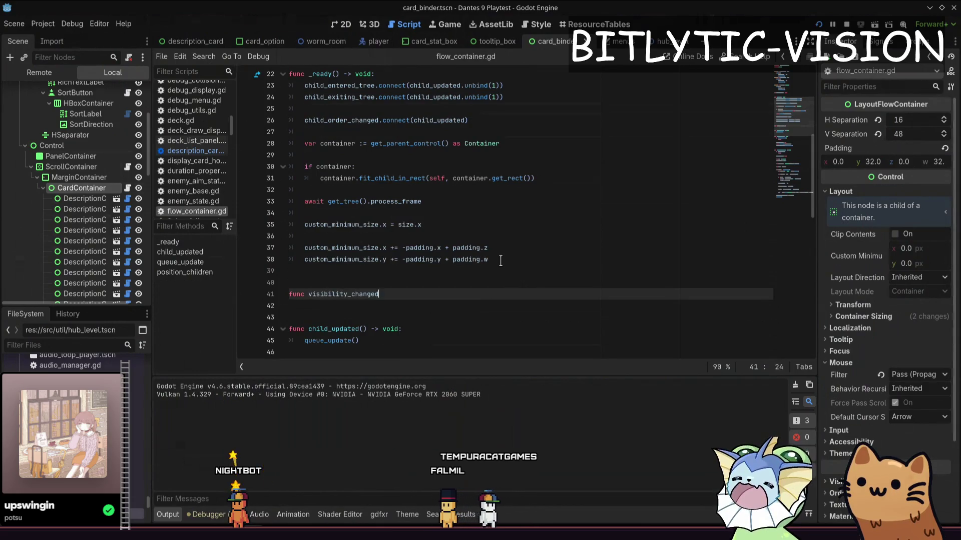
key("Return")
type("s")
key("Up")
key("Up")
key("Up")
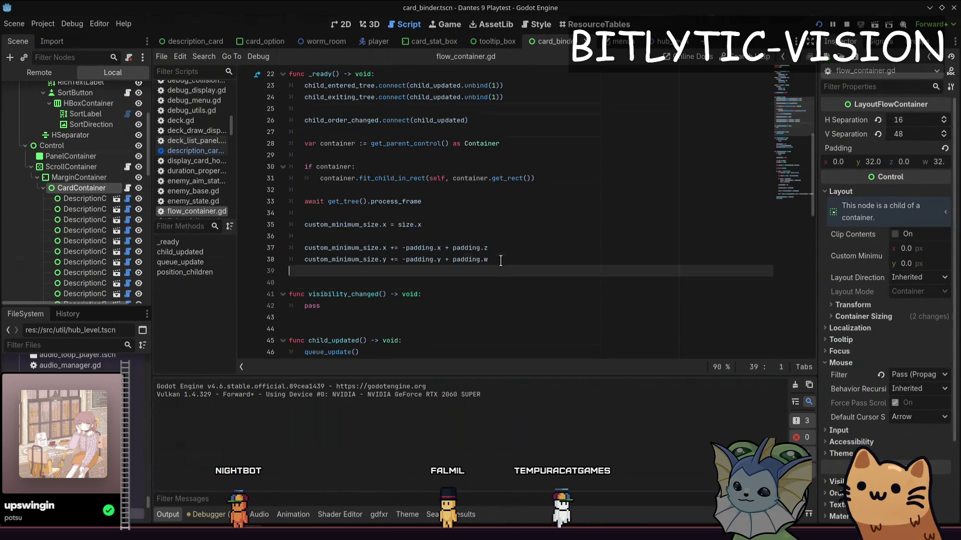
Connect the visibility_changed signal to the handler in _ready.
key("Down")
key("Return")
key("Return")
key("Up")
type("visibility")
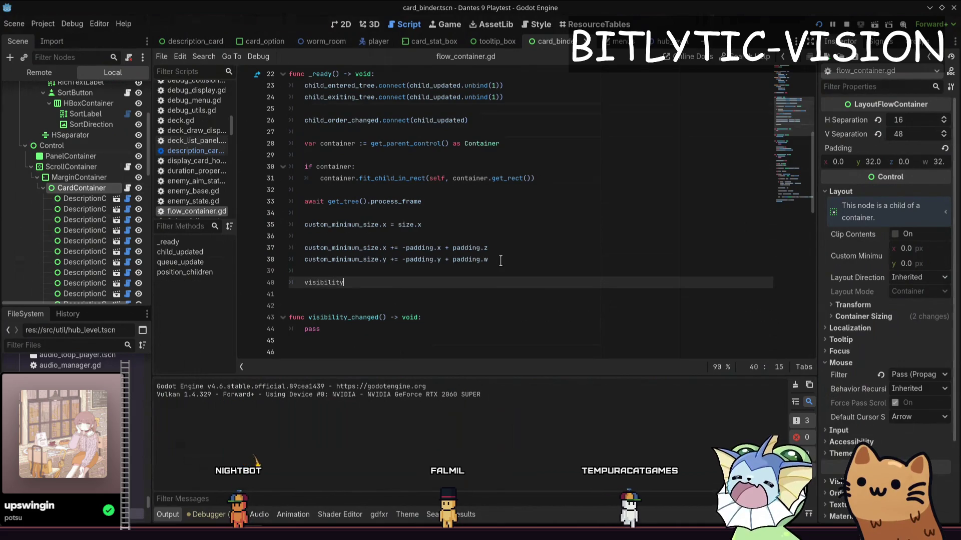
type(".chan")
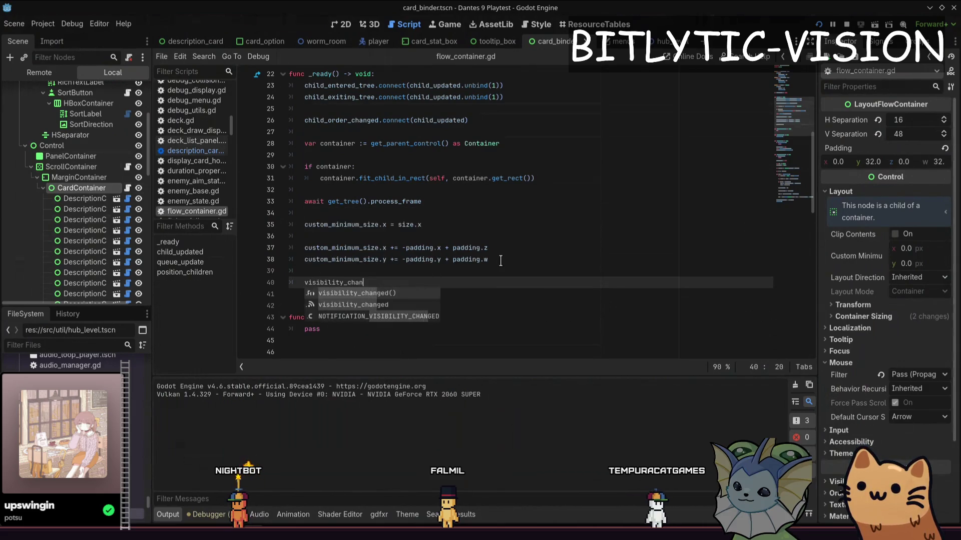
type("ged.connect(on_")
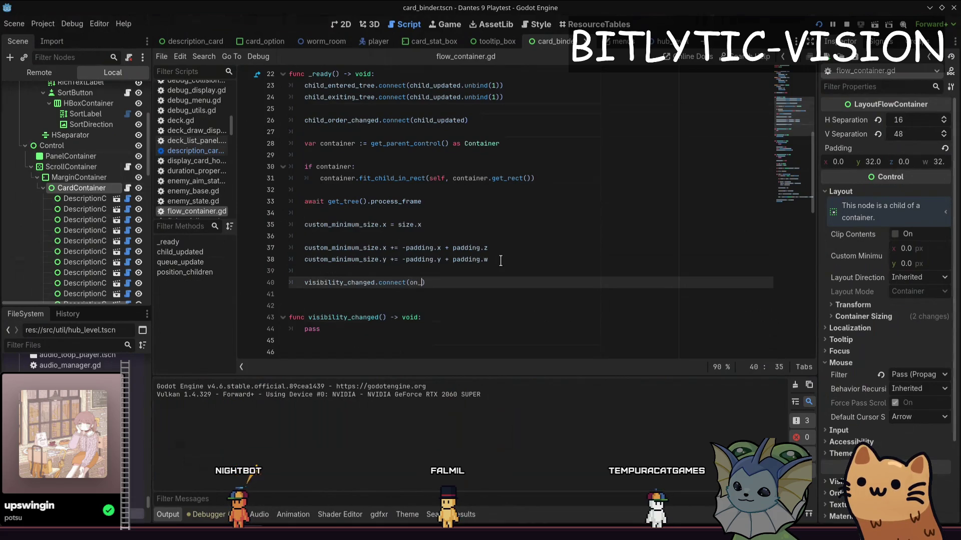
type("visibility_cy")
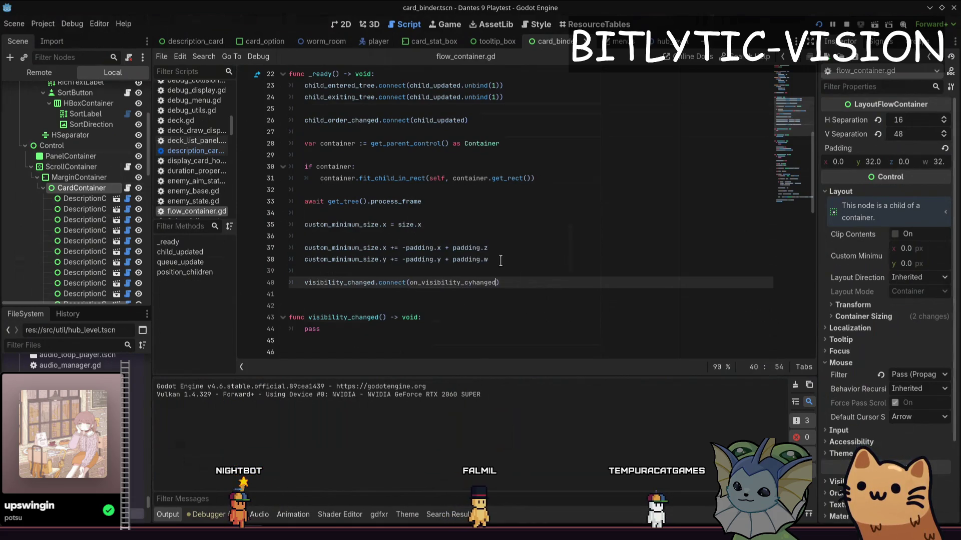
type("hanged")
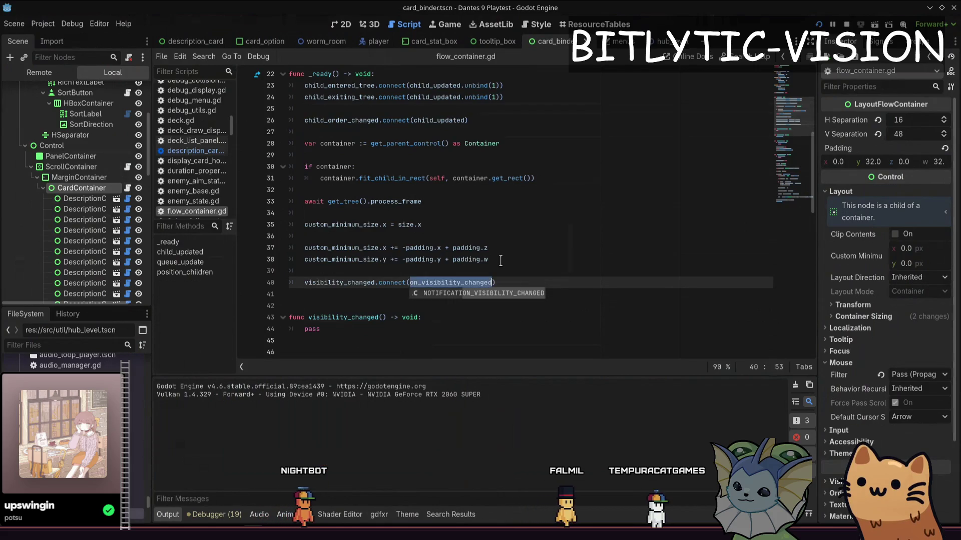
key("Down")
key("Down")
key("Down")
Rename the handler to on_visibility_changed and add an 'if is_visible_in_tree():' check inside it.
key("Home")
key("ctrl+Right")
key("Right")
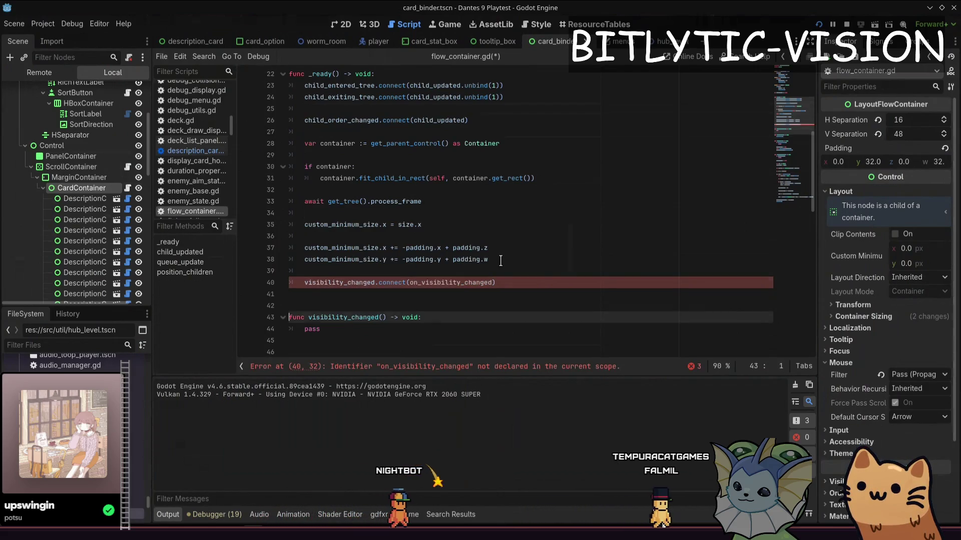
type("on_visibility_changed")
key("End")
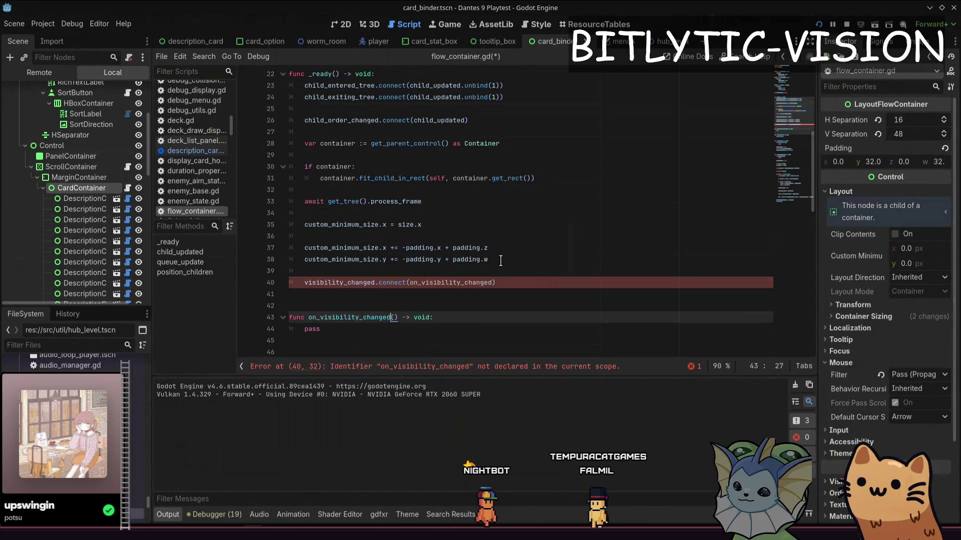
key("Return")
key("Return")
key("Up")
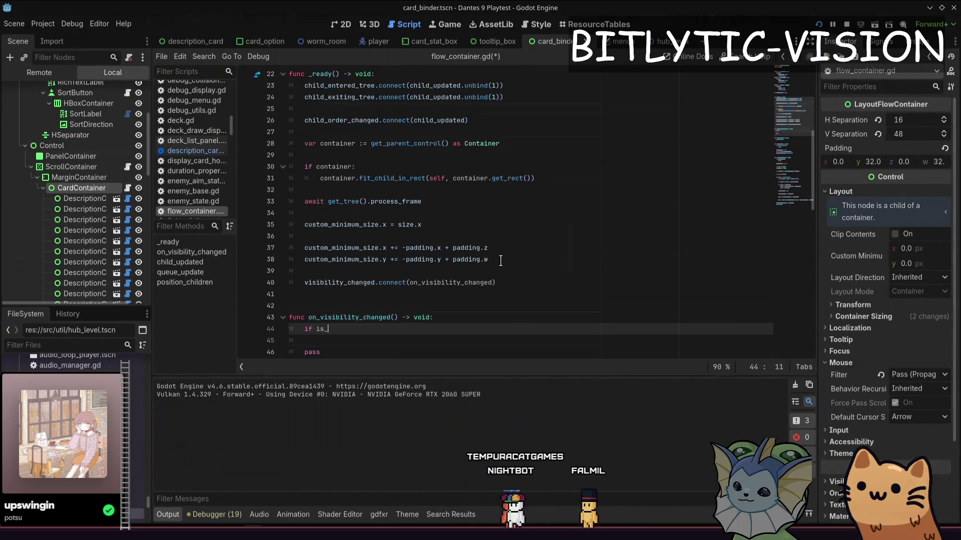
type("visible")
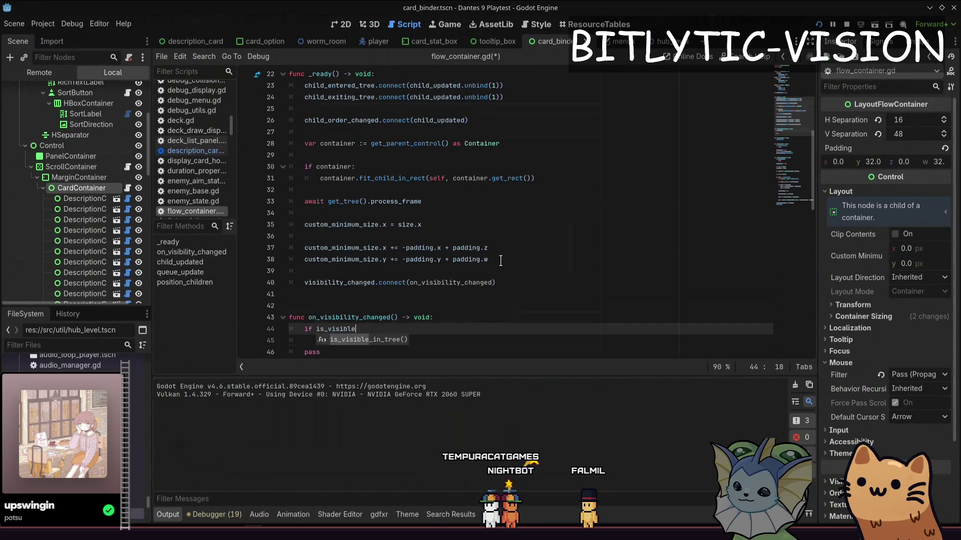
key("Return")
type(":")
key("Return")
Move the padding-based sizing lines from _ready into the handler, indented under the visibility check.
key("Up")
key("Up")
key("Up")
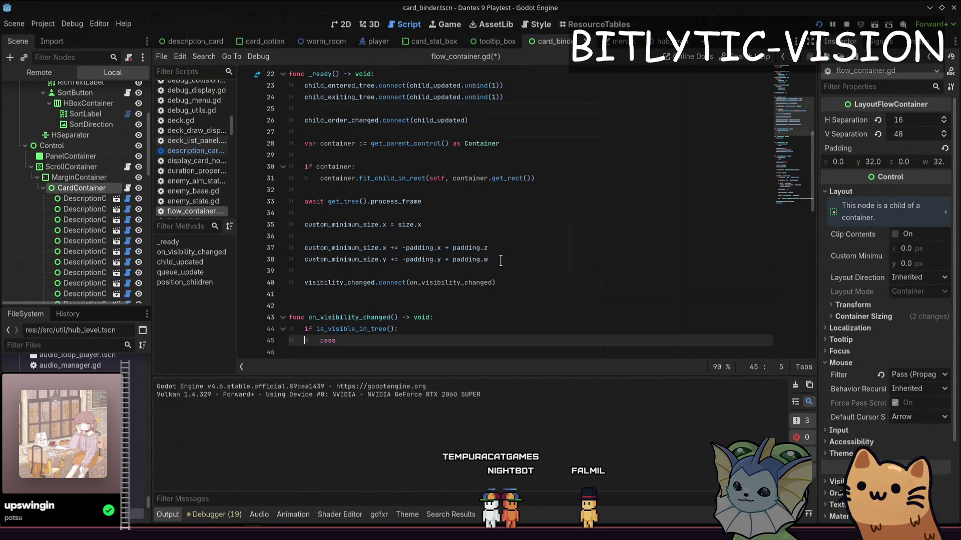
key("Left")
key("Left")
key("shift+Up")
key("shift+Up")
key("shift+Up")
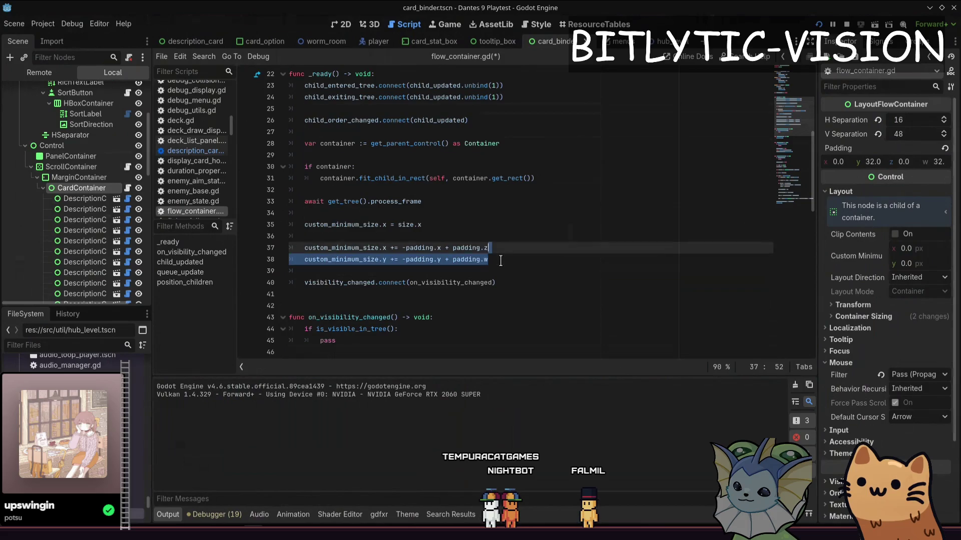
key("shift+Up")
key("shift+Up")
key("shift+Up")
key("ctrl+c")
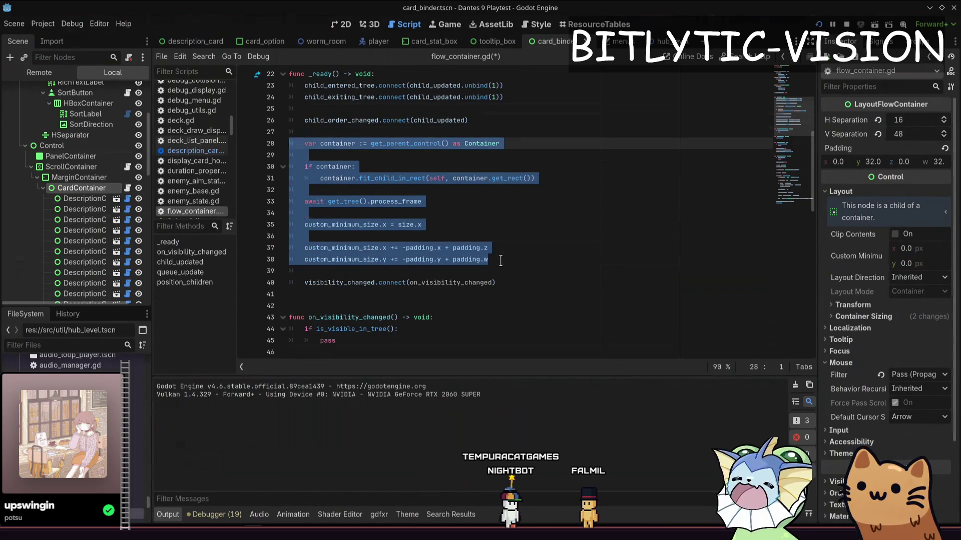
key("Delete")
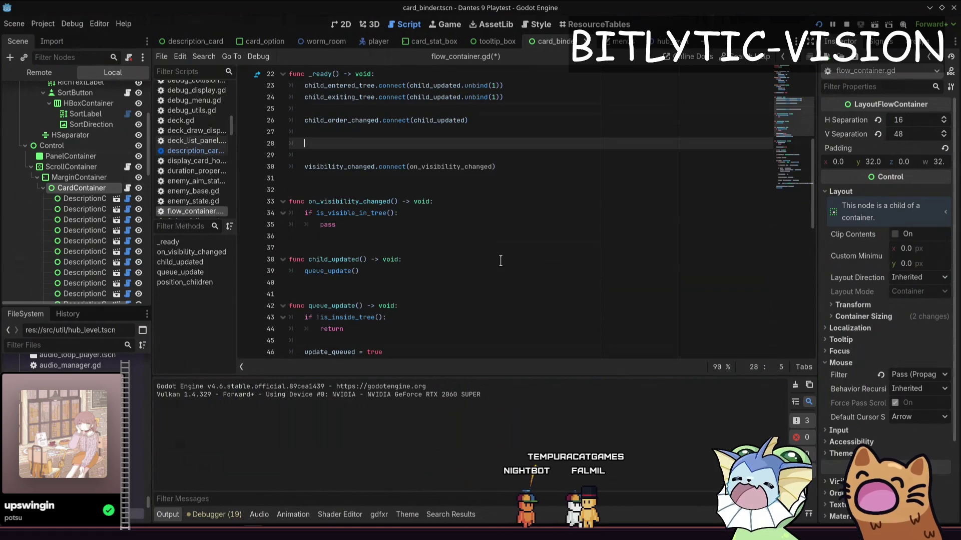
key("Delete")
key("Down")
key("Down")
key("Down")
key("End")
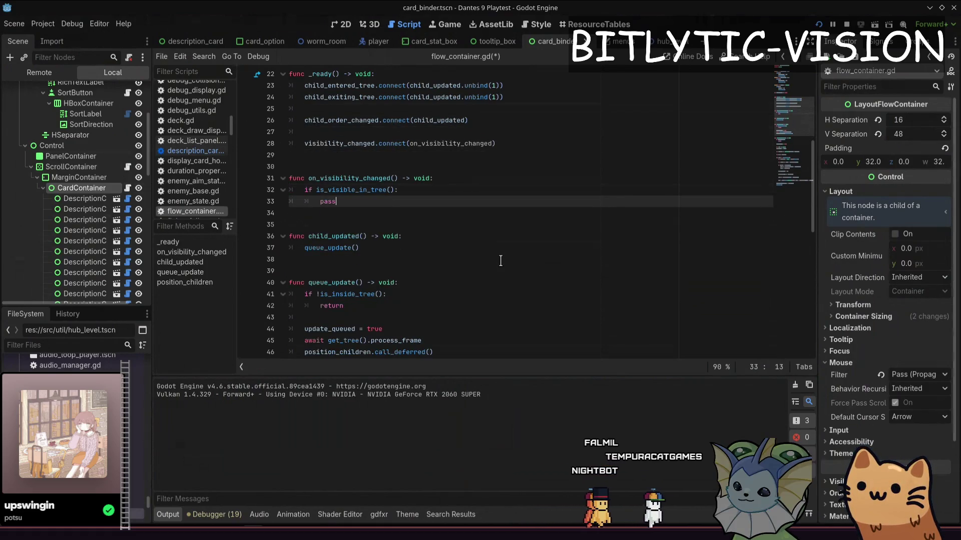
key("ctrl+v")
key("Up")
key("Up")
key("Up")
key("Home")
key("Home")
key("shift+Down")
key("shift+Down")
key("shift+Down")
key("shift+End")
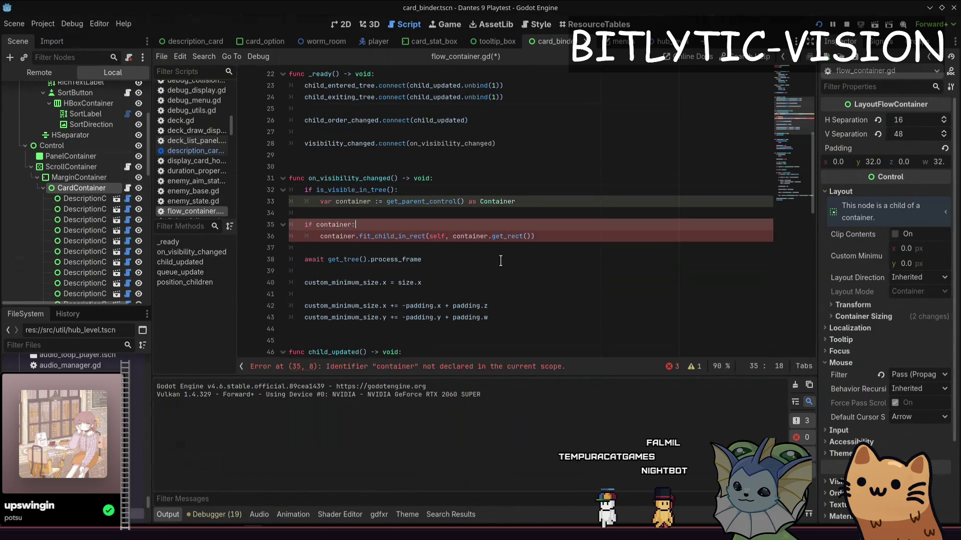
key("shift+Down")
key("shift+Down")
key("shift+Down")
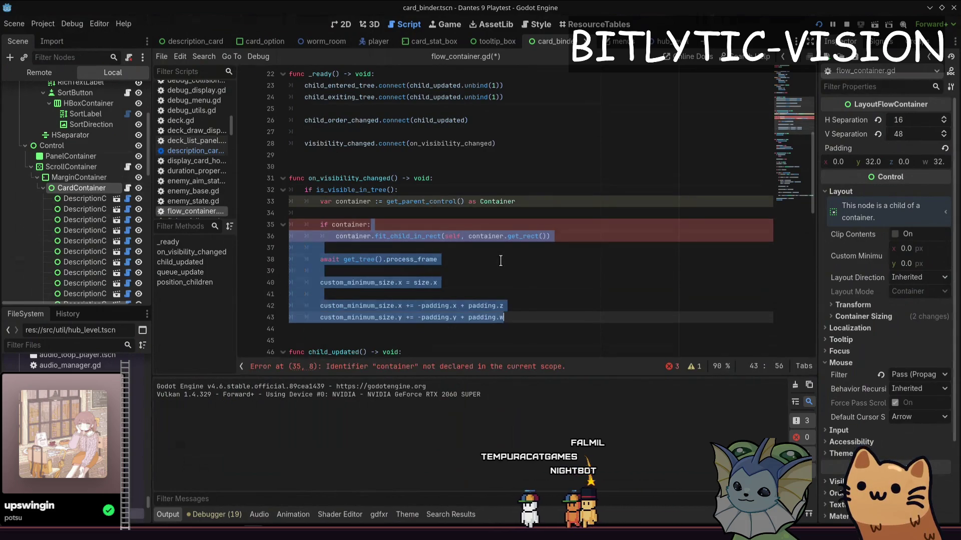
key("Tab")
key("Up")
key("Up")
key("Up")
key("Up")
key("Up")
key("Up")
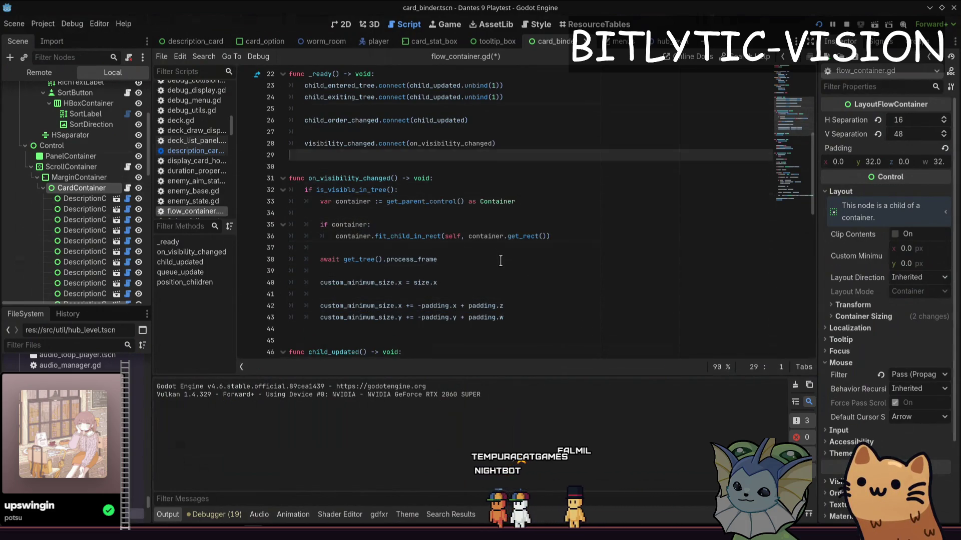
Call on_visibility_changed() at the end of _ready, save, and stop the running game.
key("End")
key("Return")
key("Return")
type("on_visi")
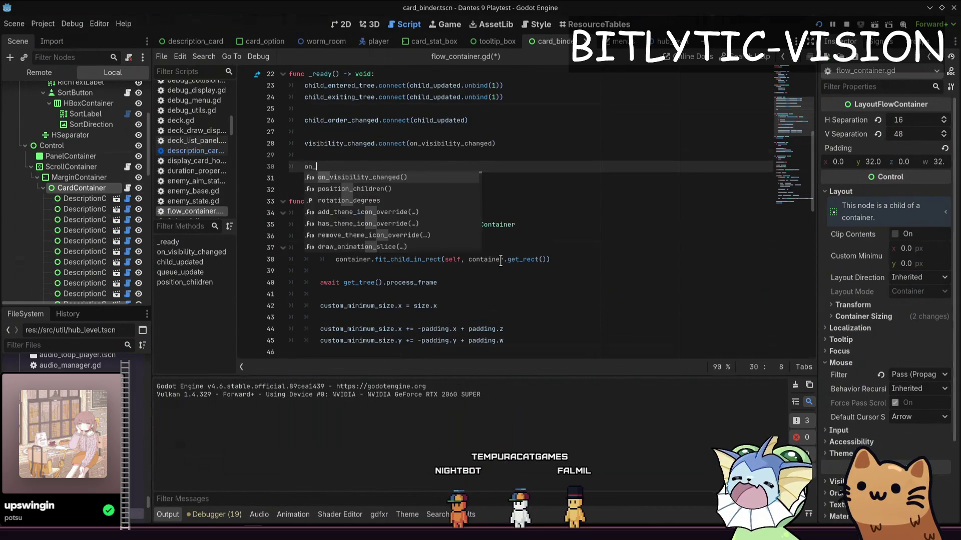
key("Return")
key("ctrl+s")
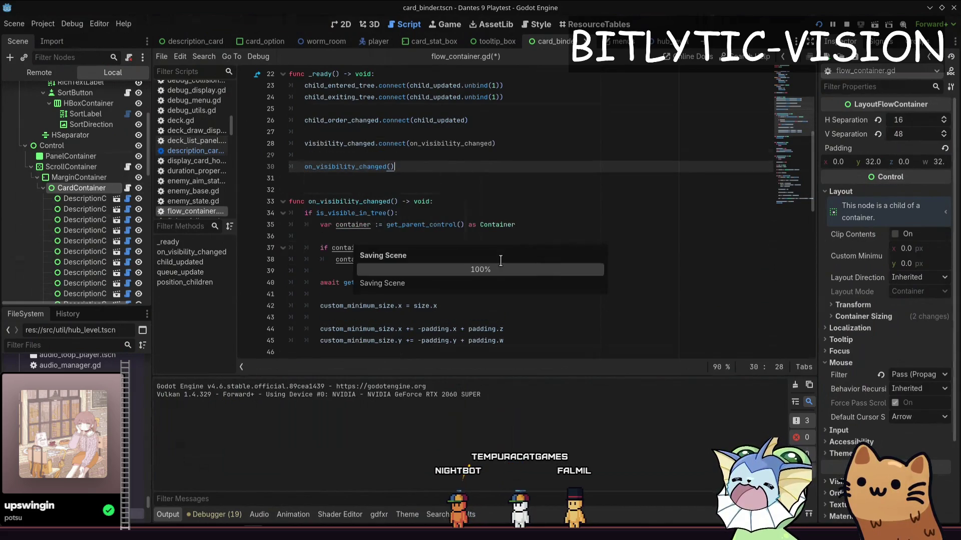
key("F8")
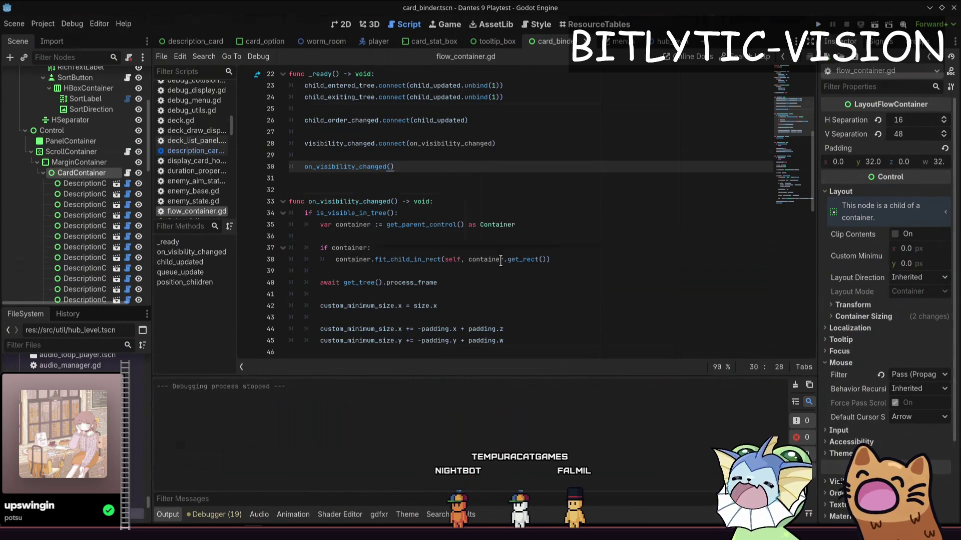
Playtest the deck binder, then restore CardContainer's custom minimum size to 0 in card_binder.tscn.
key("F5")
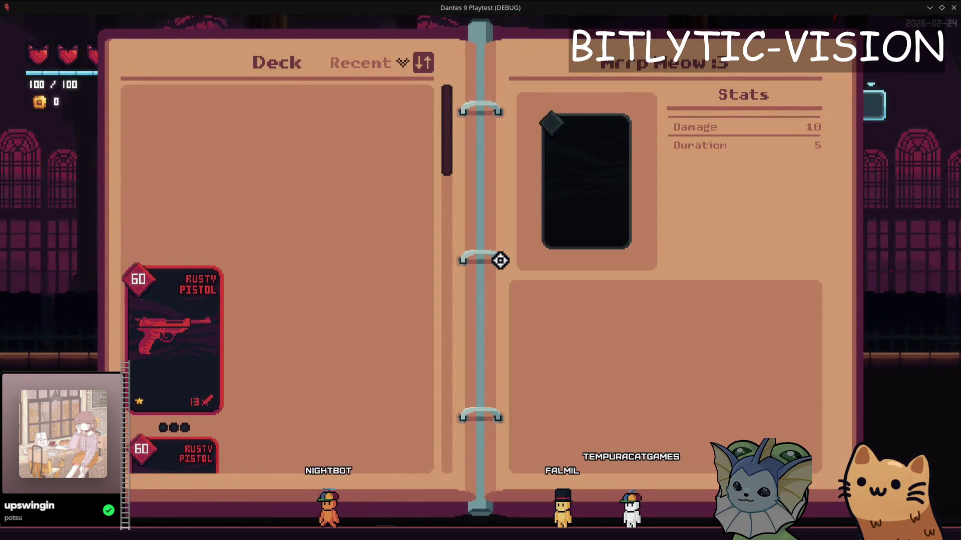
key("alt+Tab")
key("ctrl+F1")
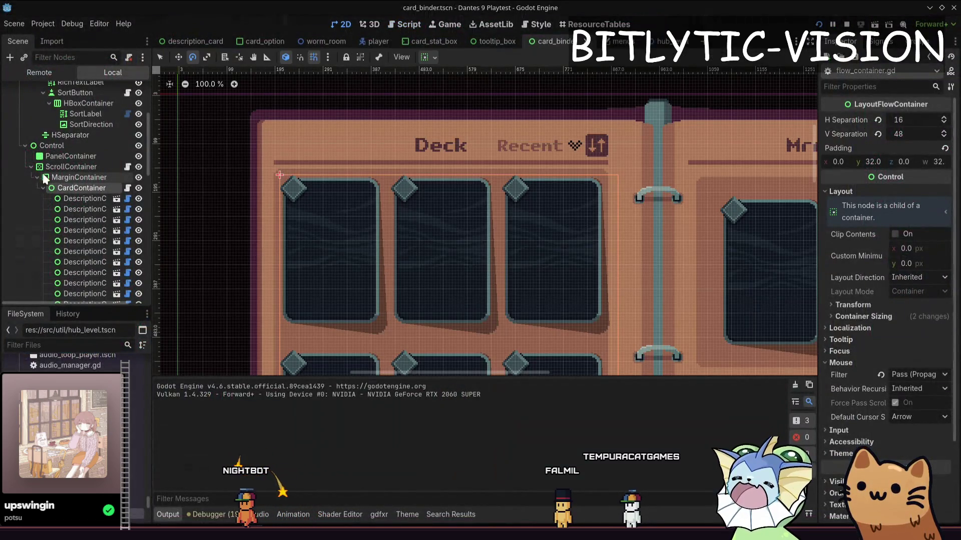
left_click(64, 186)
scroll(446, 232, "down", 3)
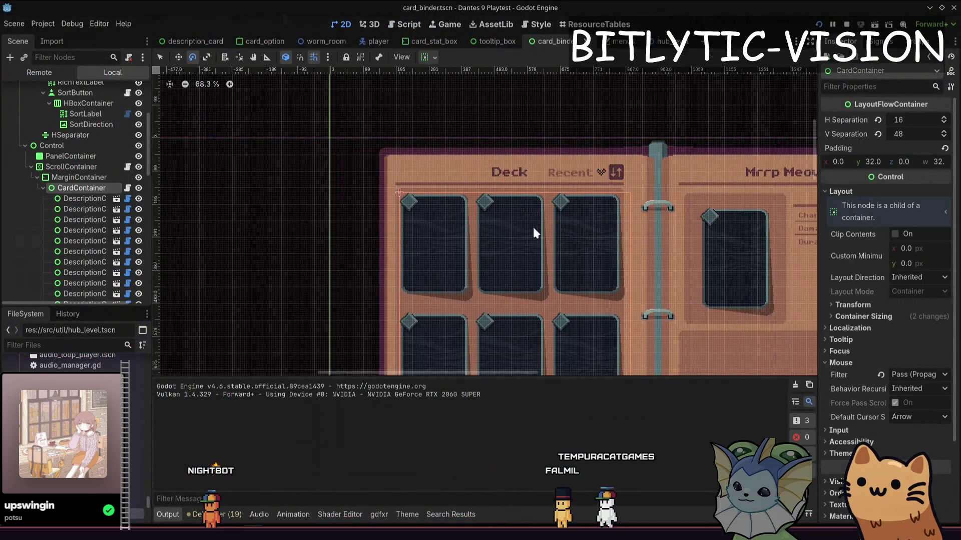
scroll(533, 228, "up", 6)
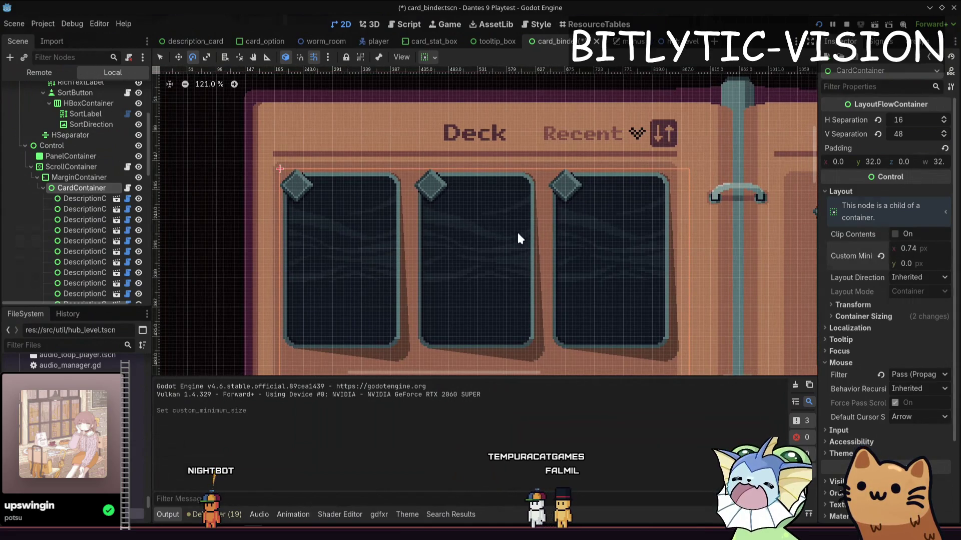
key("ctrl+z")
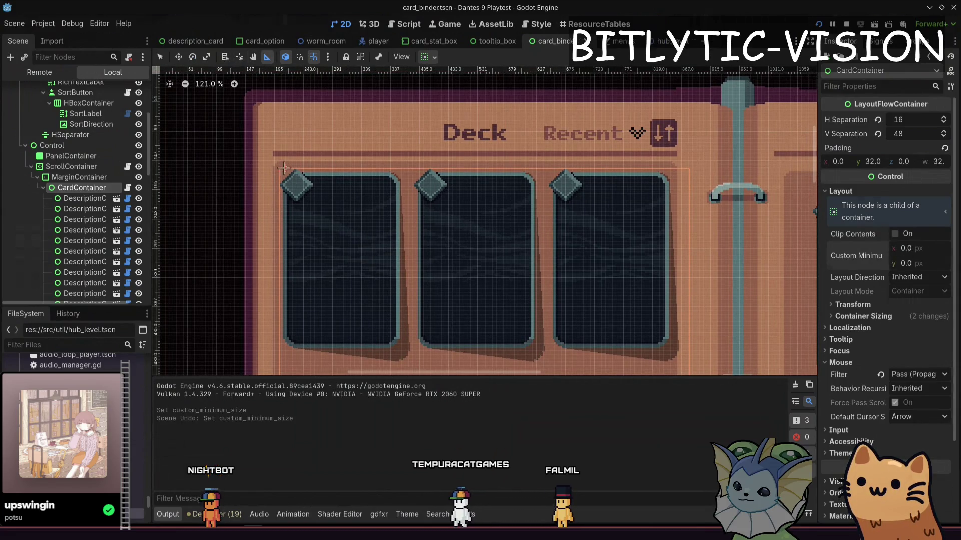
Measure the three-card row with the Ruler at 660 px, use it as CardContainer's minimum width, and save.
left_click_drag(279, 168, 674, 171)
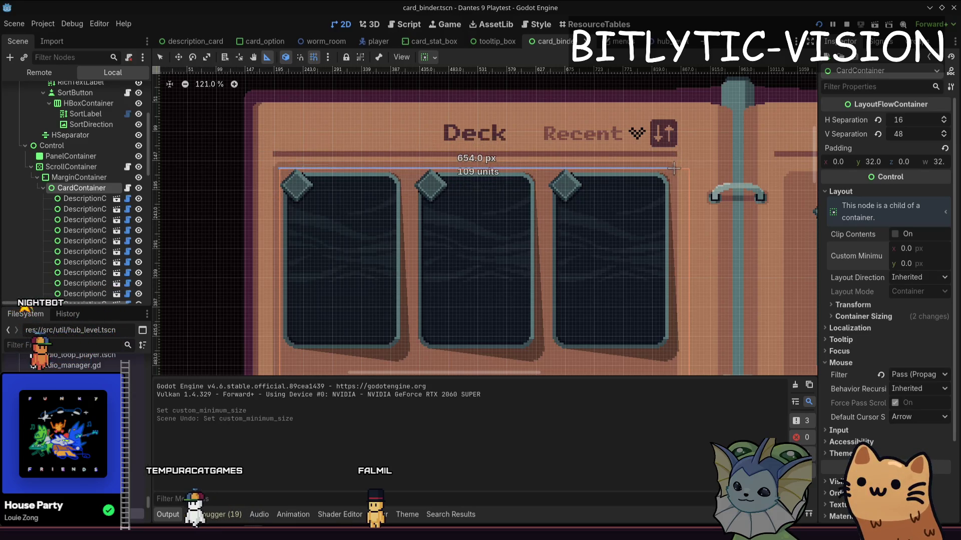
left_click_drag(673, 169, 673, 169)
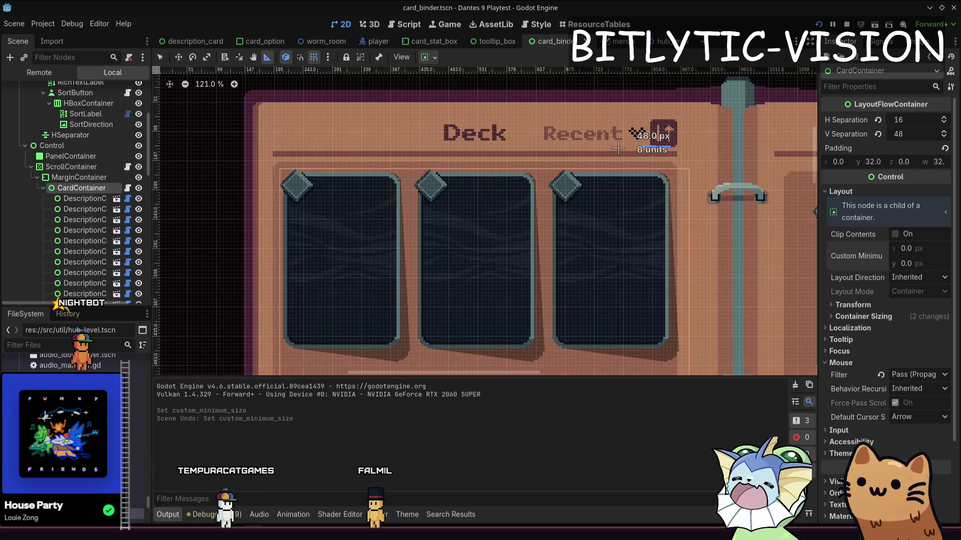
left_click_drag(618, 149, 285, 145)
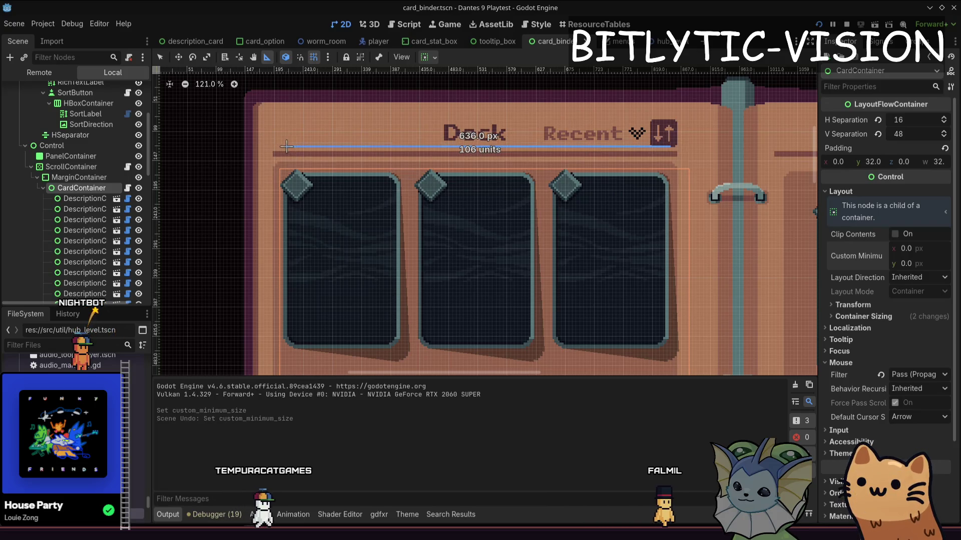
left_click_drag(286, 146, 325, 164)
left_click_drag(691, 171, 672, 170)
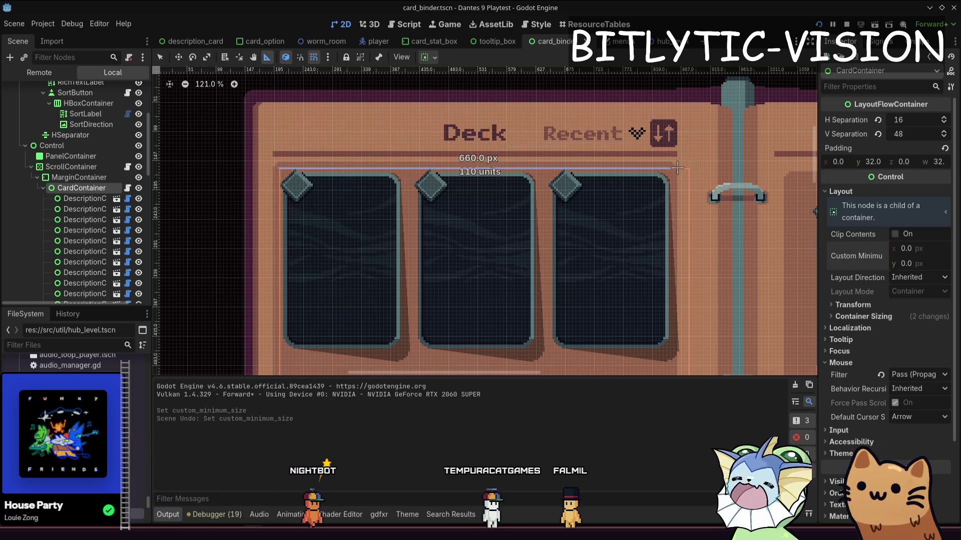
left_click_drag(677, 168, 677, 168)
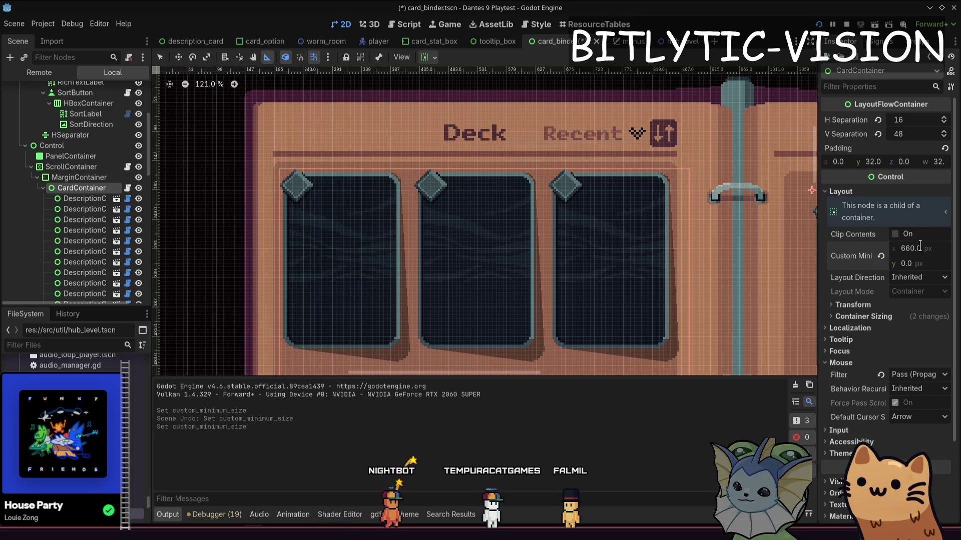
key("ctrl+s")
In flow_container.gd, comment out the visibility handler call and connection, rejoining the split connect line.
key("ctrl+F3")
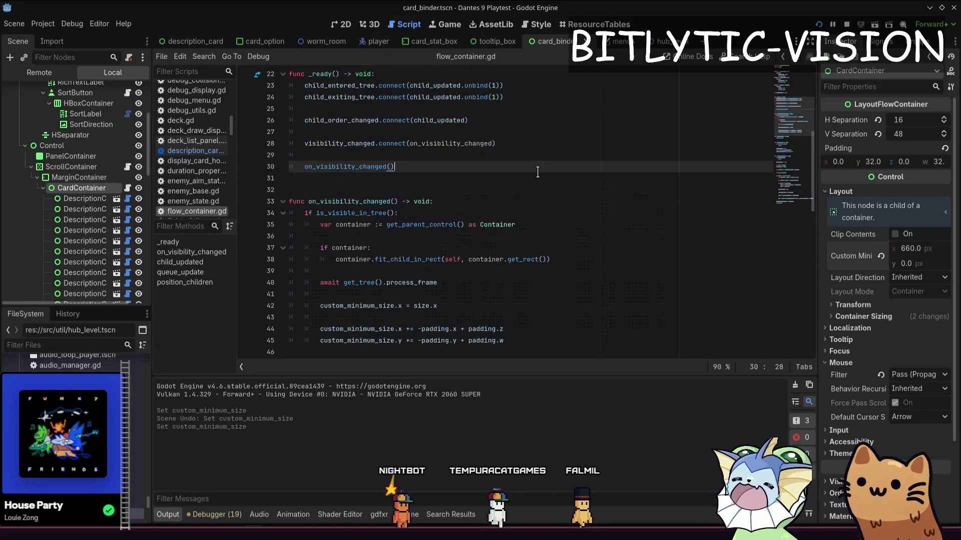
scroll(534, 177, "up", 1)
key("ctrl+k")
key("Up")
key("Up")
key("ctrl+k")
key("Up")
key("Up")
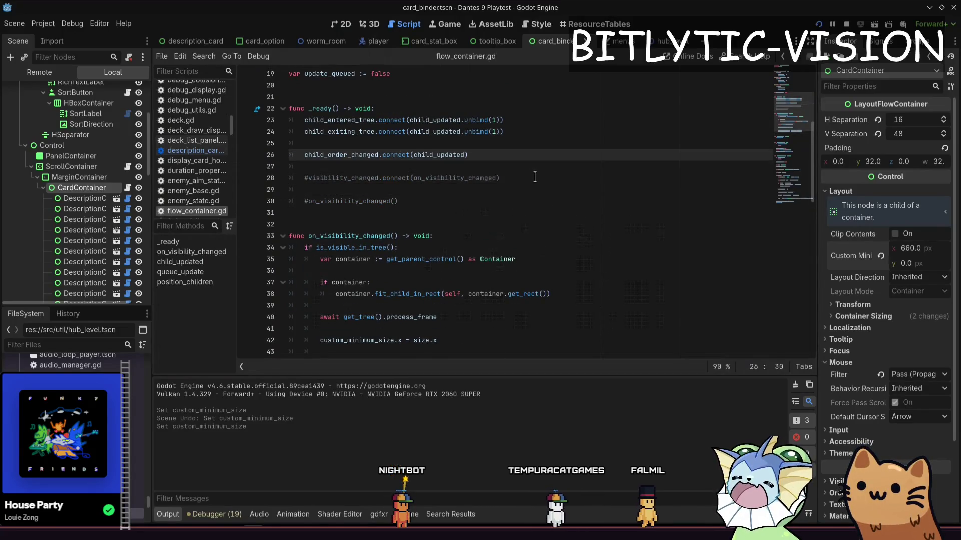
key("Return")
key("ctrl+z")
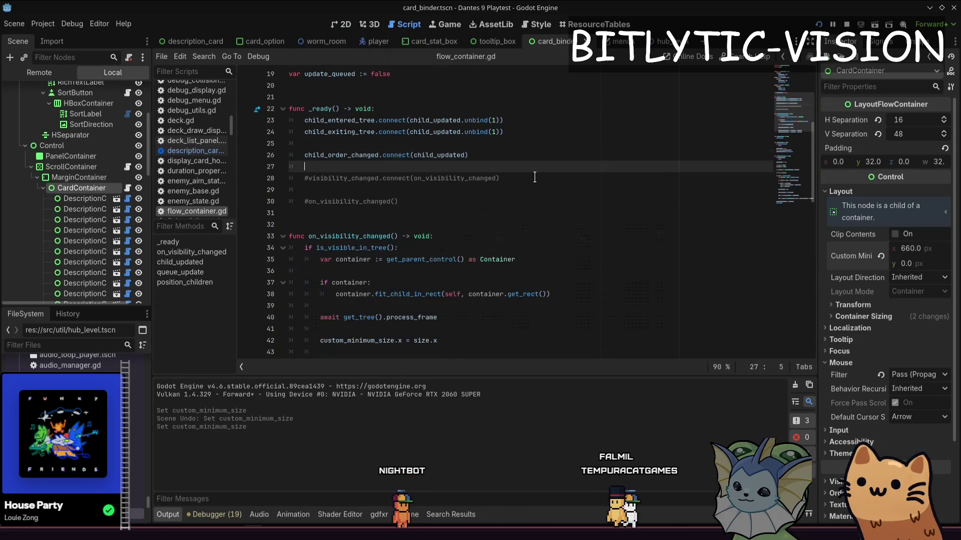
Copy the two padding min-size lines into _ready, fix their indentation, save, and return to the 2D view.
key("ctrl+End")
key("ctrl+z")
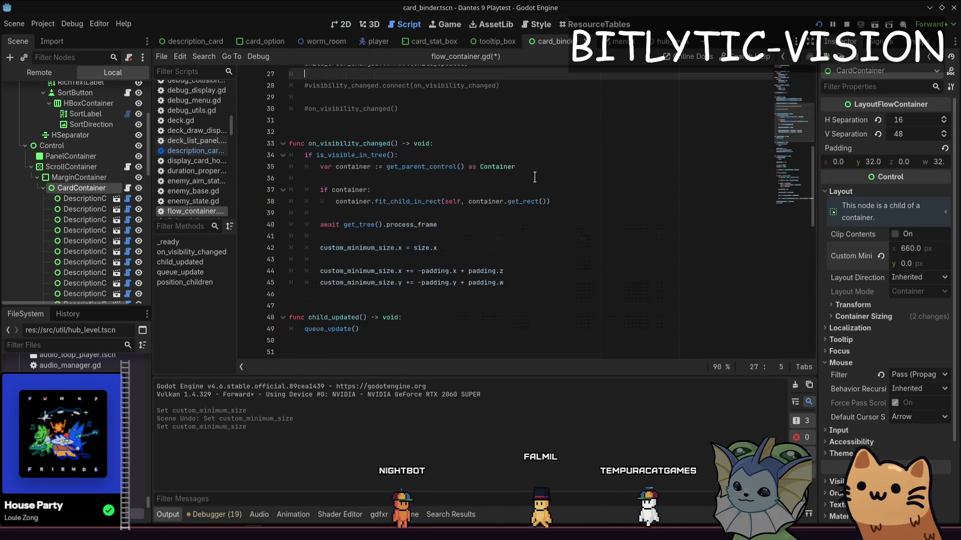
key("ctrl+z")
key("ctrl+z")
key("ctrl+z")
key("ctrl+z")
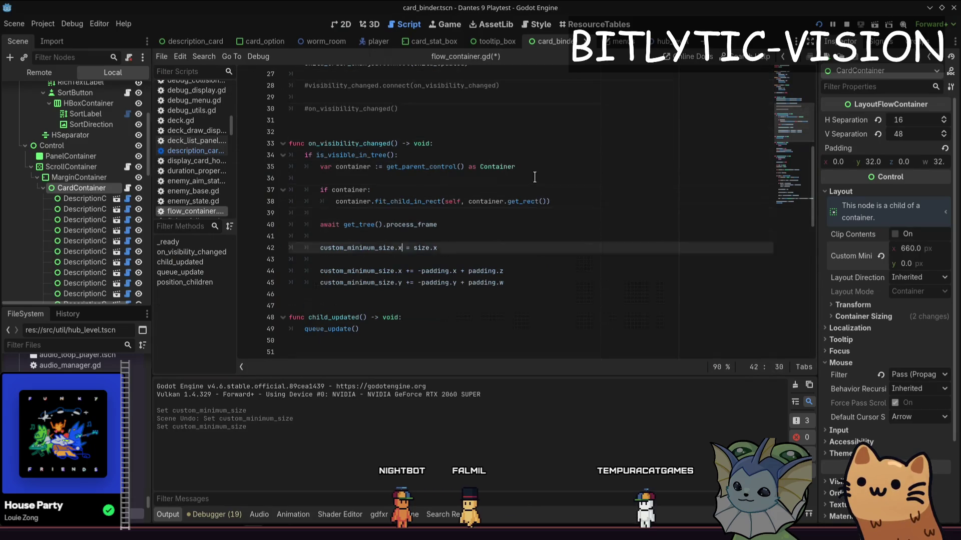
key("ctrl+z")
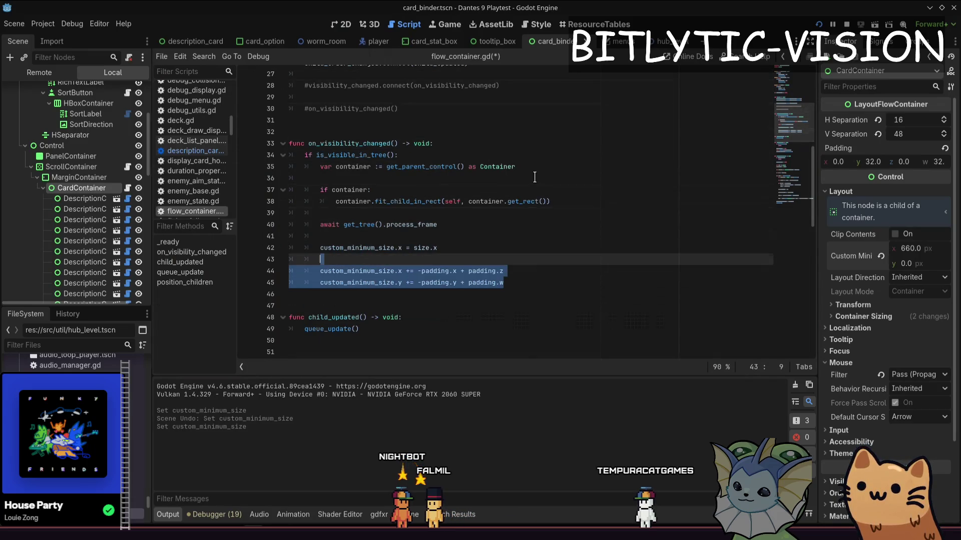
key("ctrl+z")
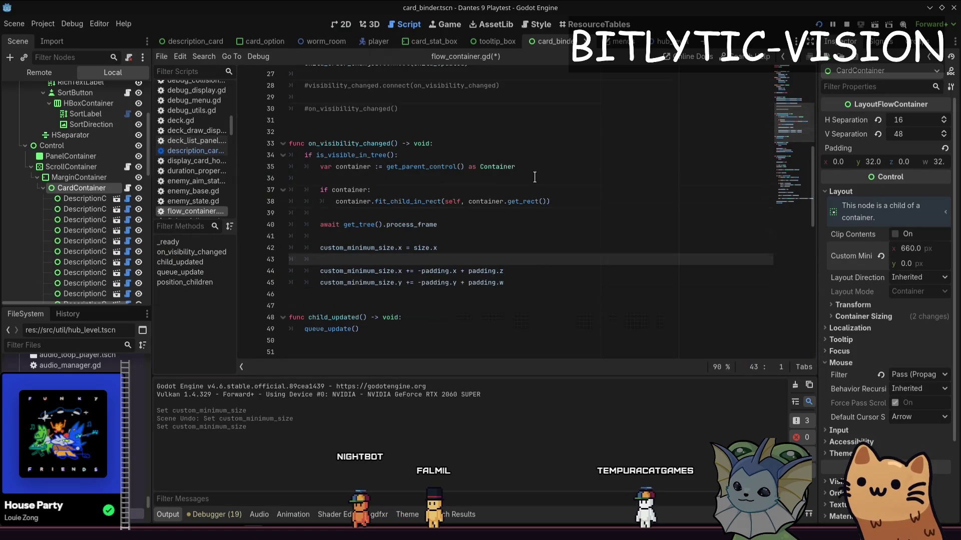
key("ctrl+z")
key("ctrl+z")
key("ctrl+z")
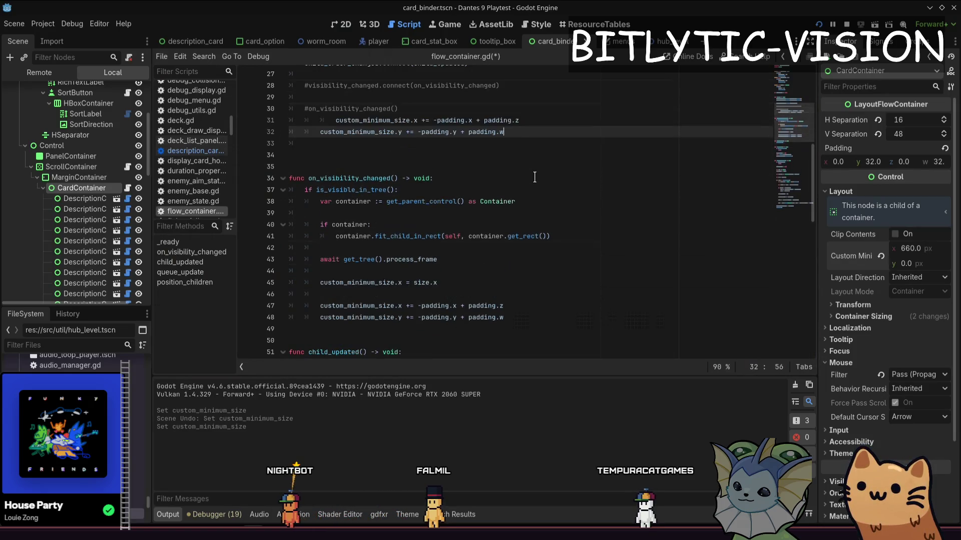
key("ctrl+z")
key("ctrl+z")
key("ctrl+z")
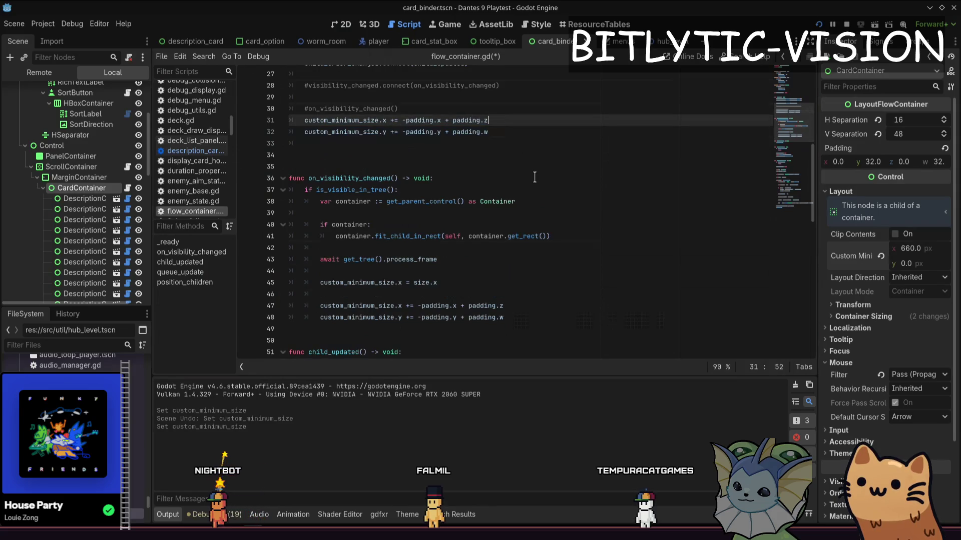
key("ctrl+s")
key("ctrl+F1")
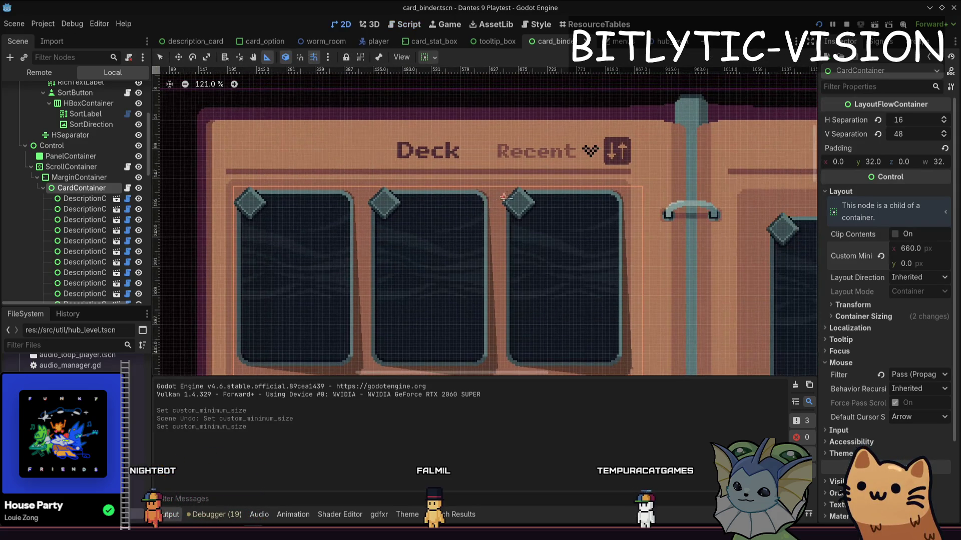
Run the project with F5 to playtest the changes.
key("F5")
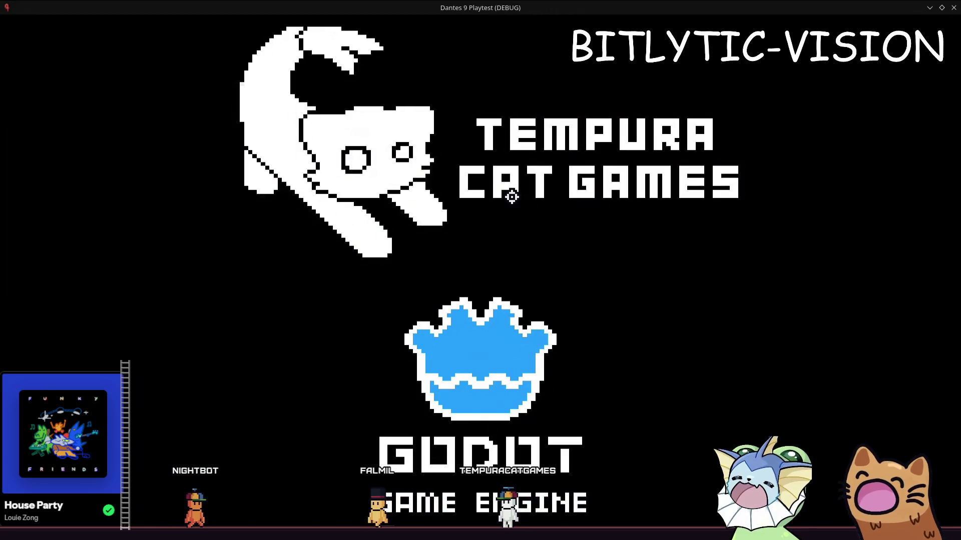
Walk off the train, open the deck binder, and scroll through its cards.
key("d")
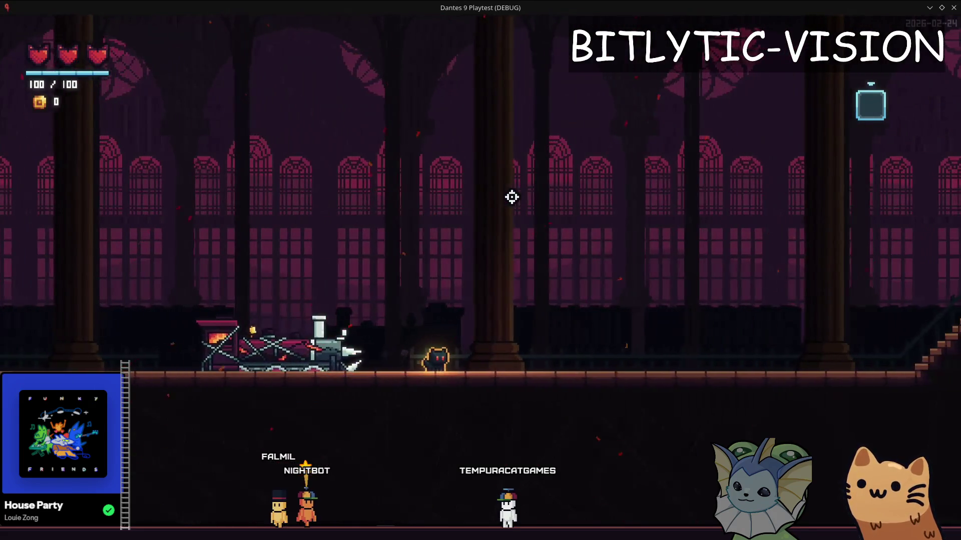
key("Tab")
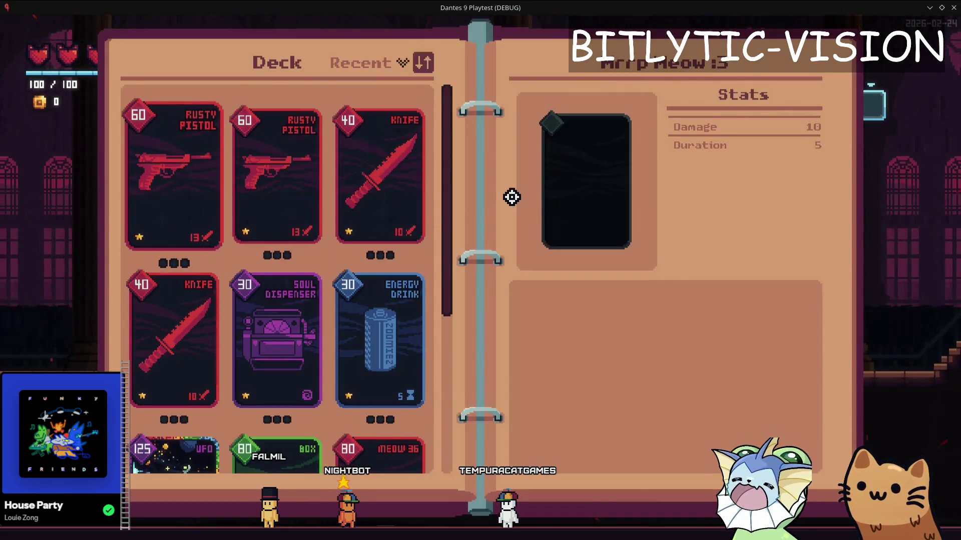
scroll(511, 196, "down", 3)
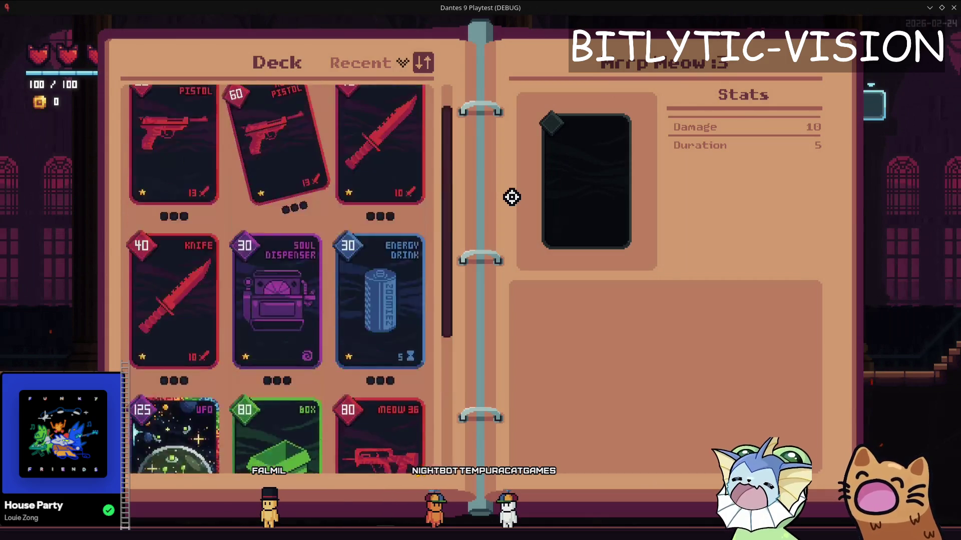
scroll(512, 197, "up", 3)
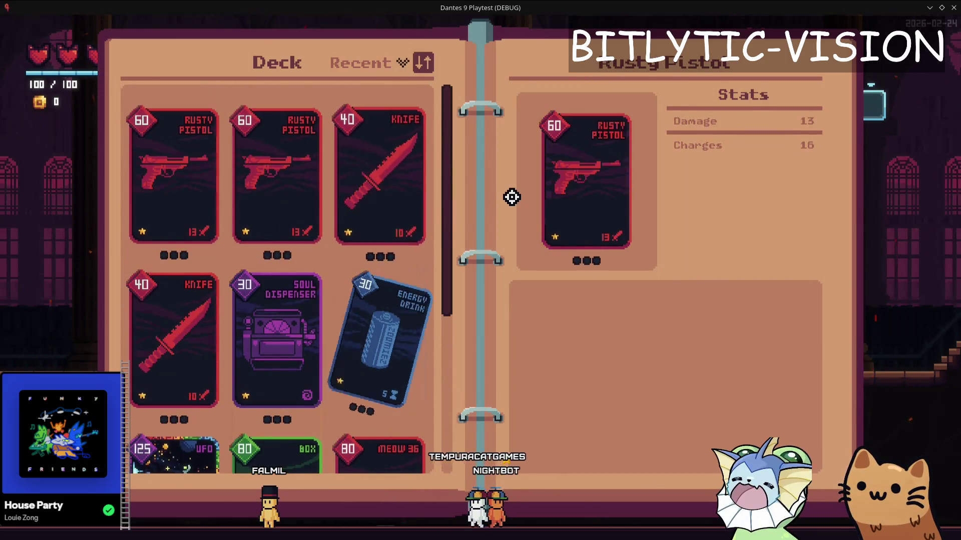
scroll(511, 196, "up", 5)
scroll(512, 197, "down", 7)
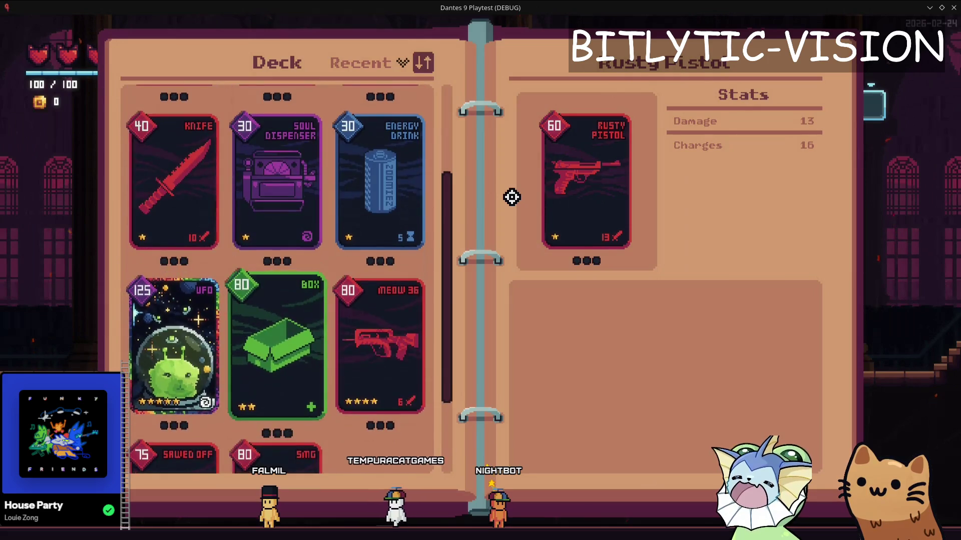
scroll(511, 197, "down", 10)
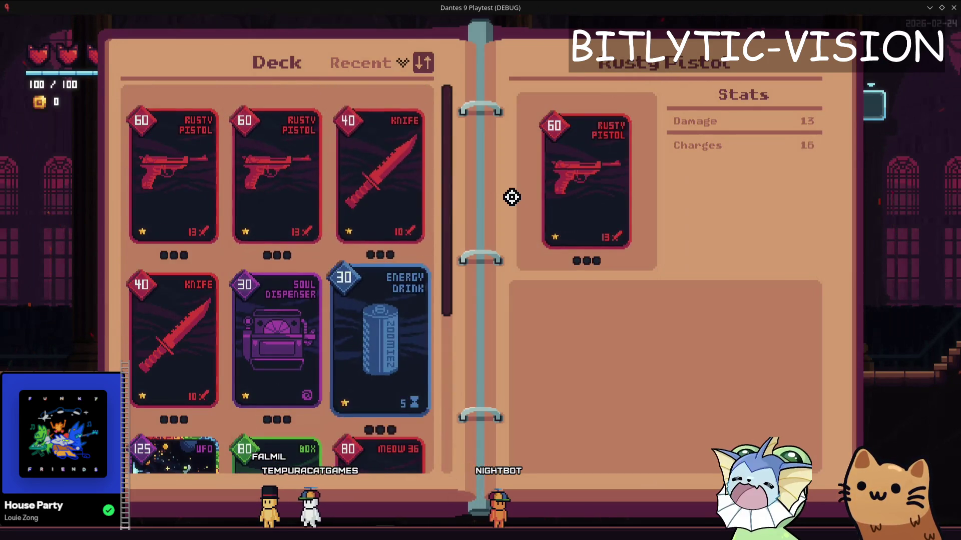
scroll(511, 197, "up", 8)
scroll(512, 197, "down", 6)
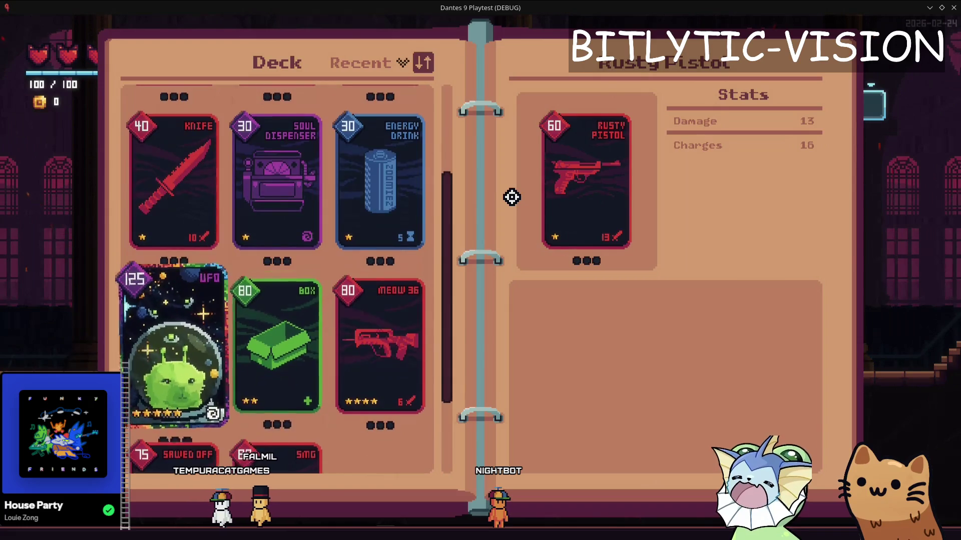
scroll(511, 197, "down", 3)
scroll(511, 197, "up", 9)
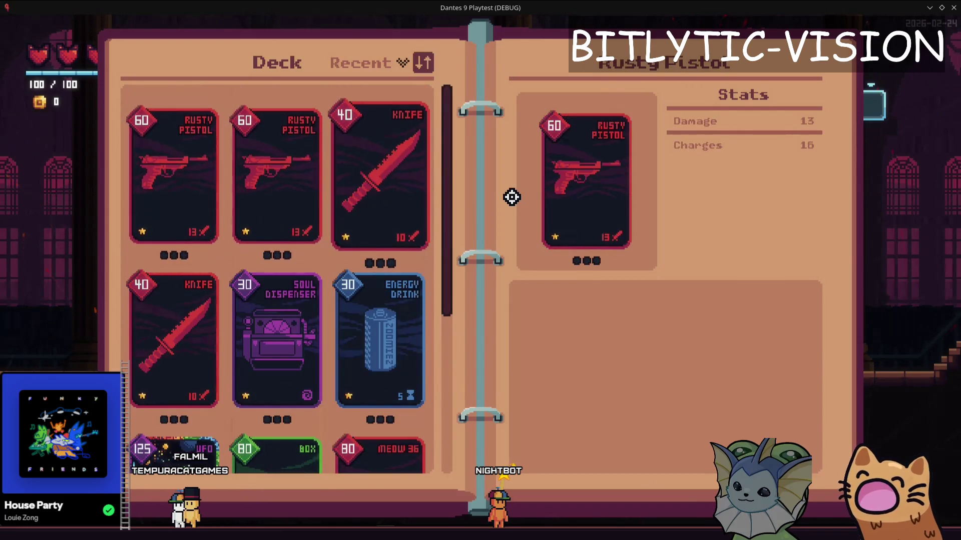
scroll(512, 196, "down", 8)
scroll(512, 197, "up", 8)
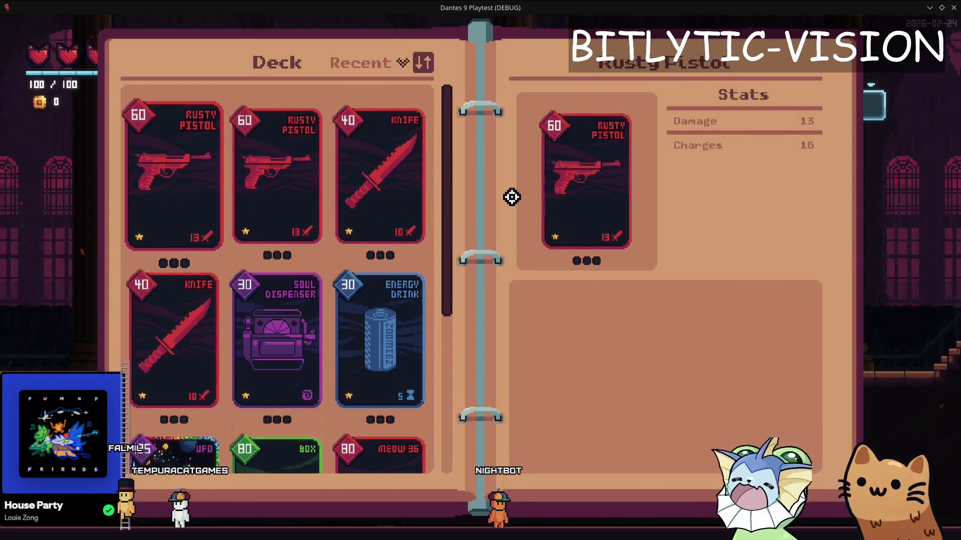
scroll(511, 197, "down", 9)
scroll(511, 196, "up", 9)
scroll(511, 197, "down", 2)
scroll(511, 197, "up", 2)
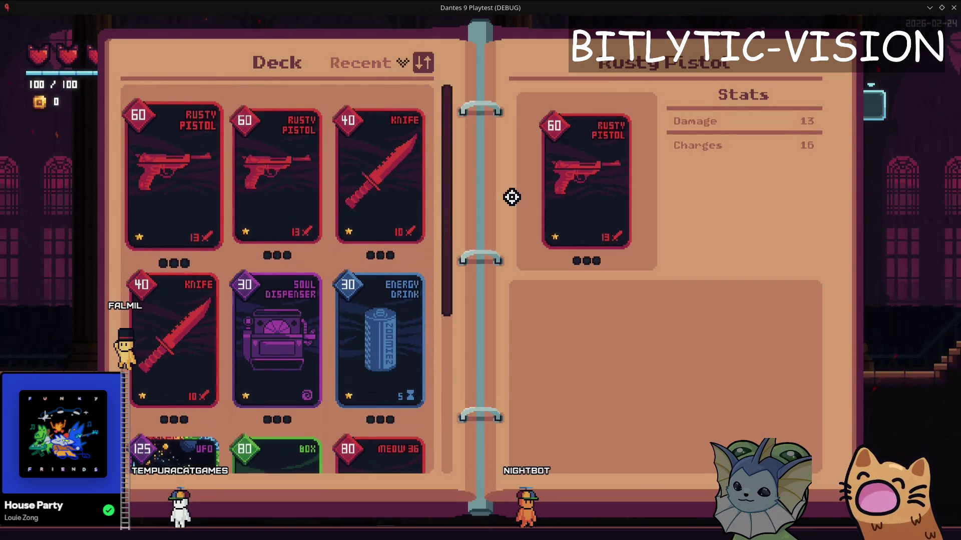
Back in the Godot editor, quick-search project files for the deck list script.
key("alt+Tab")
key("alt+Tab")
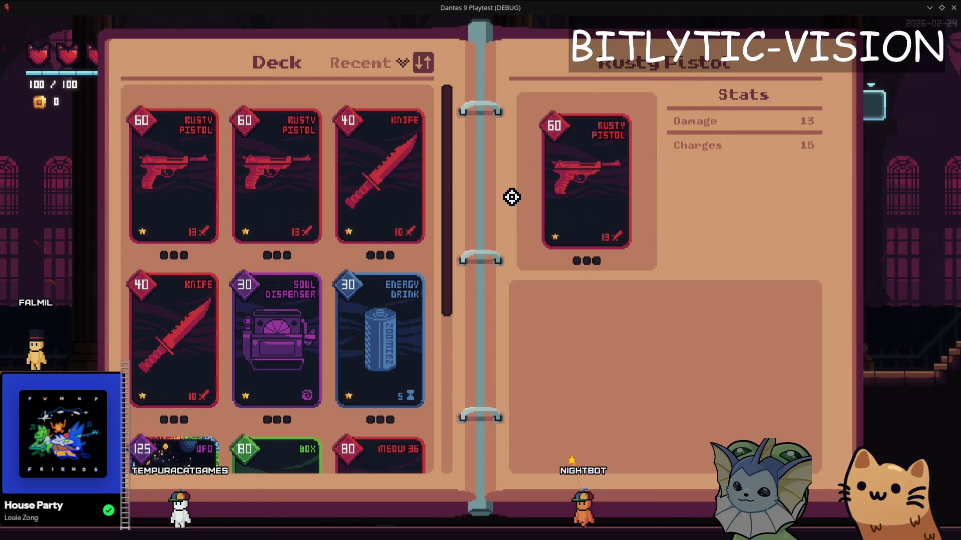
key("alt+Tab")
key("alt+shift+o")
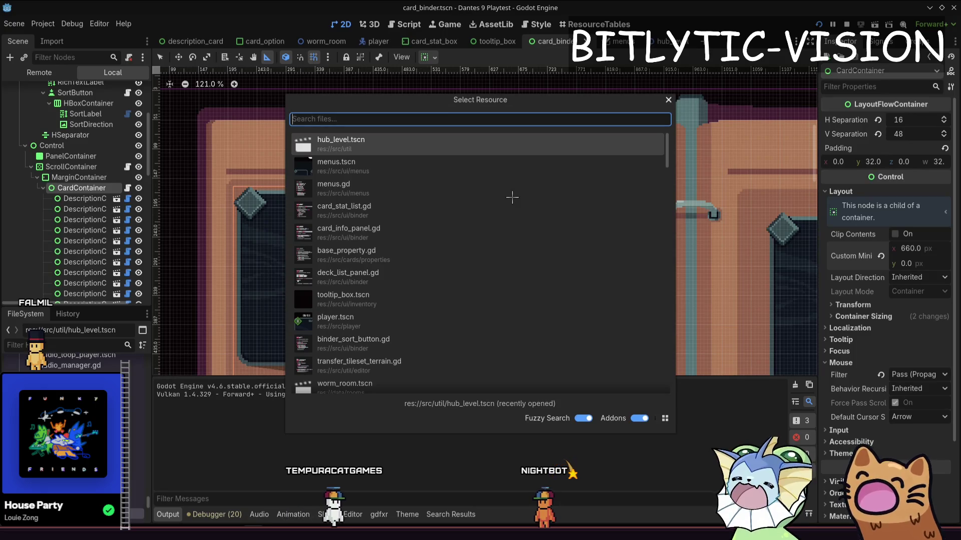
type("card_lis")
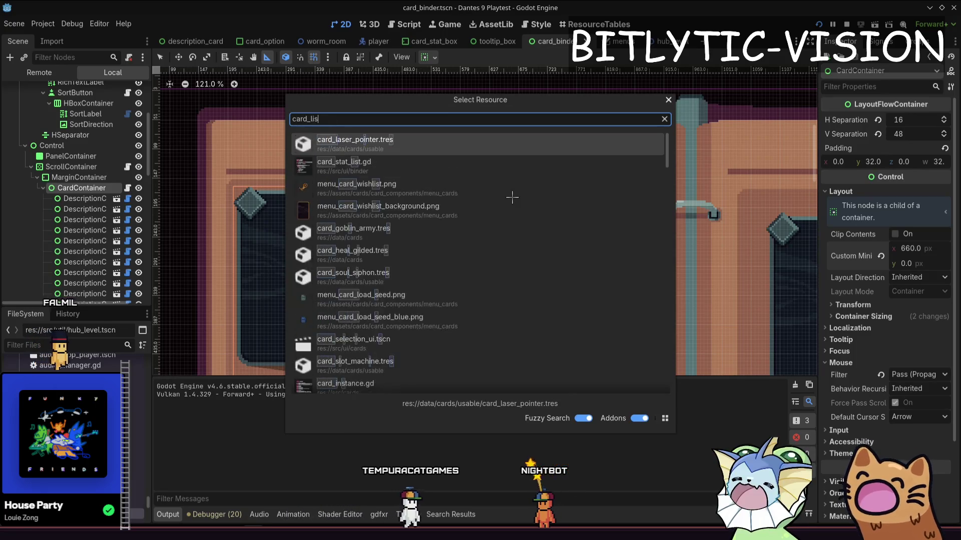
type("tdeck_lis")
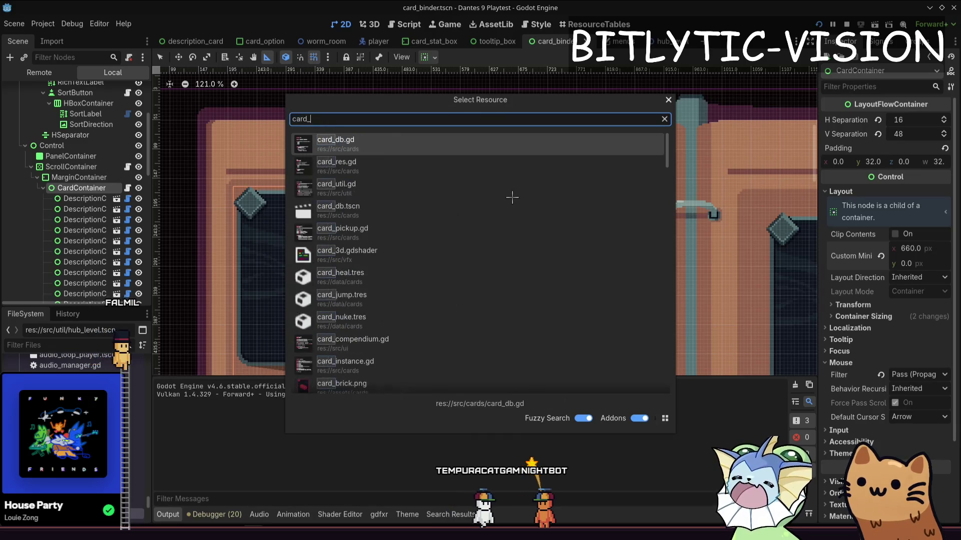
Open deck_list_panel.gd and duplicate the visual.pressed.connect(card_selected.emit.bind(card)) line below itself.
key("Return")
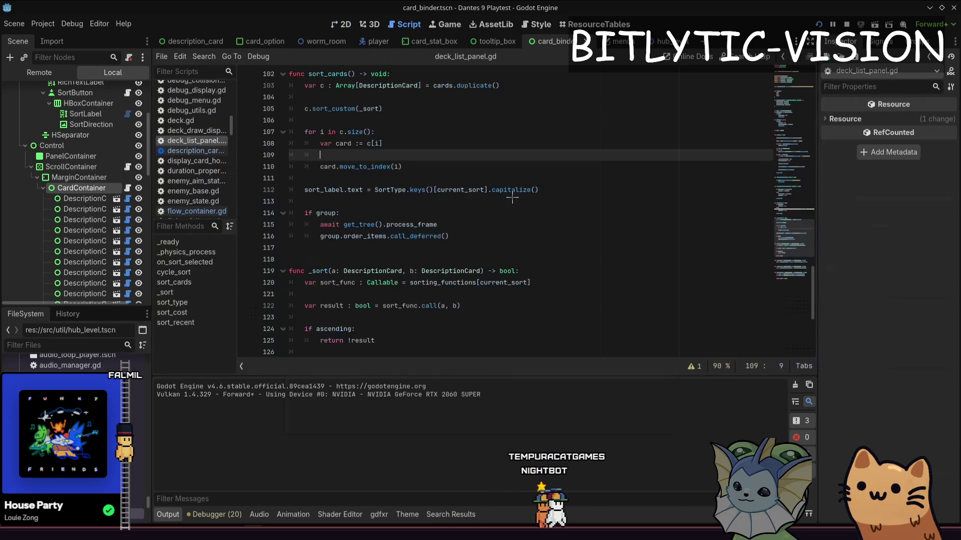
key("Up")
key("Up")
key("Up")
key("Page_Up")
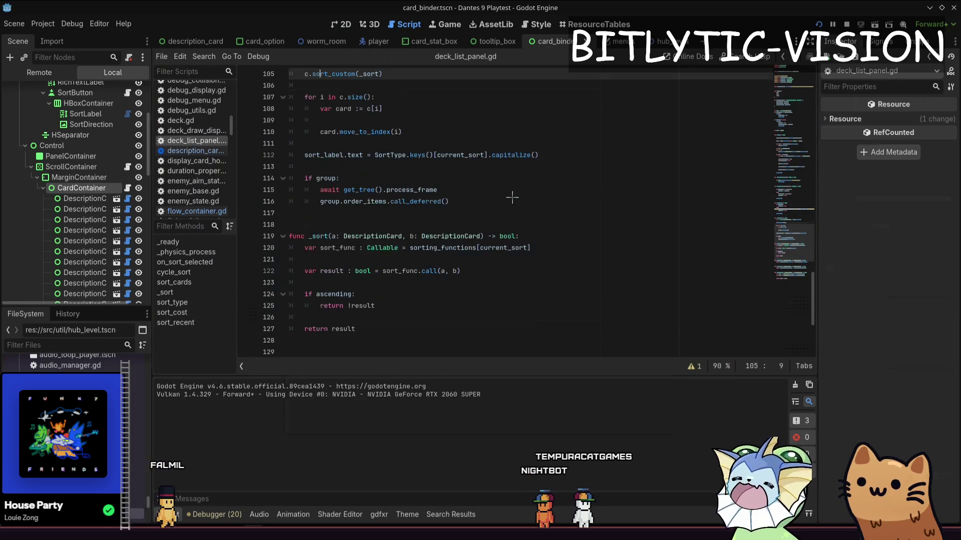
key("Page_Up")
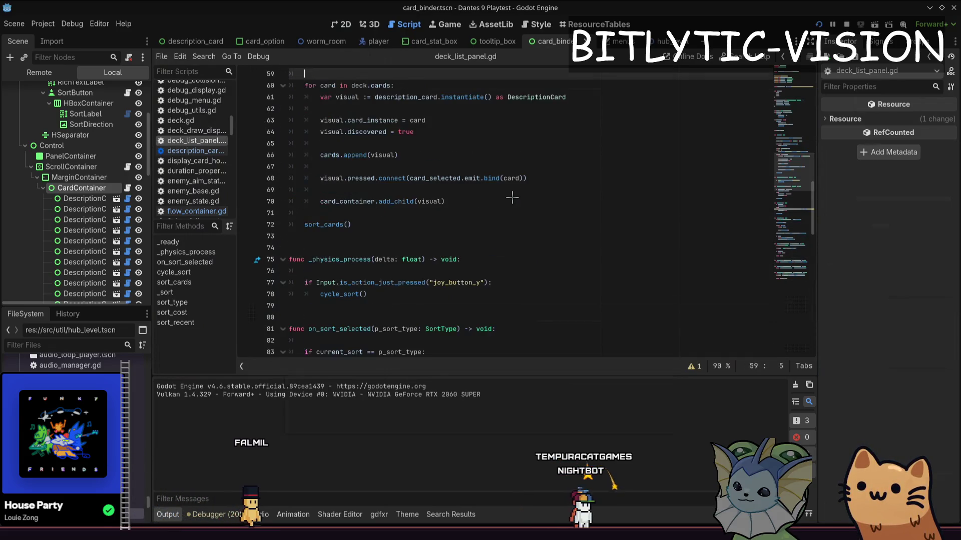
key("Down")
key("Down")
key("Down")
key("Down")
key("Down")
key("Down")
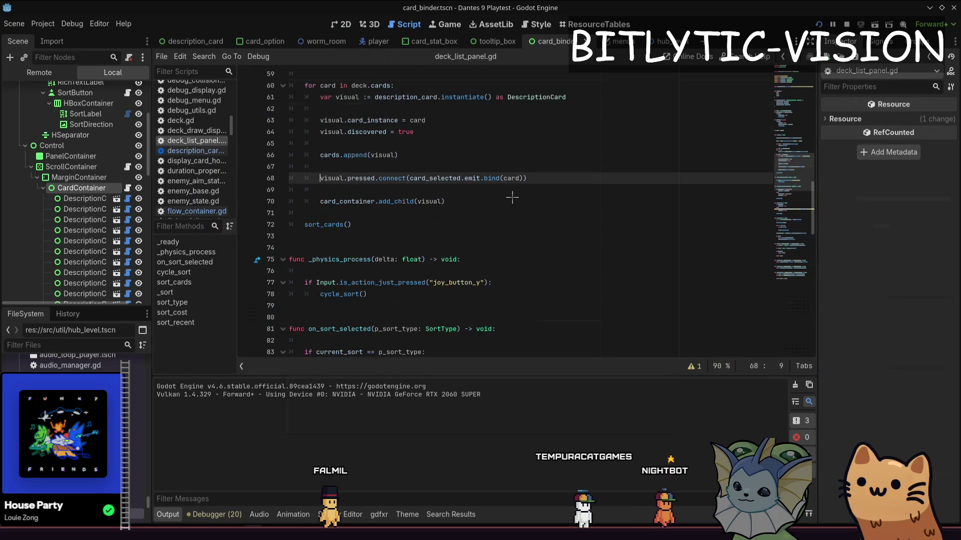
key("shift+End")
key("ctrl+c")
key("End")
key("Return")
key("ctrl+v")
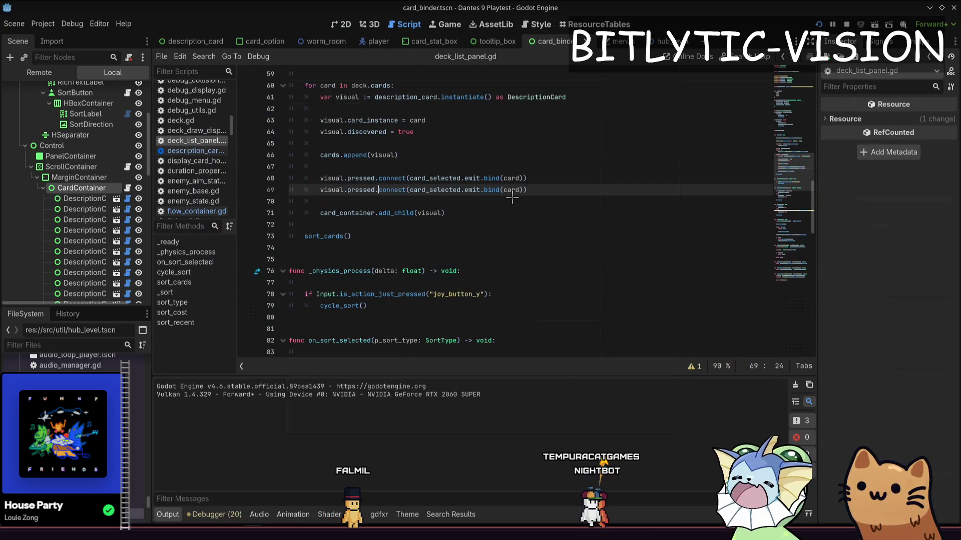